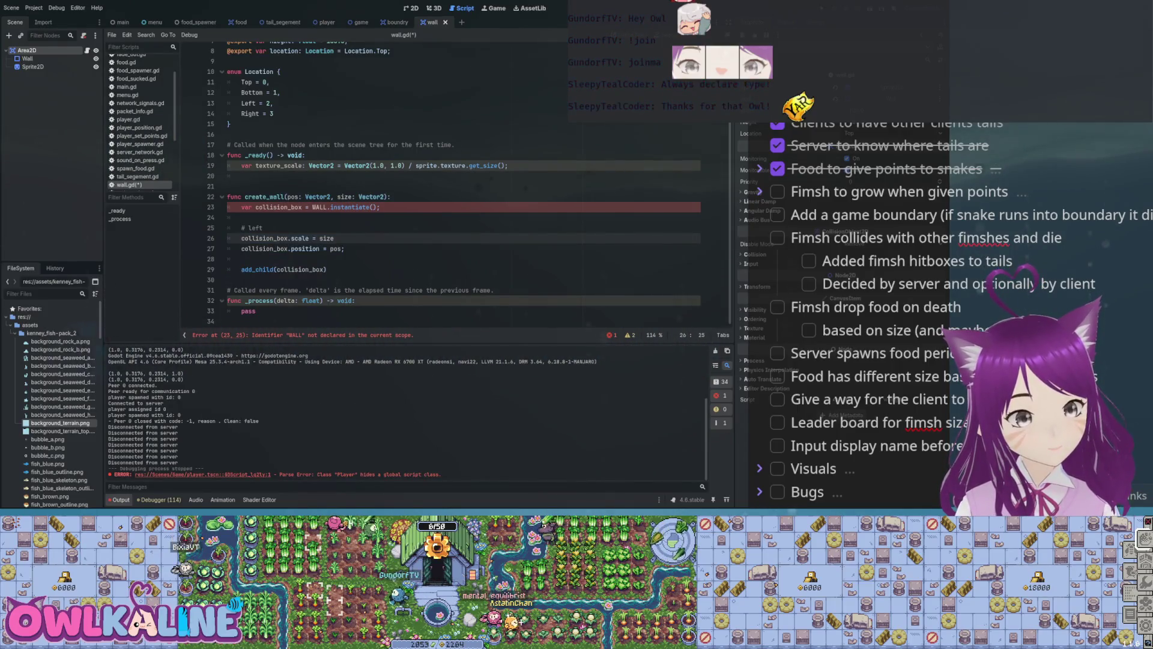
# - Copy the left, right, top and bottom edge calculations from boundry.gd into wall.gd's _ready
pyautogui.click(396, 22)
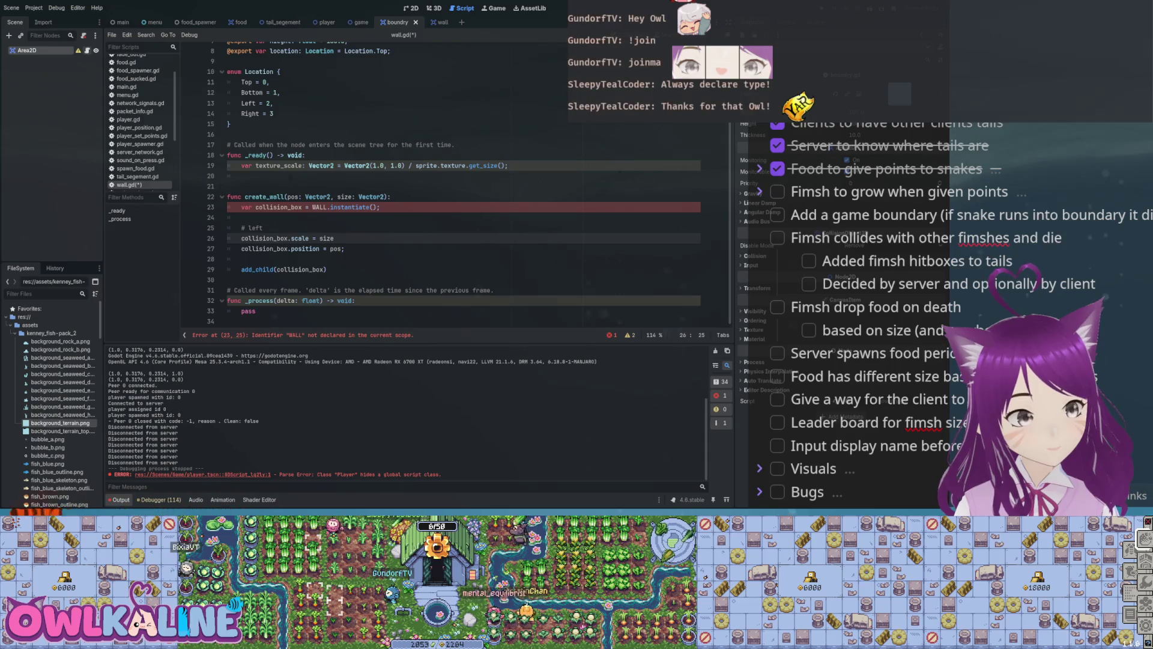
pyautogui.moveTo(391, 184)
pyautogui.mouseDown()
pyautogui.moveTo(241, 164)
pyautogui.moveTo(227, 143)
pyautogui.moveTo(227, 153)
pyautogui.mouseUp()
pyautogui.hotkey('ctrl', 'c')
pyautogui.click(435, 22)
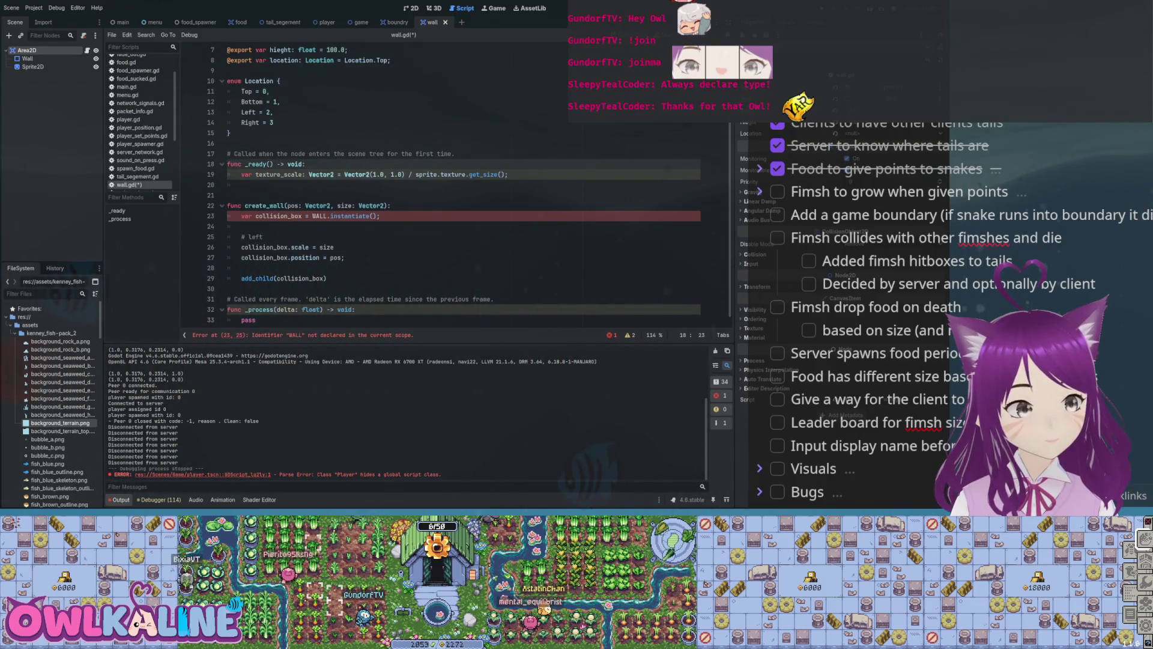
pyautogui.hotkey('ctrl', 'v')
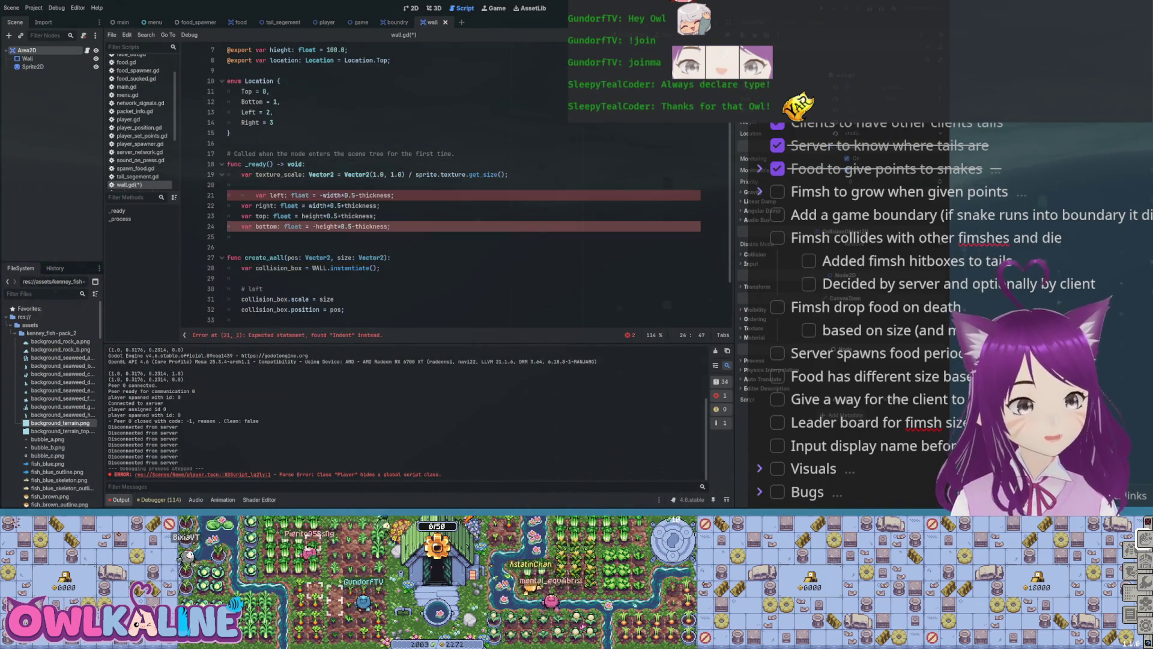
# - Fix the pasted lines' indentation, add a line below the height export, and save wall.gd
pyautogui.scroll(-2, 420, 180)
pyautogui.moveTo(327, 269); pyautogui.dragTo(227, 197)
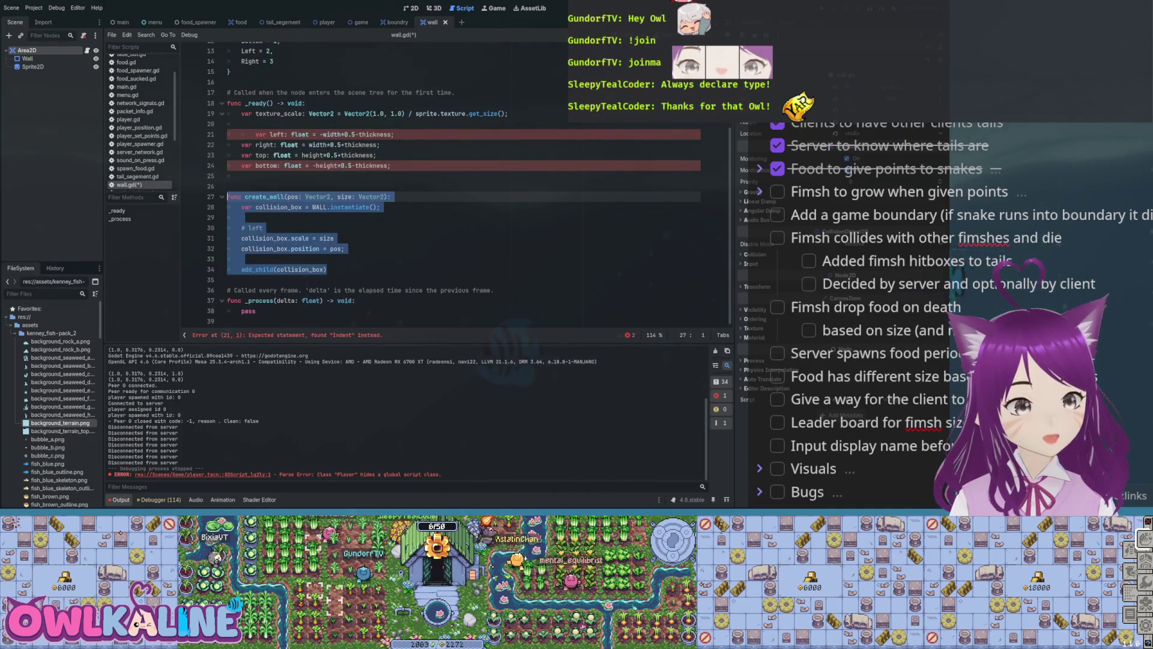
pyautogui.click(284, 207)
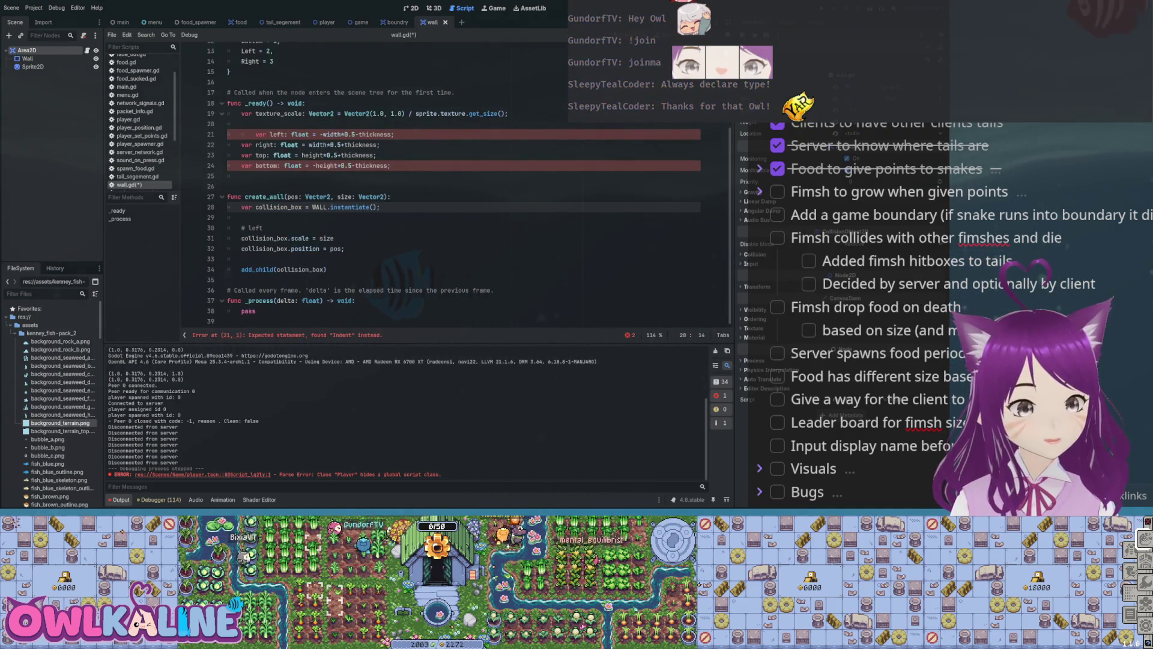
pyautogui.scroll(3, 420, 181)
pyautogui.click(255, 227)
pyautogui.press('BackSpace')
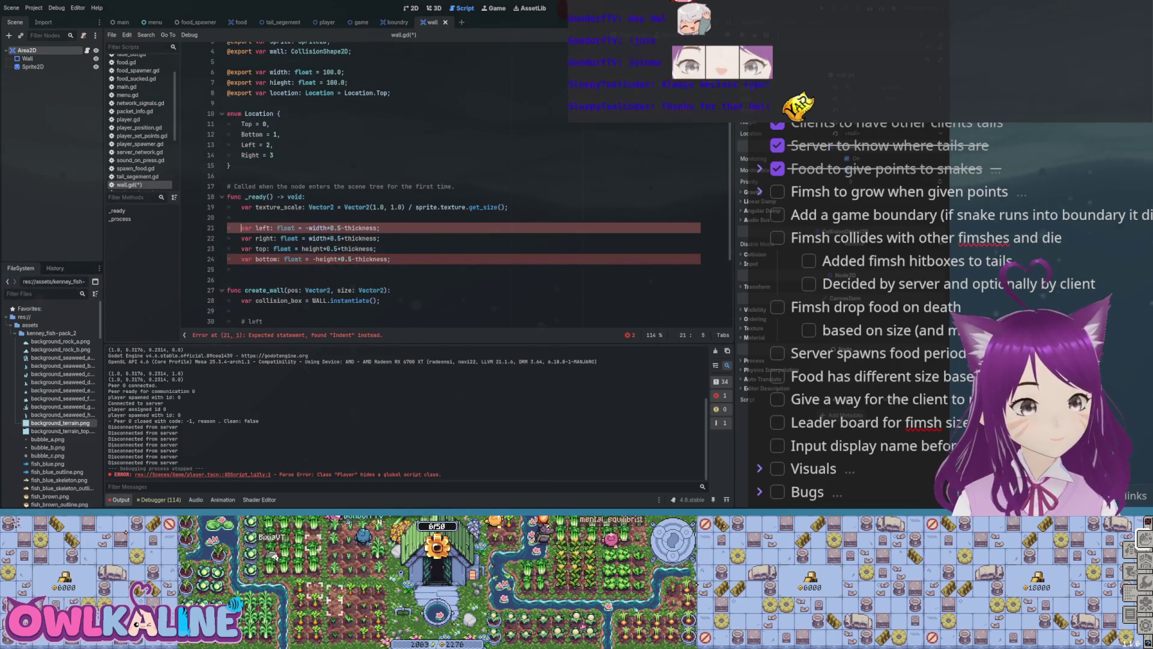
pyautogui.scroll(1, 420, 180)
pyautogui.click(349, 112)
pyautogui.press('Return')
pyautogui.hotkey('ctrl', 's')
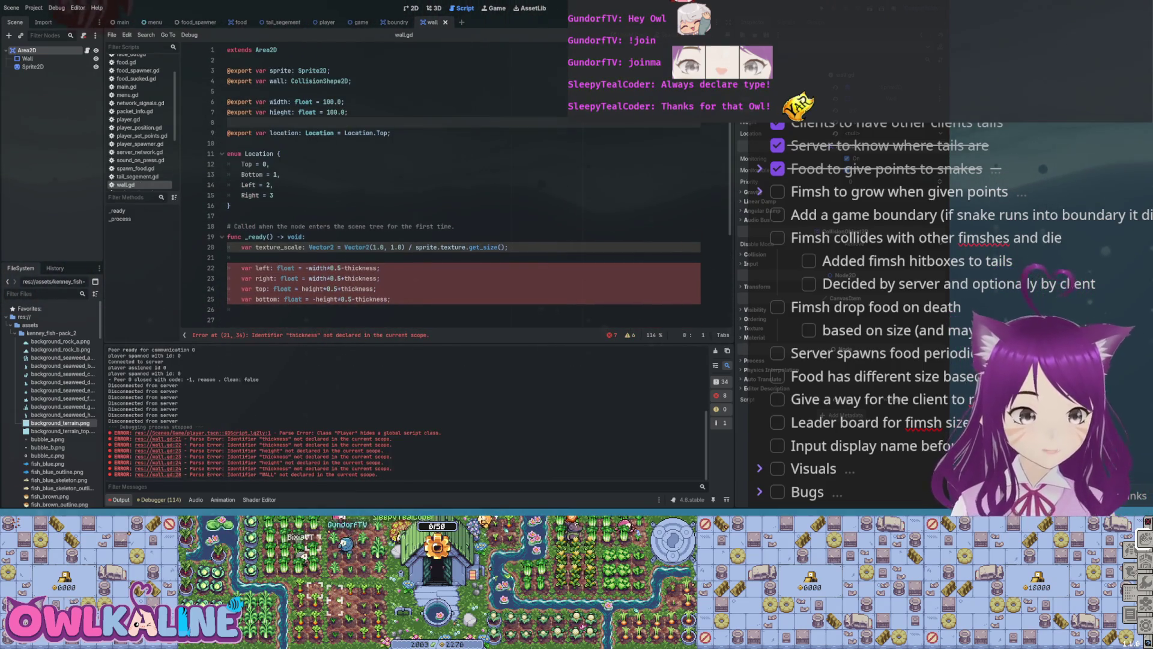
pyautogui.write('@export var thickness: float = 10.0;')
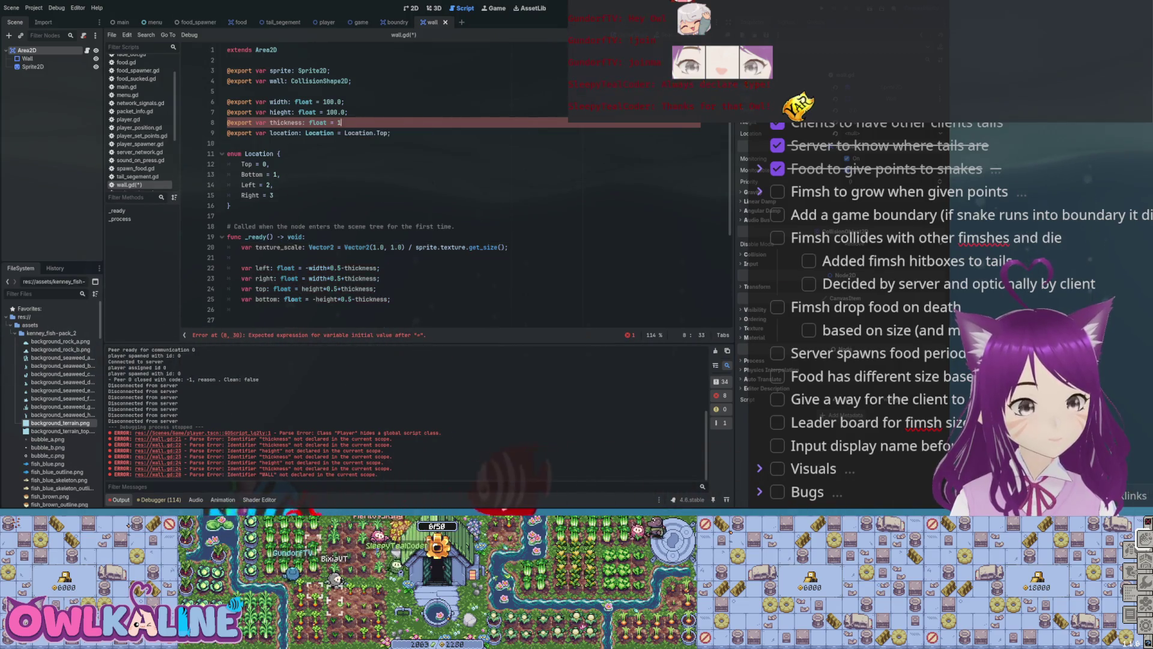
pyautogui.hotkey('ctrl', 's')
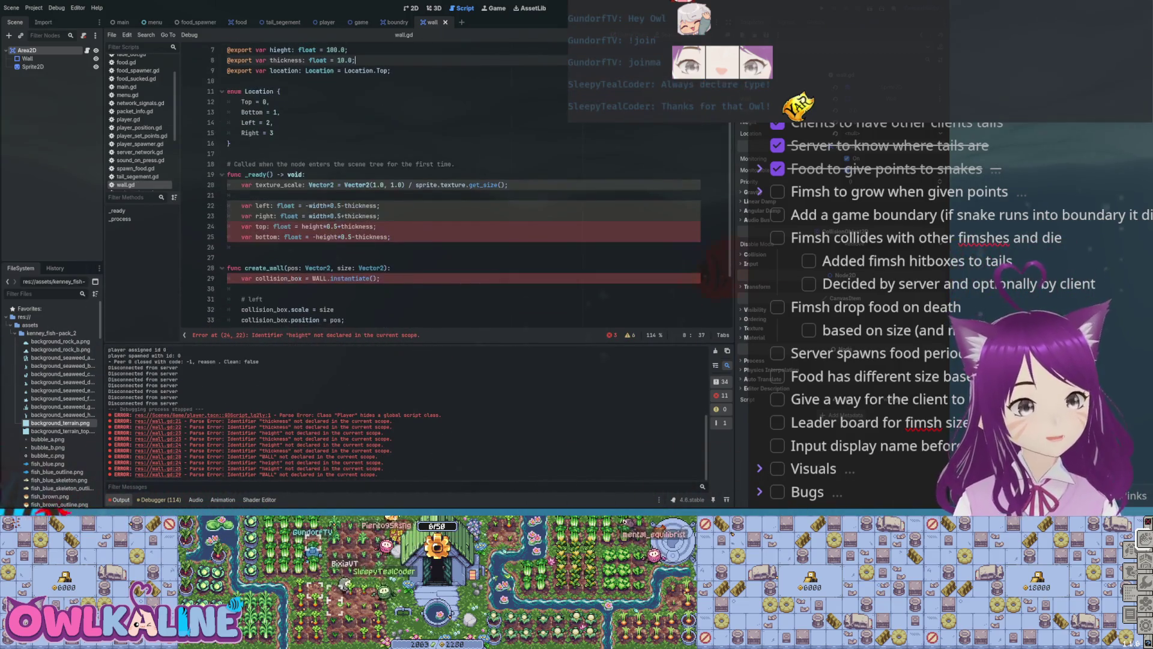
pyautogui.click(278, 70)
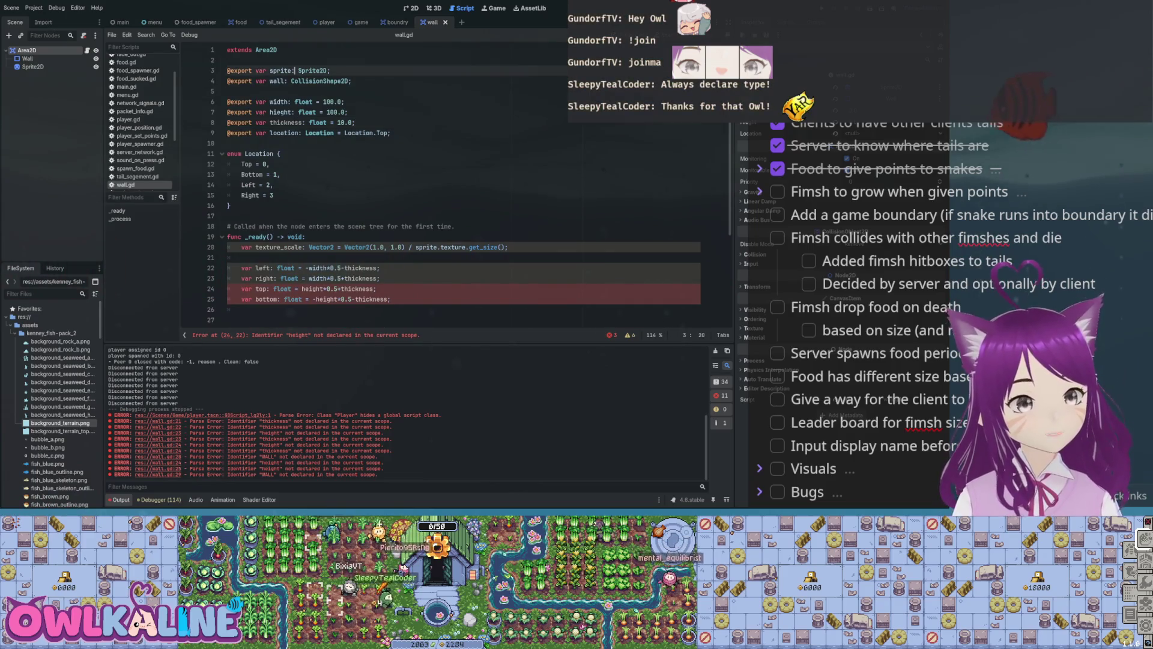
pyautogui.click(278, 81)
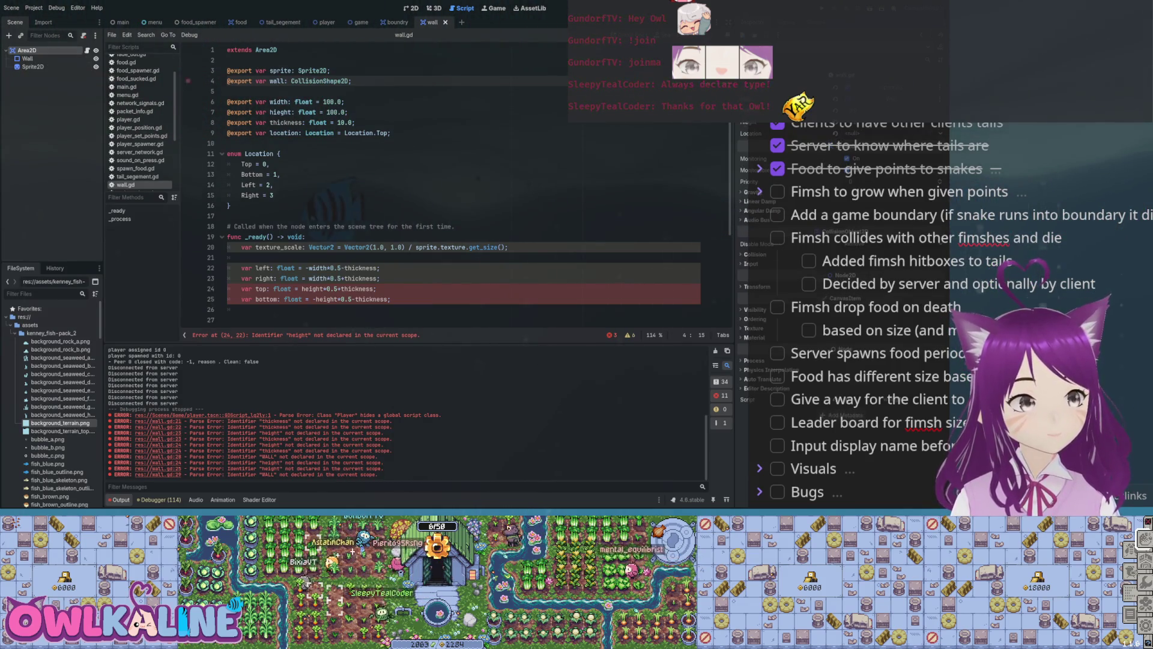
pyautogui.scroll(-3, 463, 180)
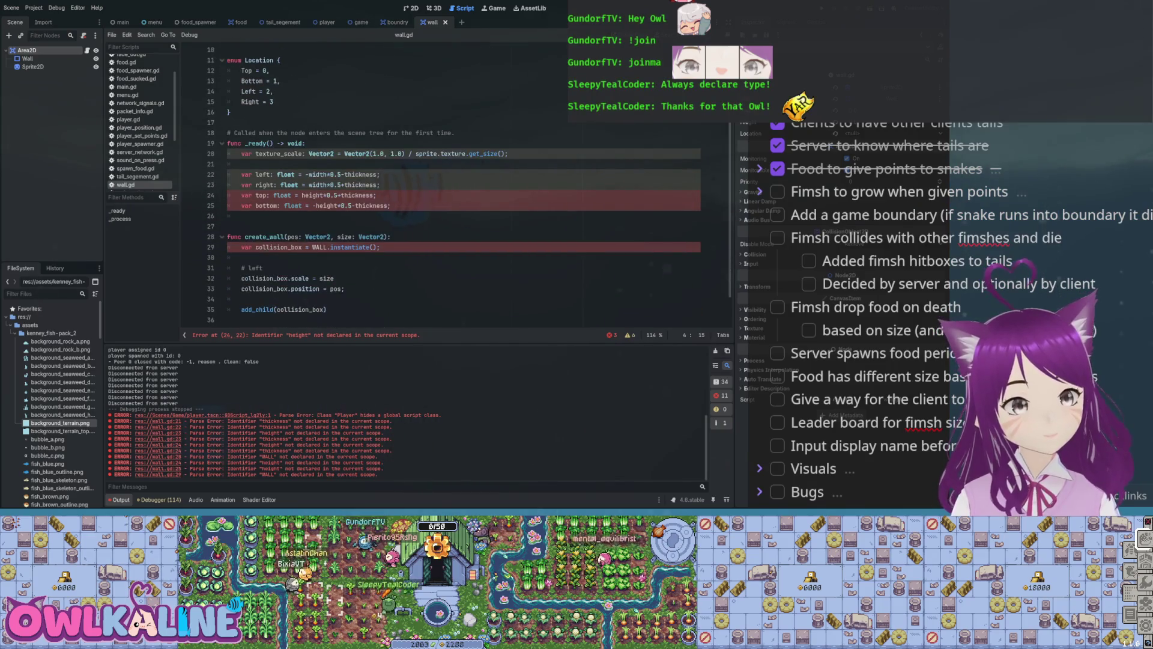
pyautogui.click(241, 164)
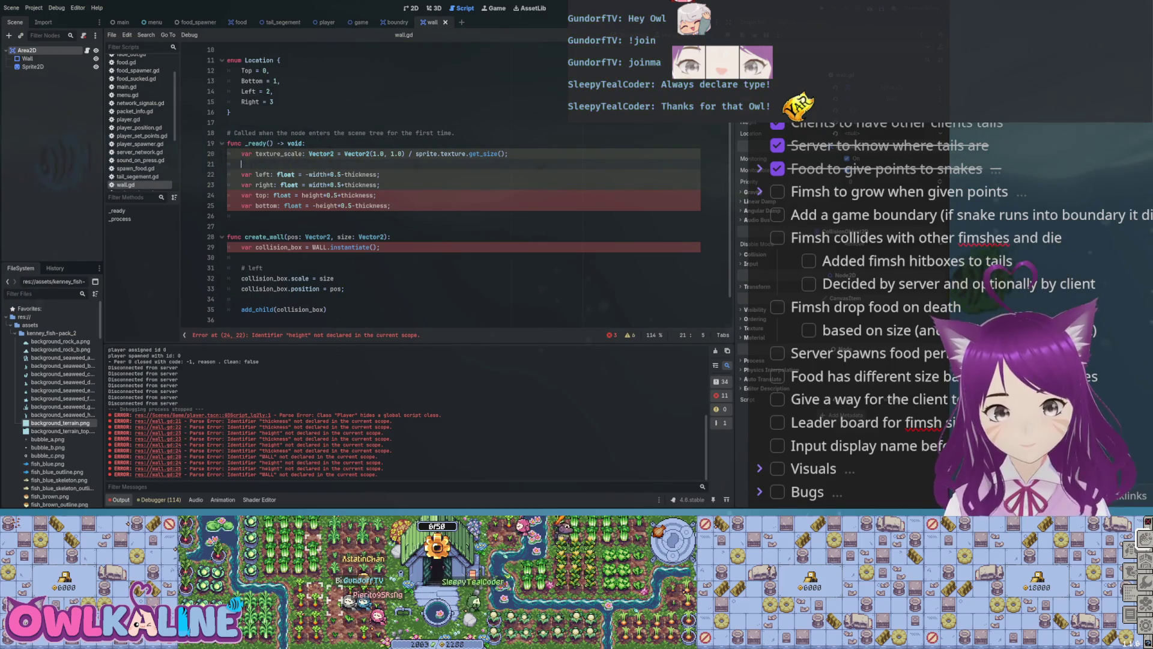
# - Delete the create_wall function from wall.gd
pyautogui.doubleClick(313, 195)
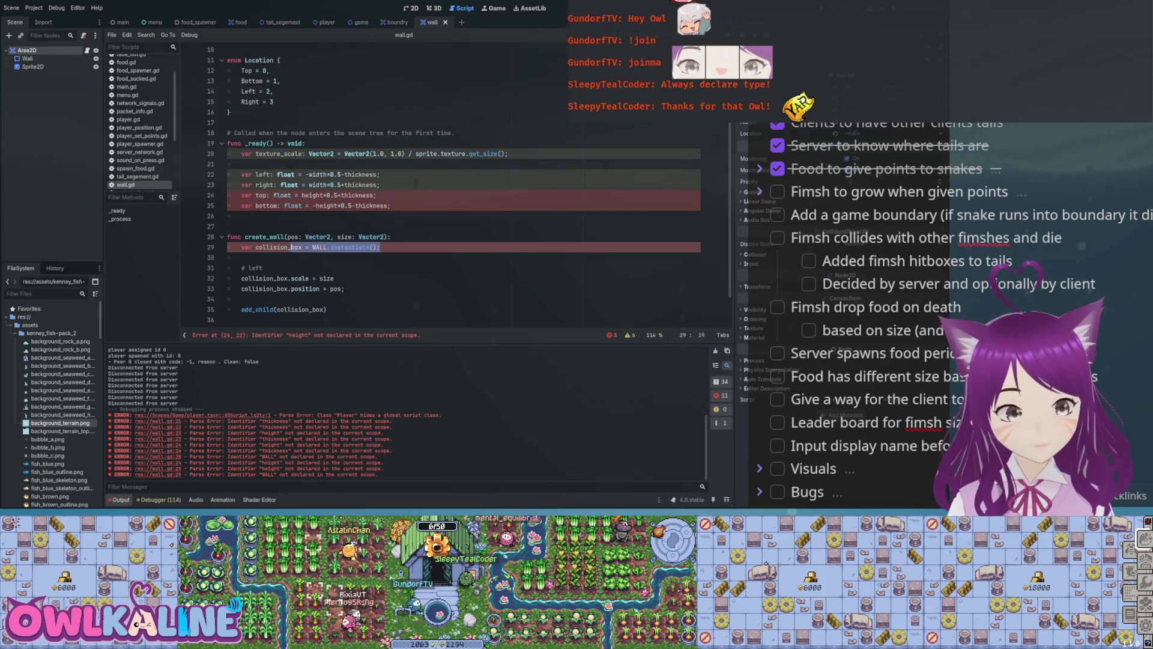
pyautogui.scroll(-1, 462, 180)
pyautogui.click(258, 238)
pyautogui.click(241, 207)
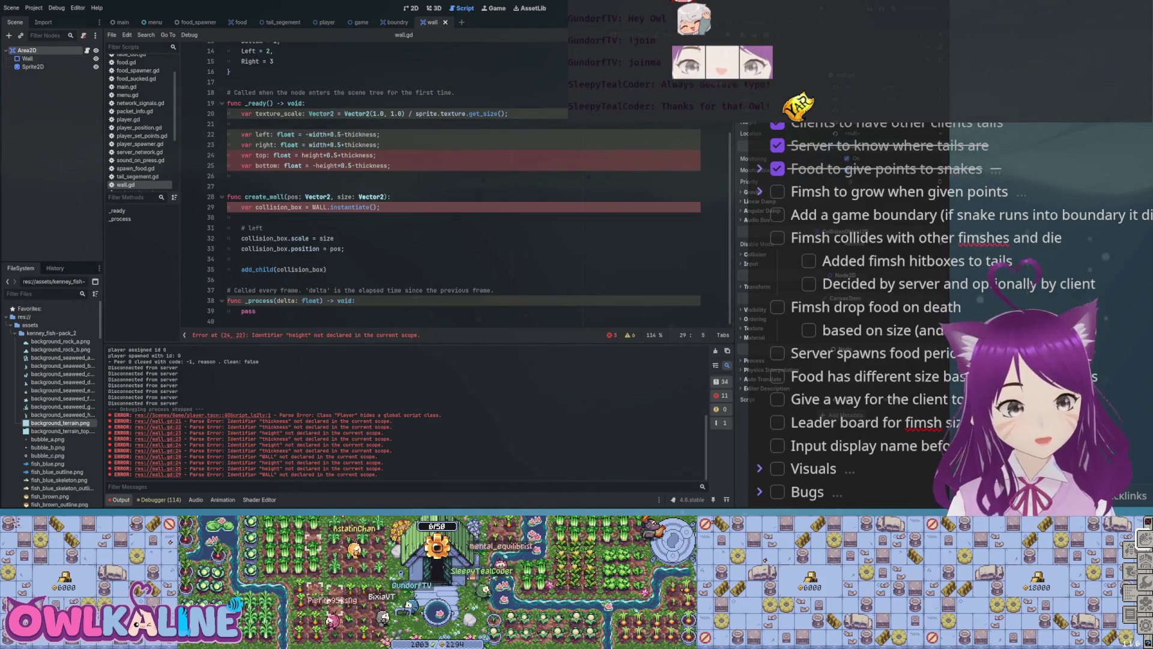
pyautogui.hotkey('shift', 'Down')
pyautogui.hotkey('shift', 'Down')
pyautogui.hotkey('shift', 'Down')
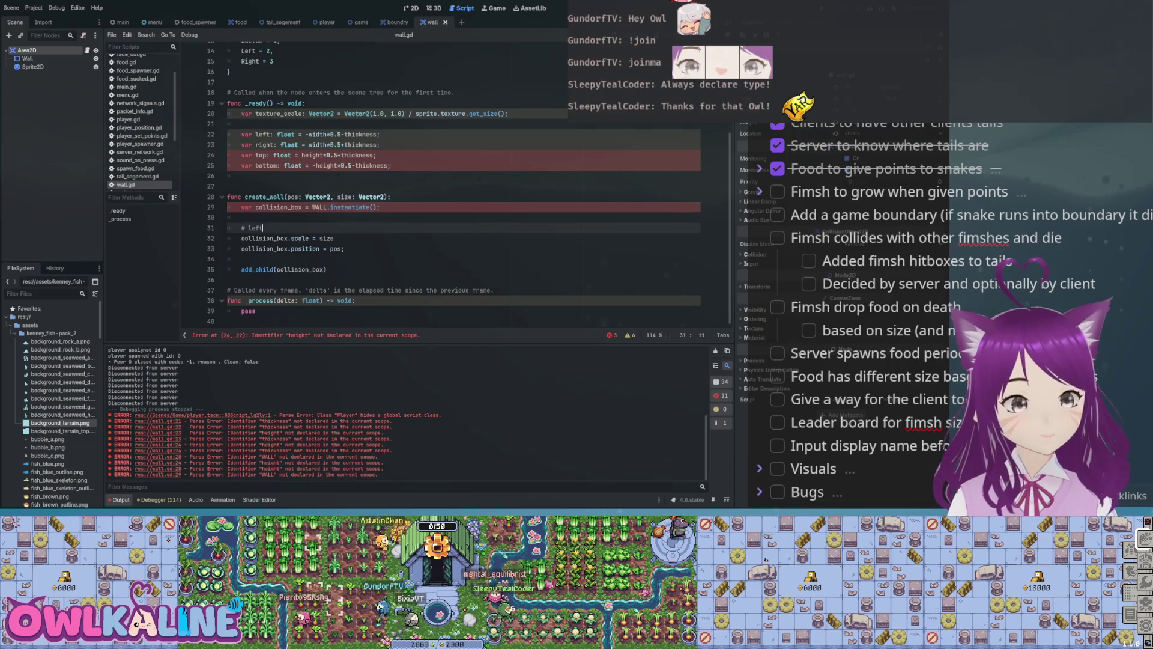
pyautogui.press('BackSpace')
pyautogui.press('BackSpace')
pyautogui.press('BackSpace')
pyautogui.press('BackSpace')
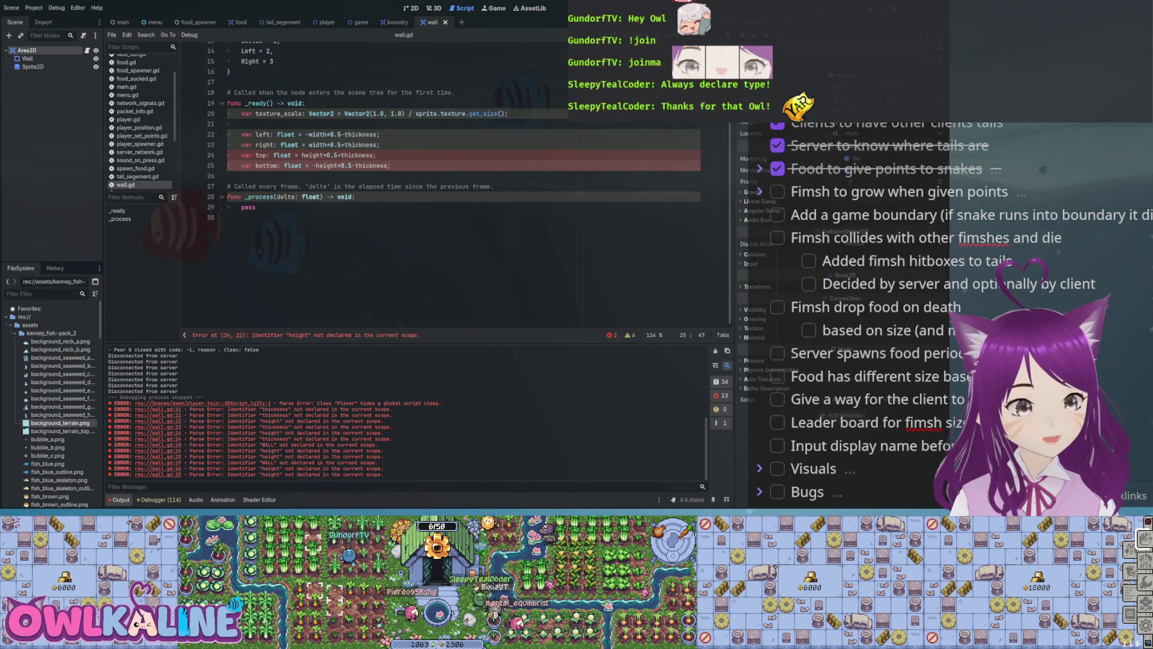
pyautogui.scroll(4, 462, 180)
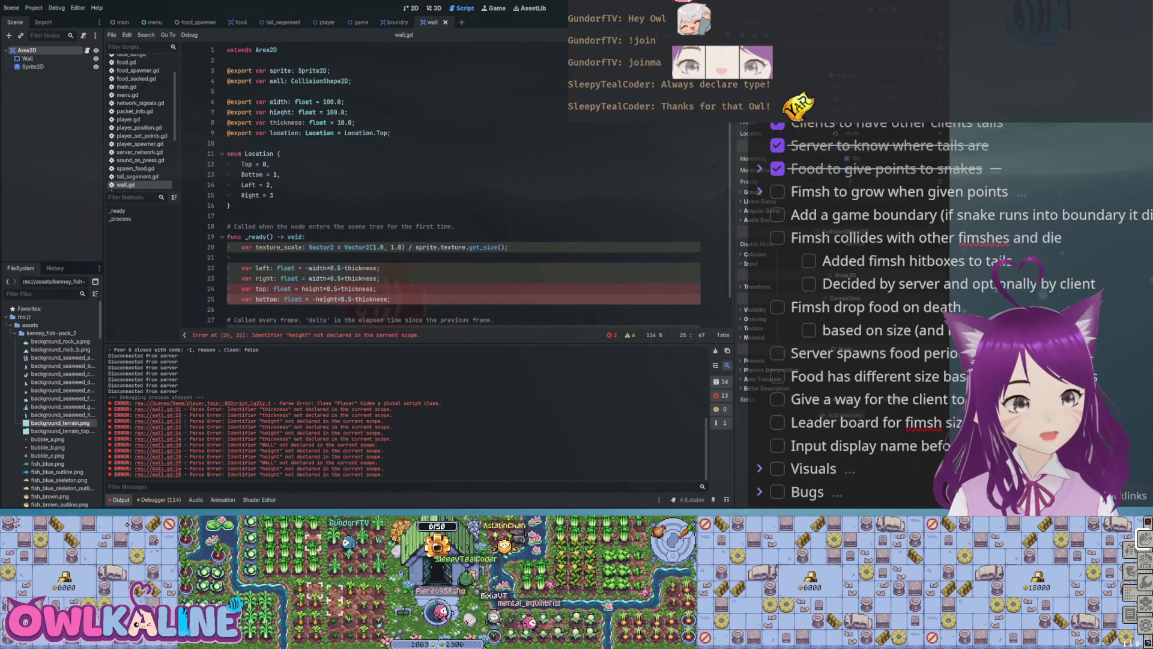
# - Below the edge calculations, start the match on location with a Location.Top case that passes
pyautogui.doubleClick(279, 112)
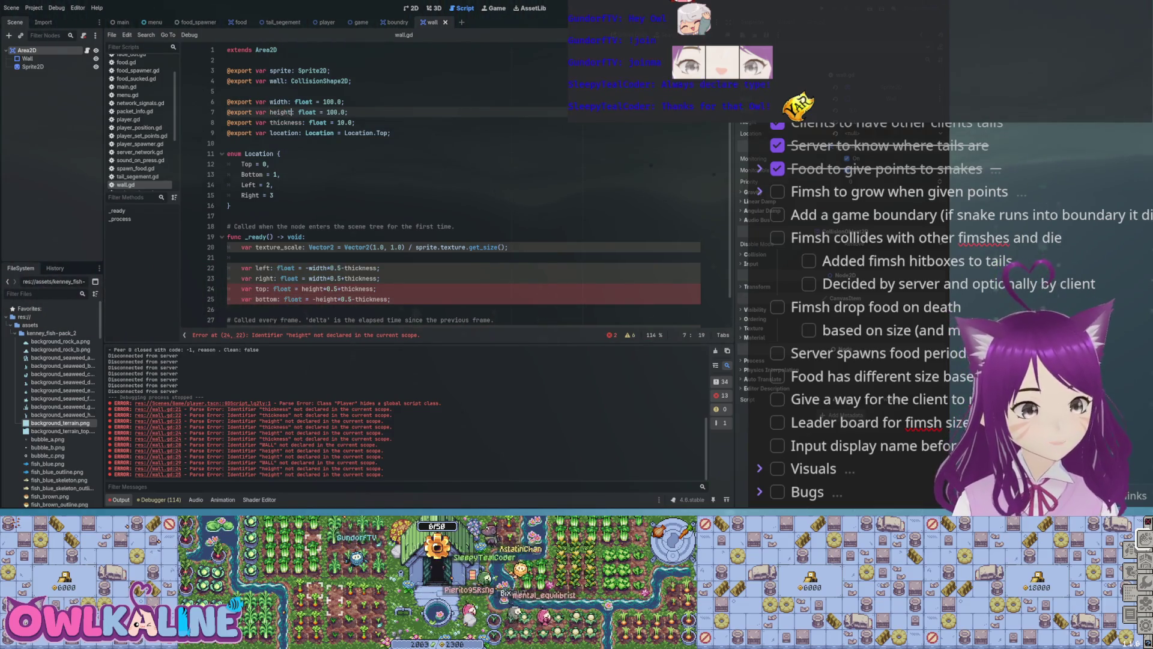
pyautogui.scroll(-1, 463, 180)
pyautogui.click(391, 269)
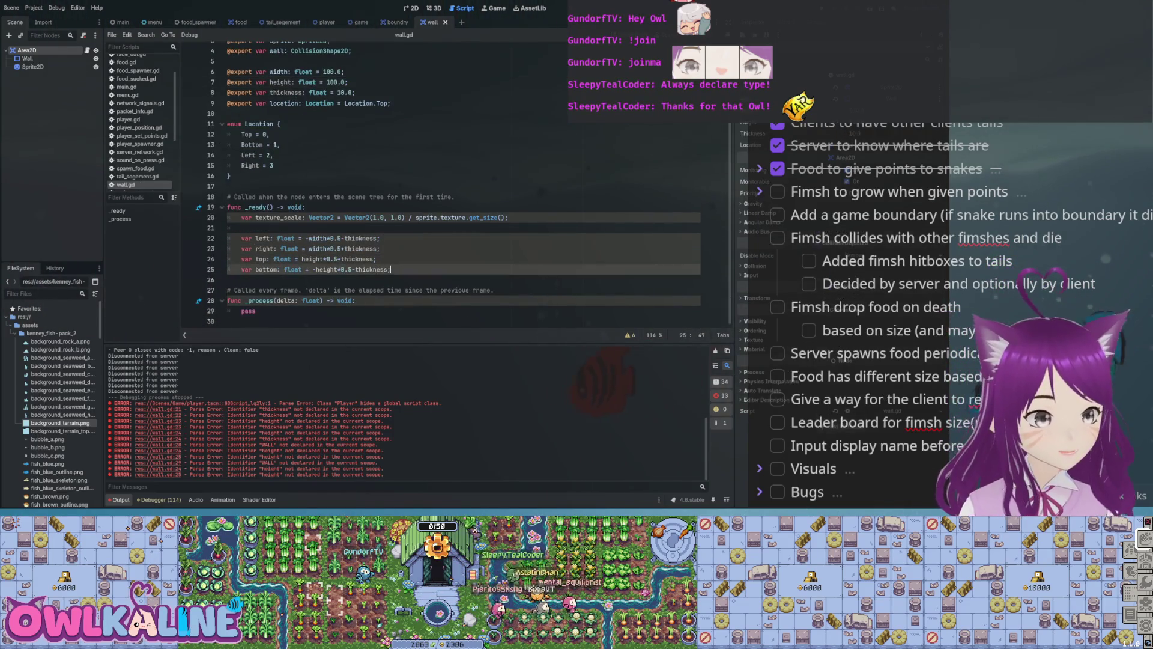
pyautogui.press('Return')
pyautogui.press('Return')
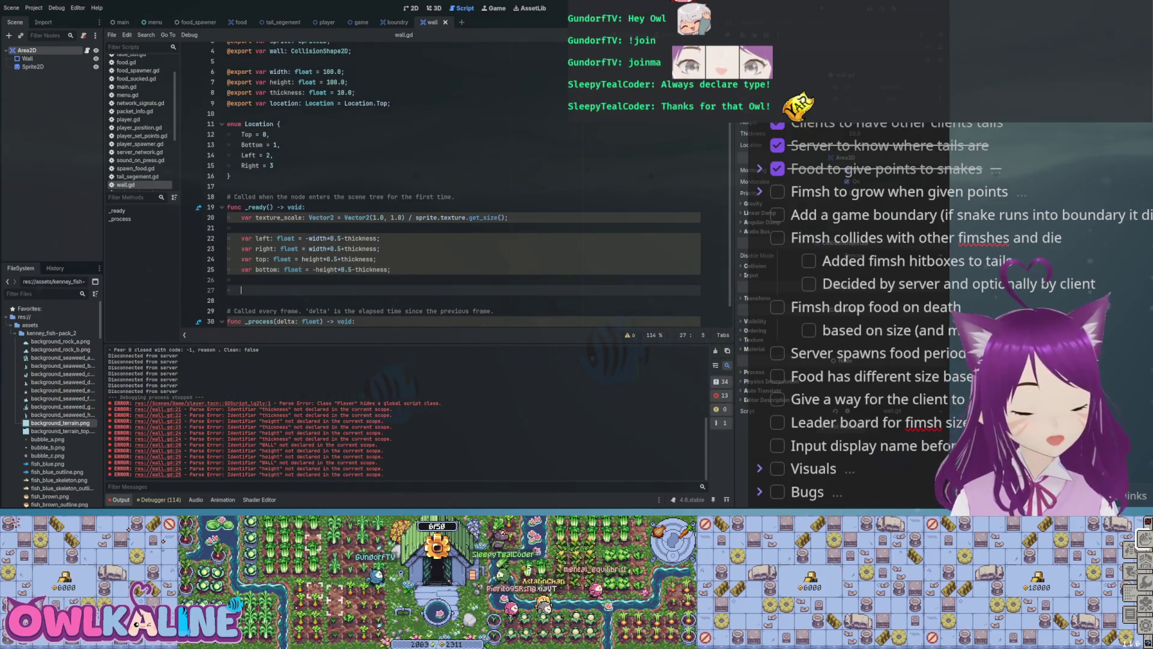
pyautogui.scroll(-1, 463, 180)
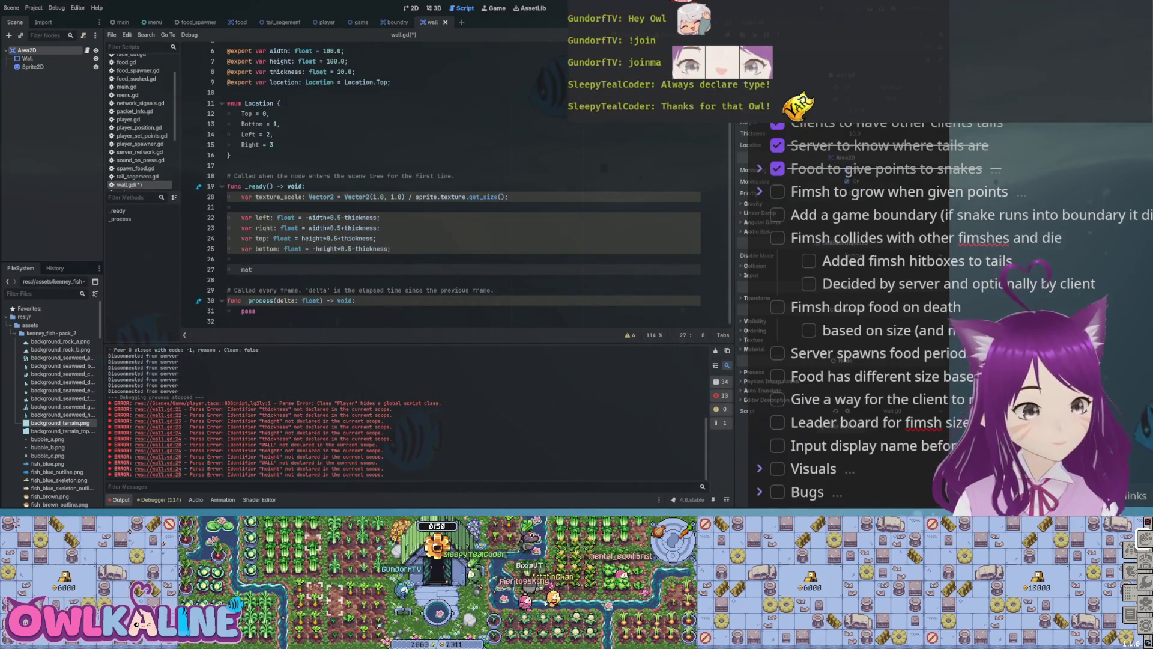
pyautogui.write('match location:')
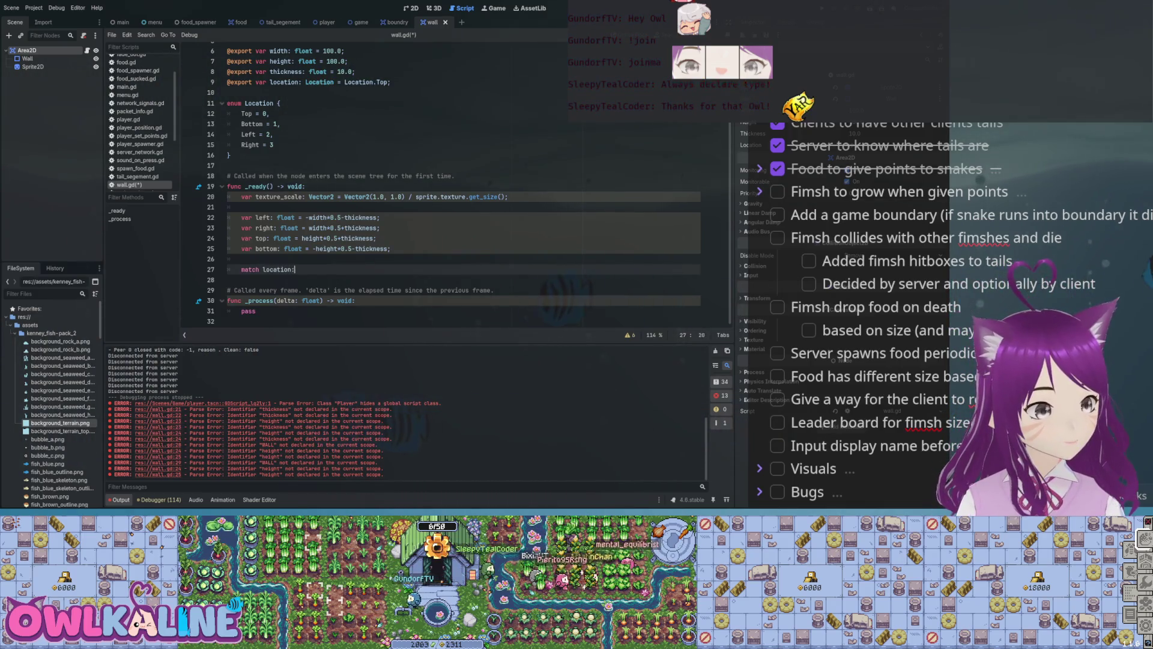
pyautogui.press('Return')
pyautogui.write('Loca')
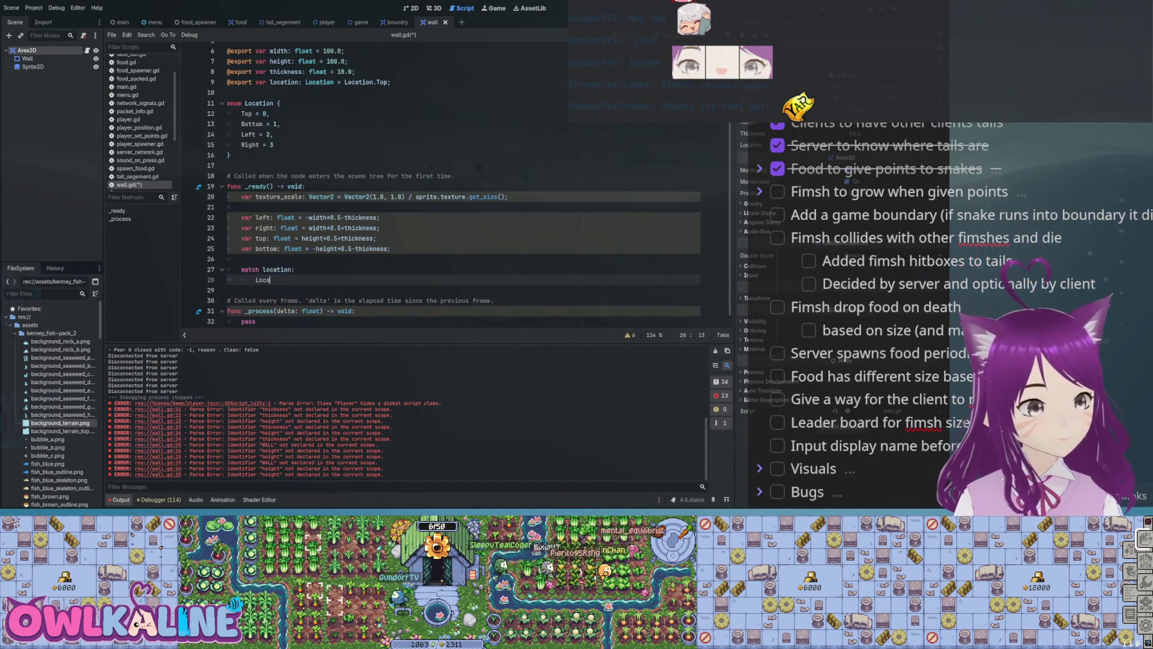
pyautogui.write('T')
pyautogui.press('Return')
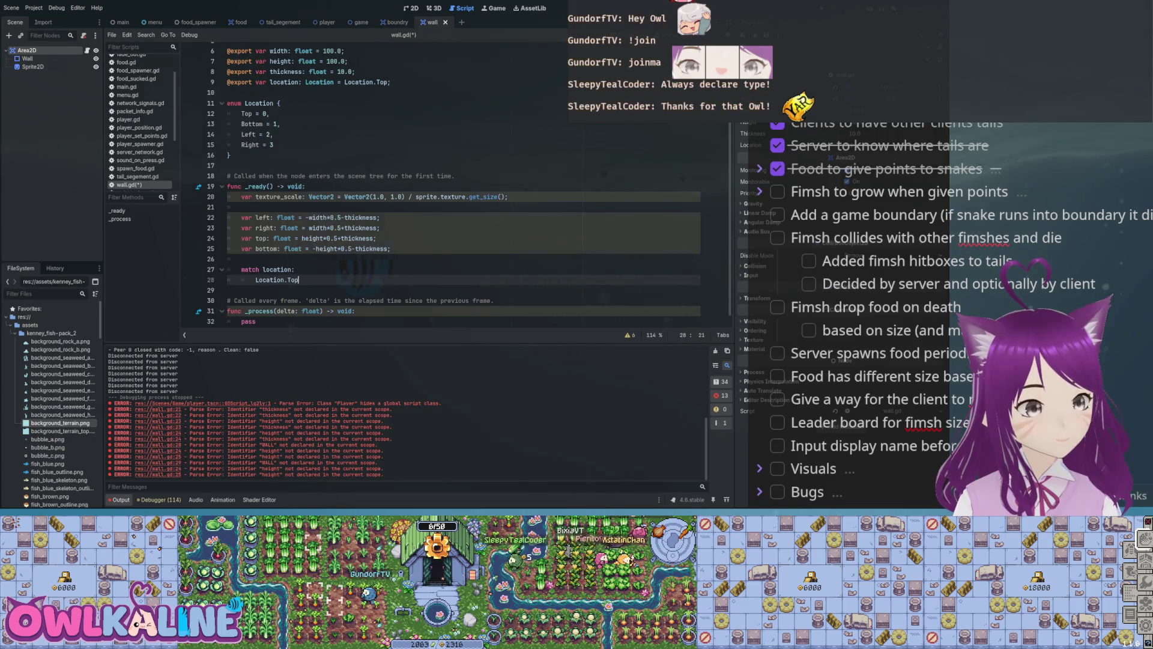
pyautogui.write(':')
pyautogui.press('Return')
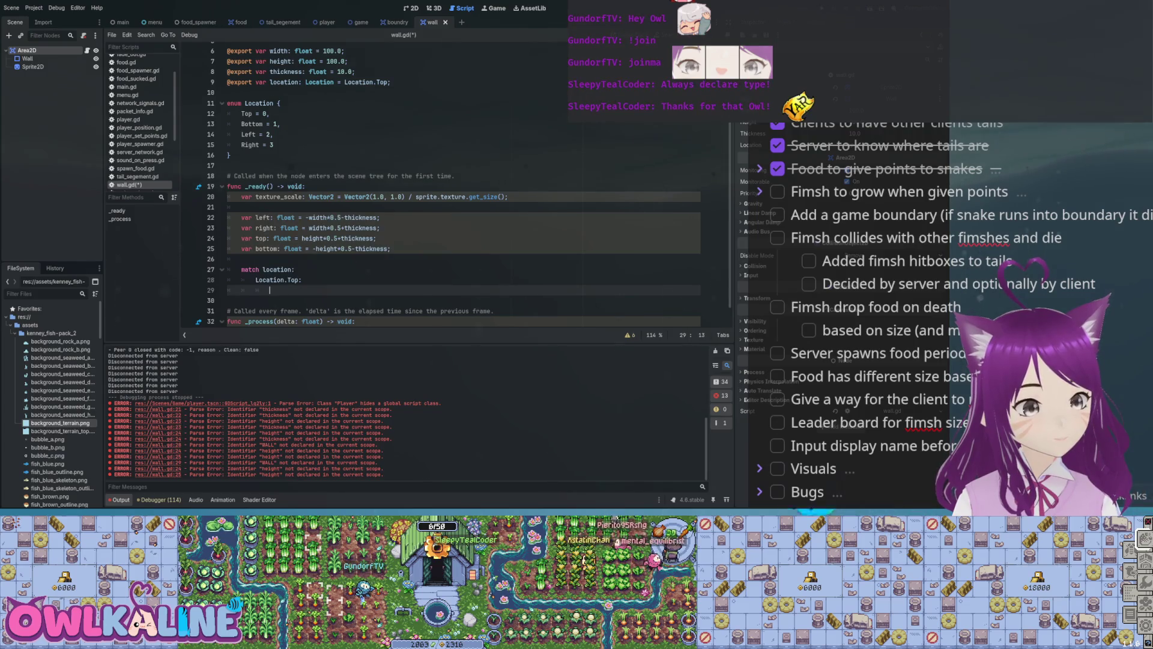
pyautogui.write('s;')
pyautogui.press('Return')
pyautogui.write('Location.')
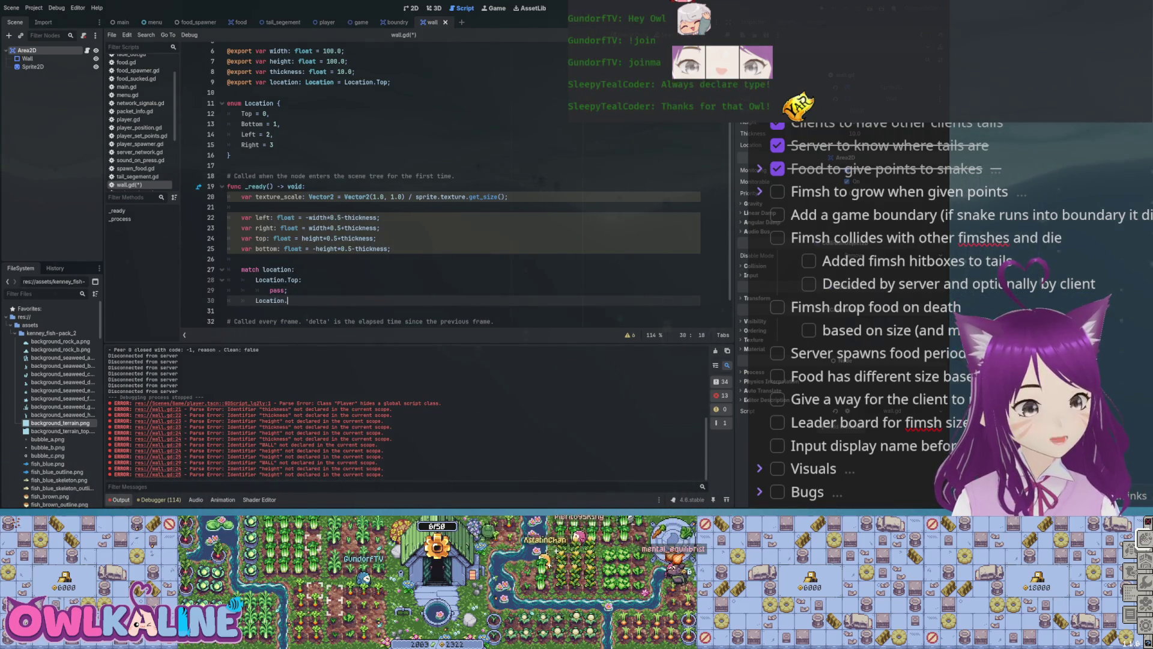
# - Add Bottom, Left and Right cases each containing pass, and save wall.gd
pyautogui.write('Bottom')
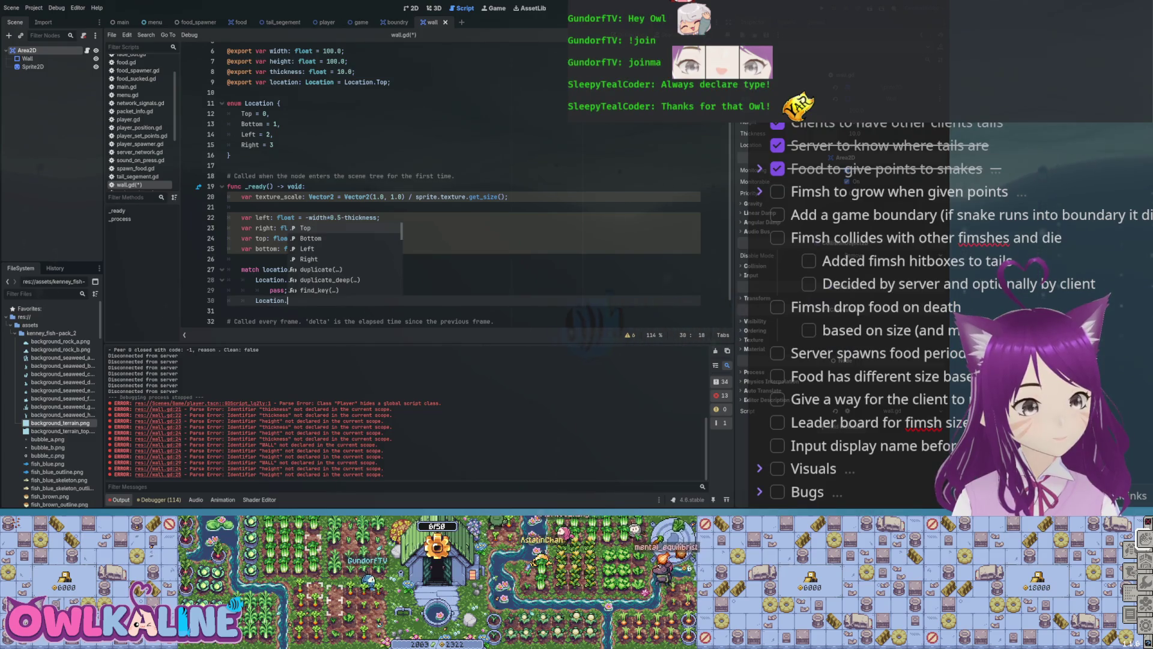
pyautogui.write(':')
pyautogui.press('Return')
pyautogui.write('pass;')
pyautogui.press('Return')
pyautogui.write('Locat')
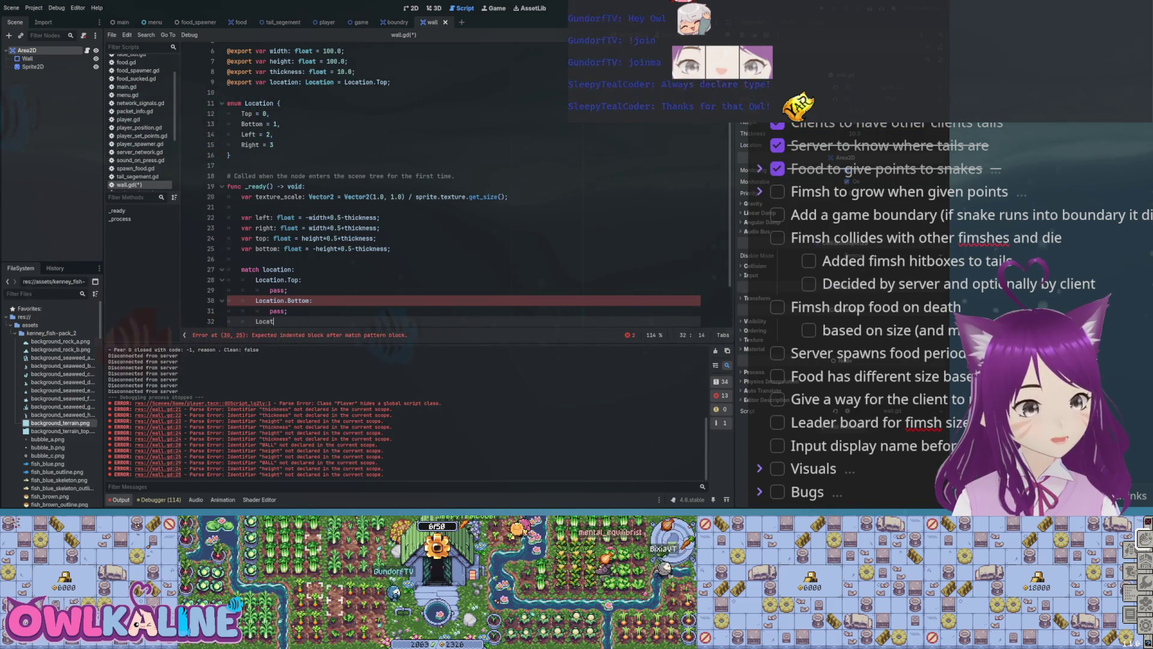
pyautogui.write('Left:')
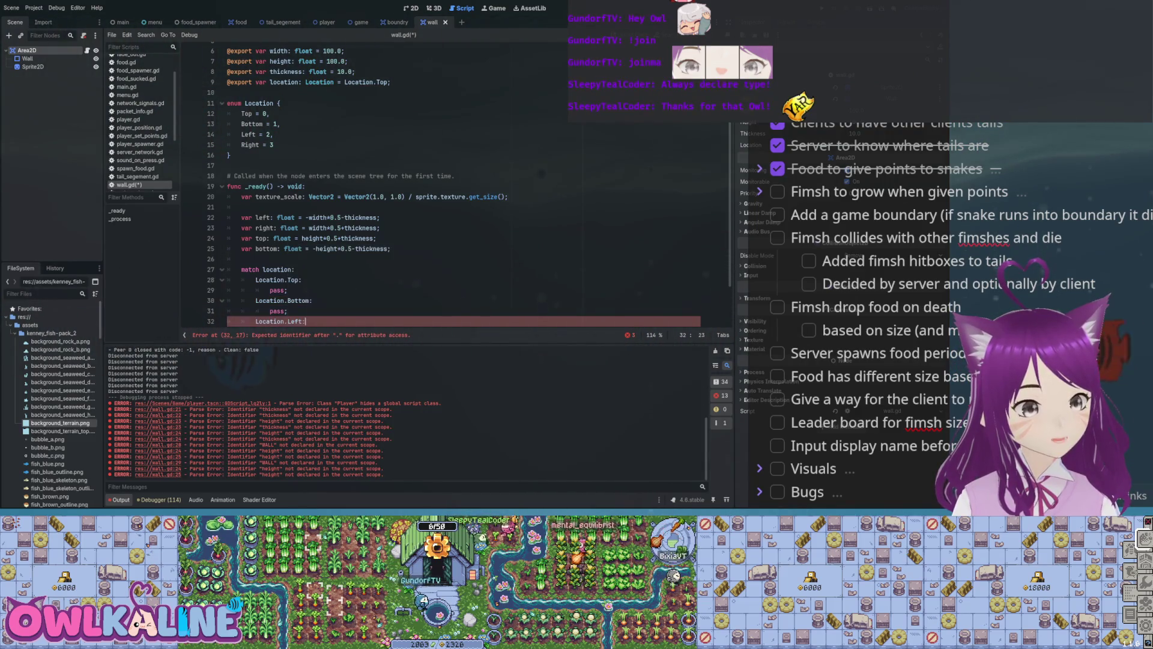
pyautogui.press('Return')
pyautogui.write('s;')
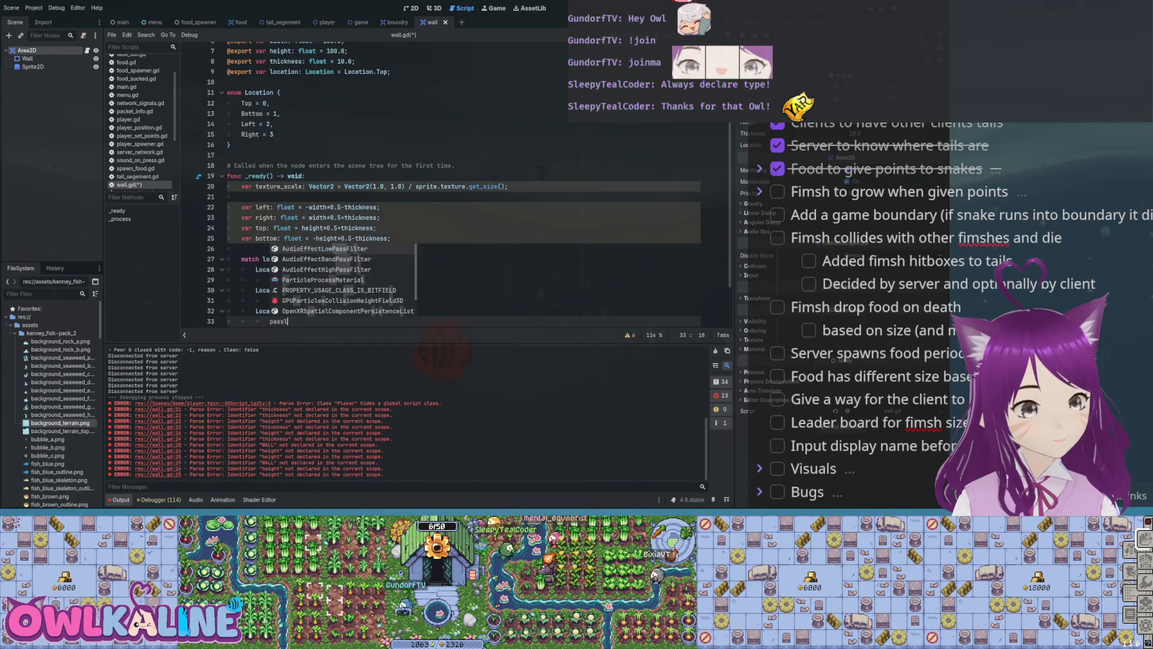
pyautogui.press('Return')
pyautogui.write('Lo')
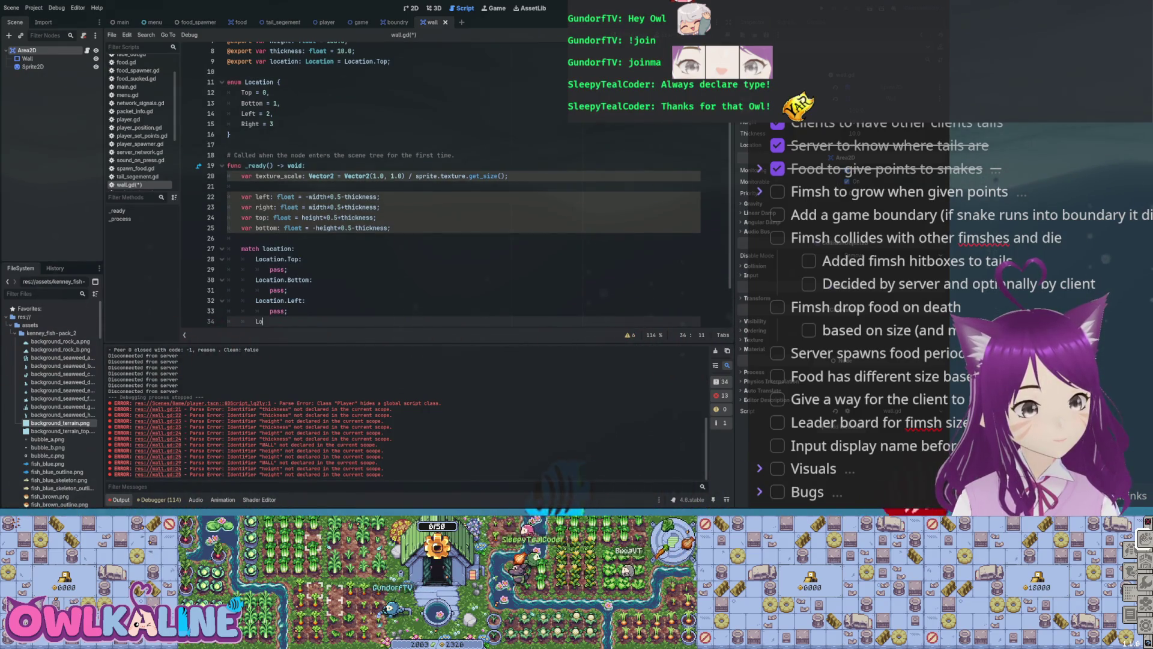
pyautogui.write('cation.Right')
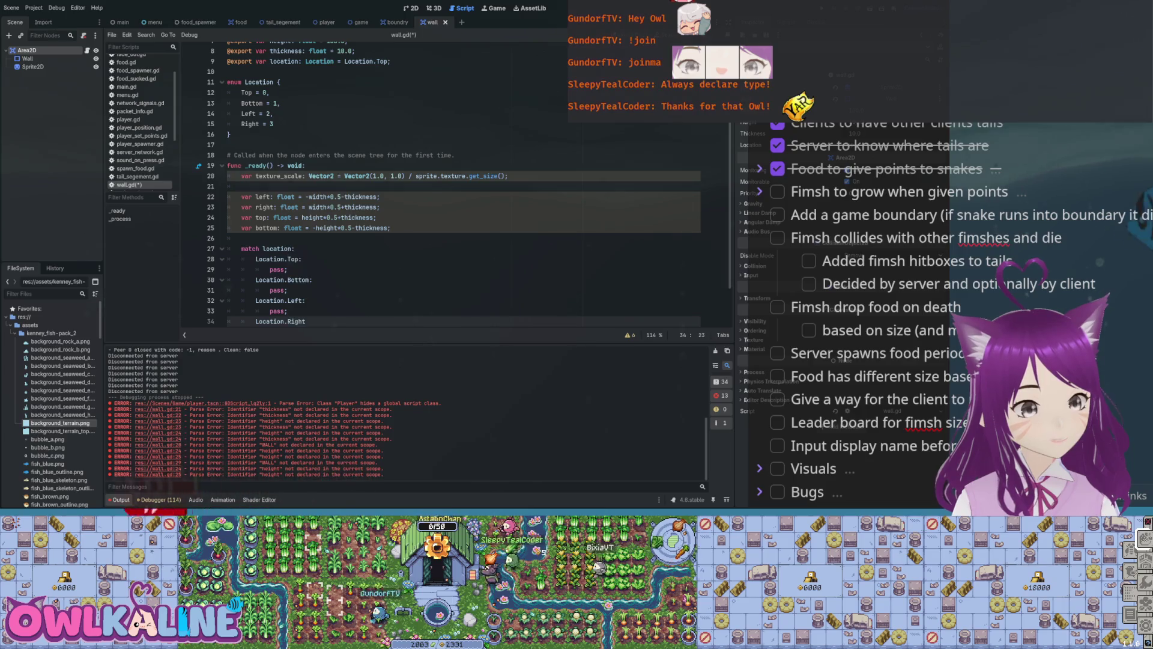
pyautogui.write(':')
pyautogui.press('Return')
pyautogui.write('pas')
pyautogui.hotkey('ctrl', 's')
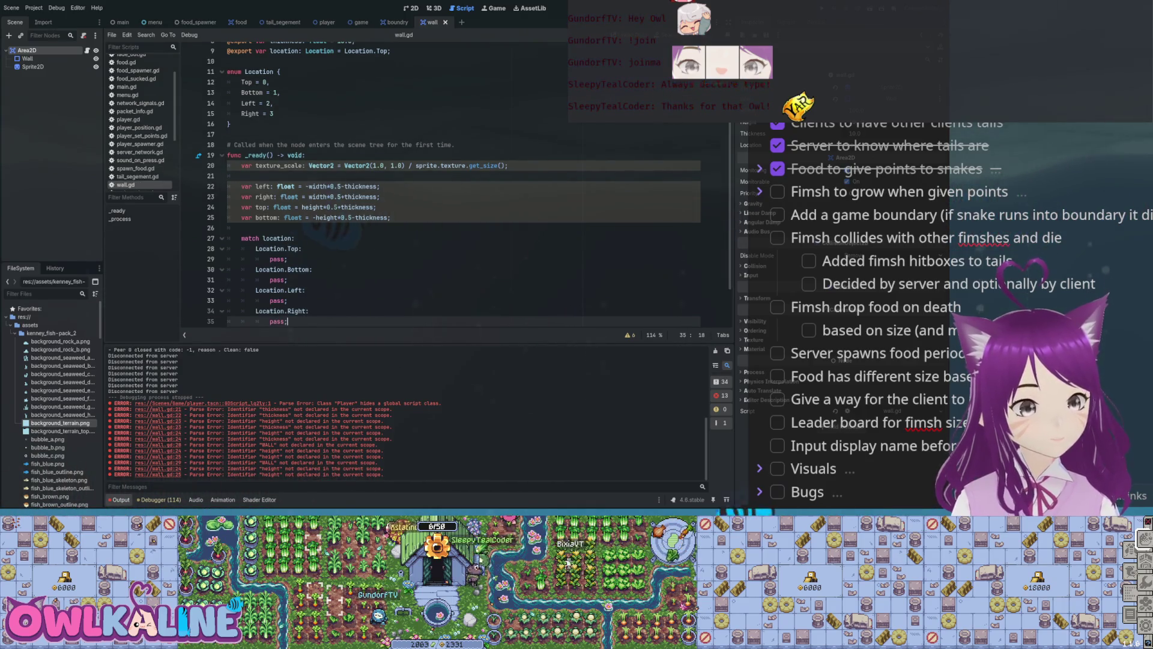
# - Insert two blank lines between the edge variables and the match block
pyautogui.scroll(-2, 463, 180)
pyautogui.click(241, 176)
pyautogui.press('Return')
pyautogui.press('Return')
pyautogui.press('Up')
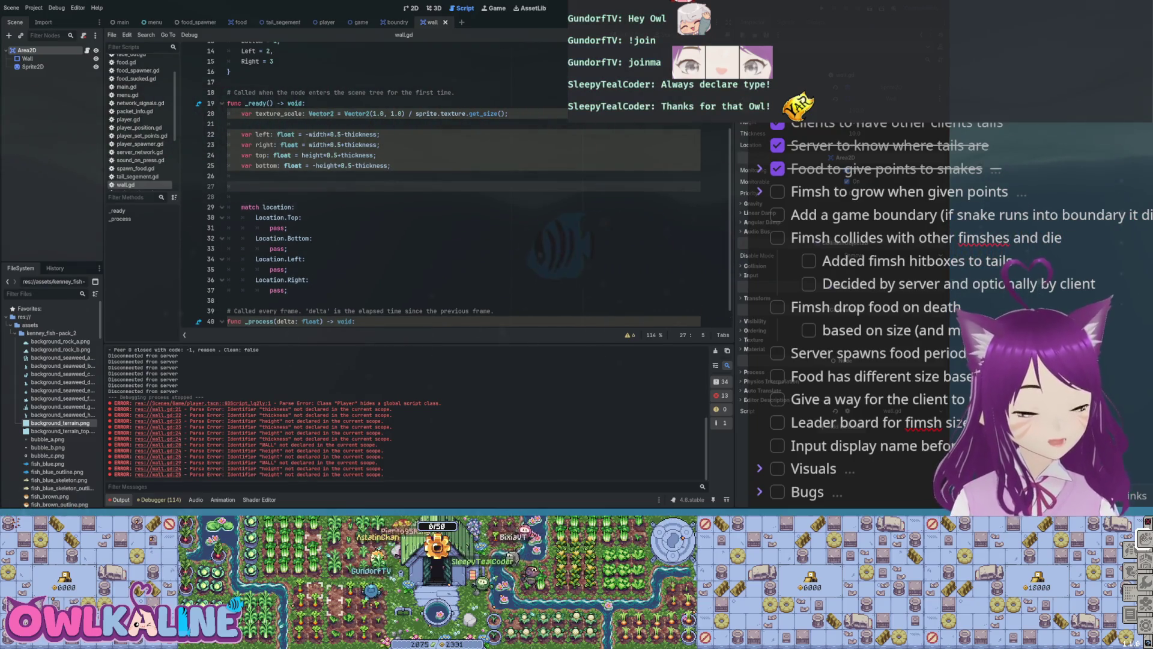
# - Declare pos and size as Vector2 variables above the match block
pyautogui.press('BackSpace')
pyautogui.write(': Vector2;')
pyautogui.press('Return')
pyautogui.write('var si')
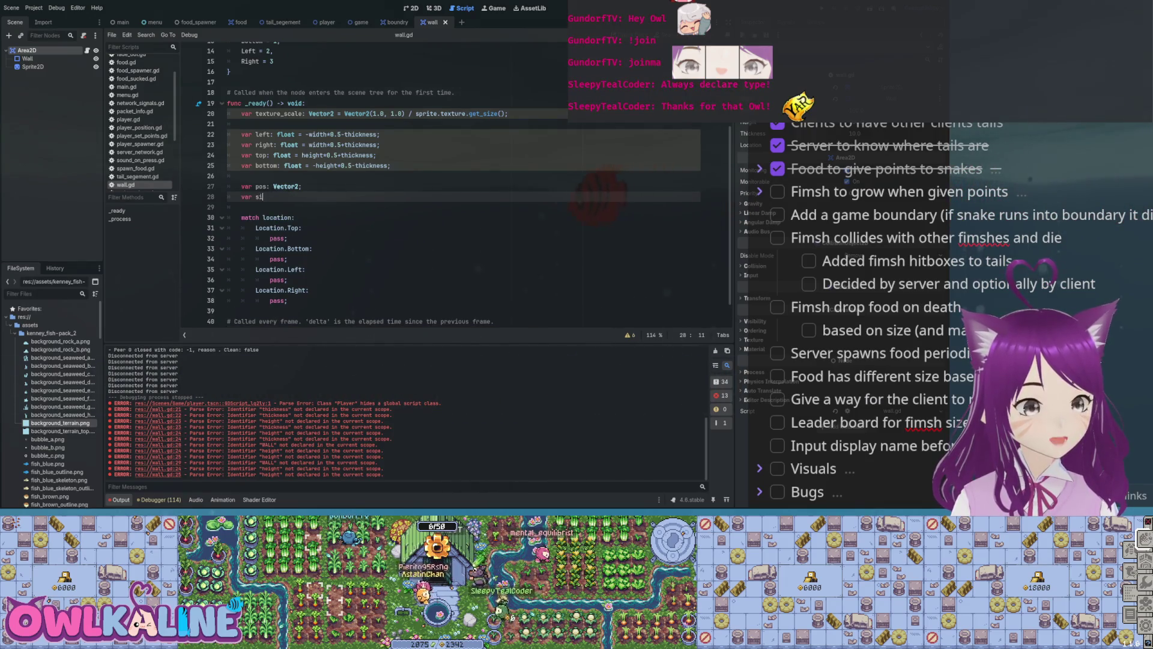
pyautogui.write('ze: Vector2;')
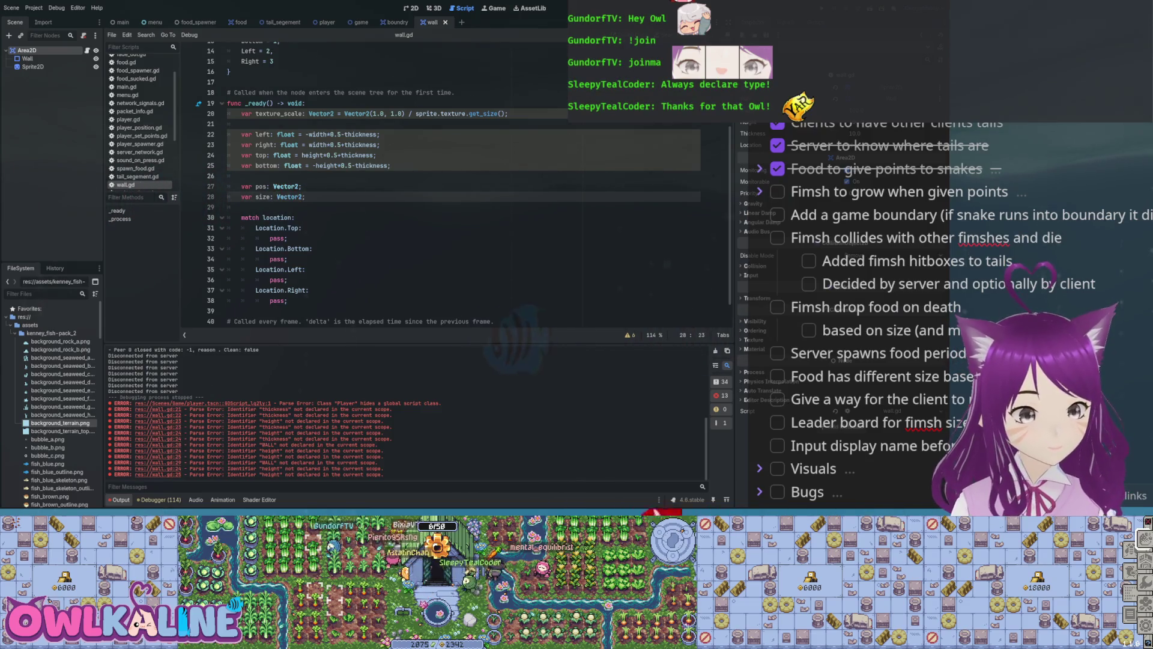
# - Set the Top branch's pos using top, and reuse it in Bottom with bottom
pyautogui.moveTo(270, 237); pyautogui.dragTo(288, 237)
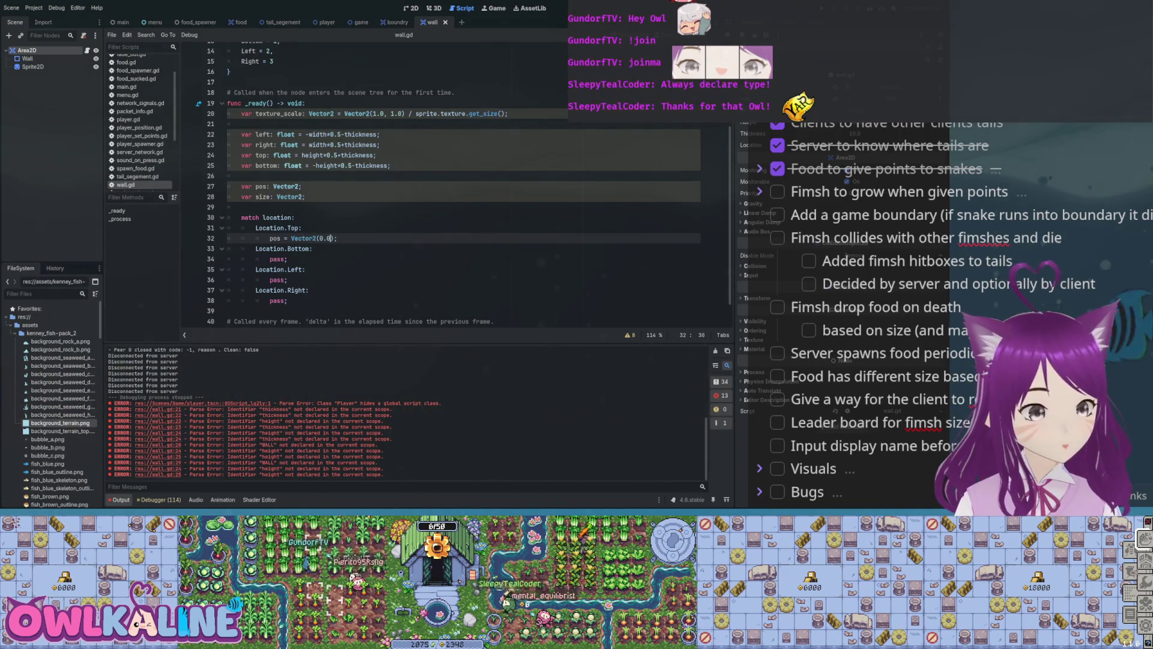
pyautogui.write('p')
pyautogui.press('End')
pyautogui.hotkey('shift', 'Home')
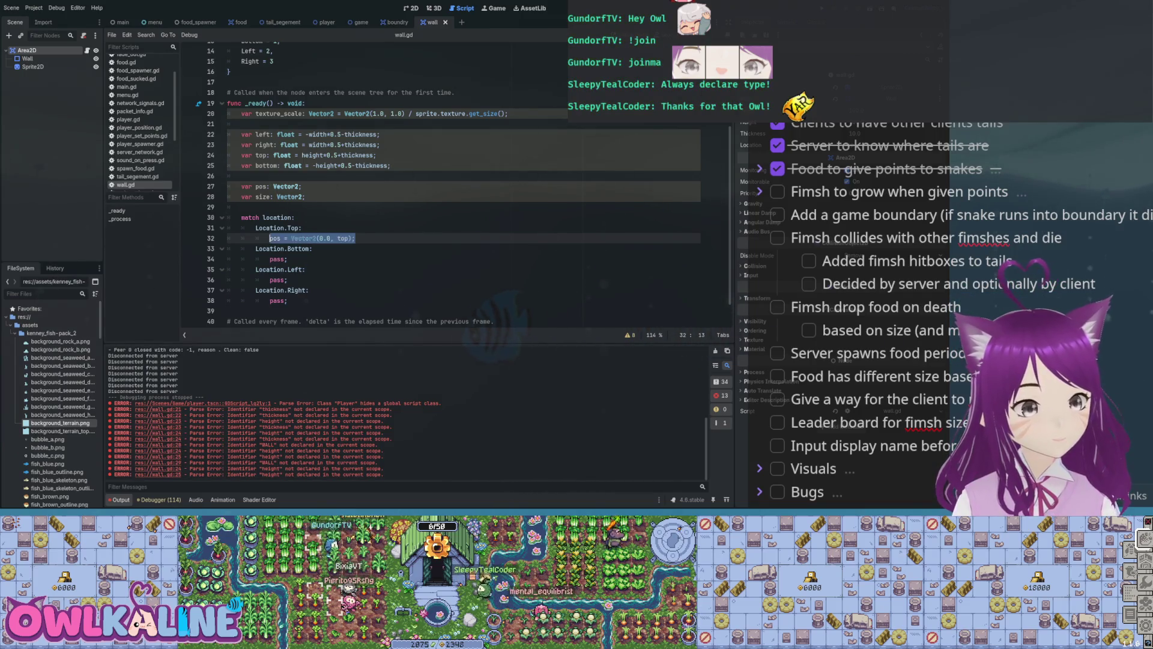
pyautogui.press('Down')
pyautogui.press('Down')
pyautogui.write('pos = Vector2(0.0, top);')
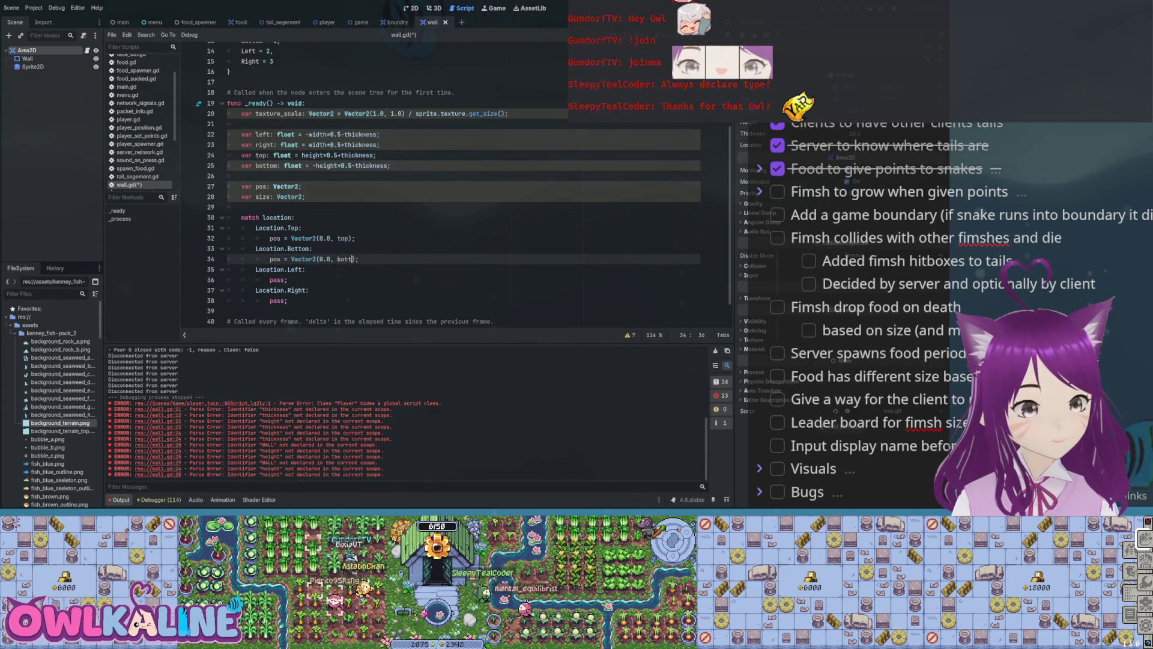
pyautogui.write('om')
# - Set the Left branch's pos to Vector2(0.0, 0.0)
pyautogui.press('Down')
pyautogui.press('Down')
pyautogui.hotkey('shift', 'Home')
pyautogui.write('pa')
pyautogui.press('BackSpace')
pyautogui.write('os = Vector2(0.0, top);')
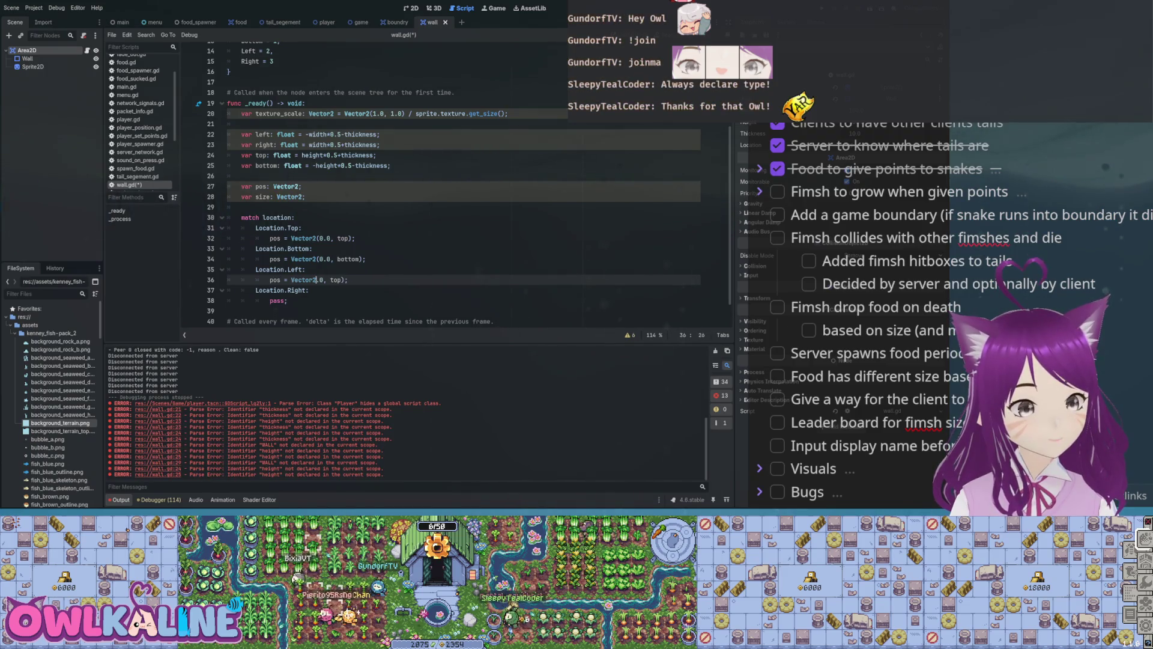
pyautogui.hotkey('ctrl', 'Right')
pyautogui.press('BackSpace')
pyautogui.press('BackSpace')
pyautogui.press('BackSpace')
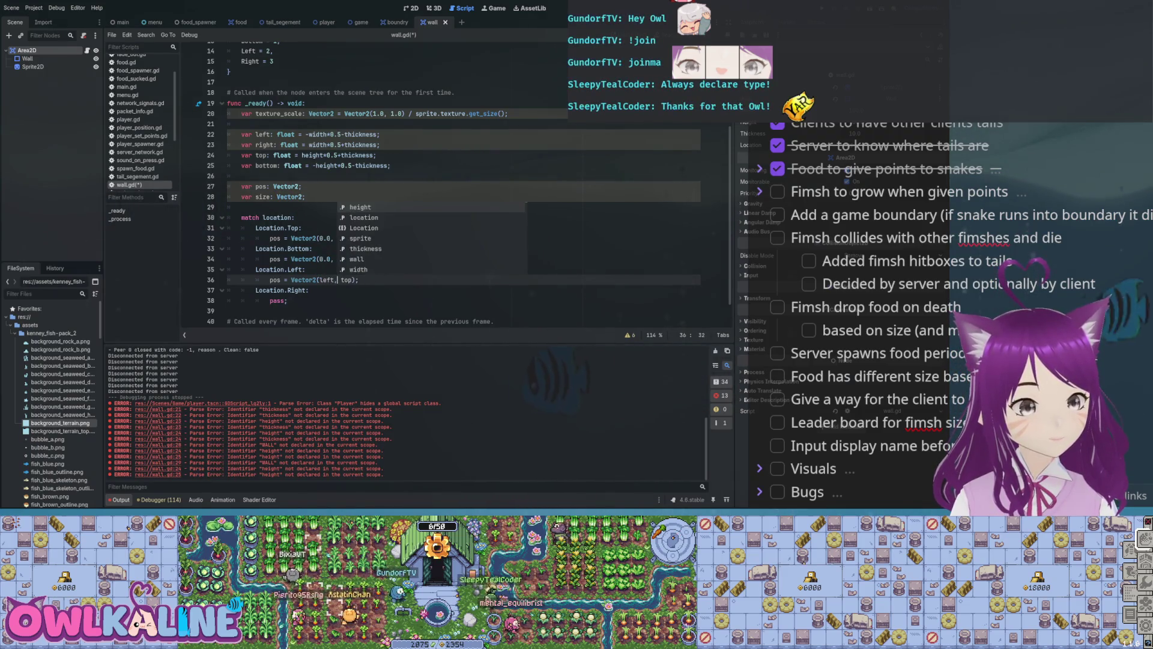
pyautogui.write('0.0')
pyautogui.press('End')
pyautogui.hotkey('shift', 'Home')
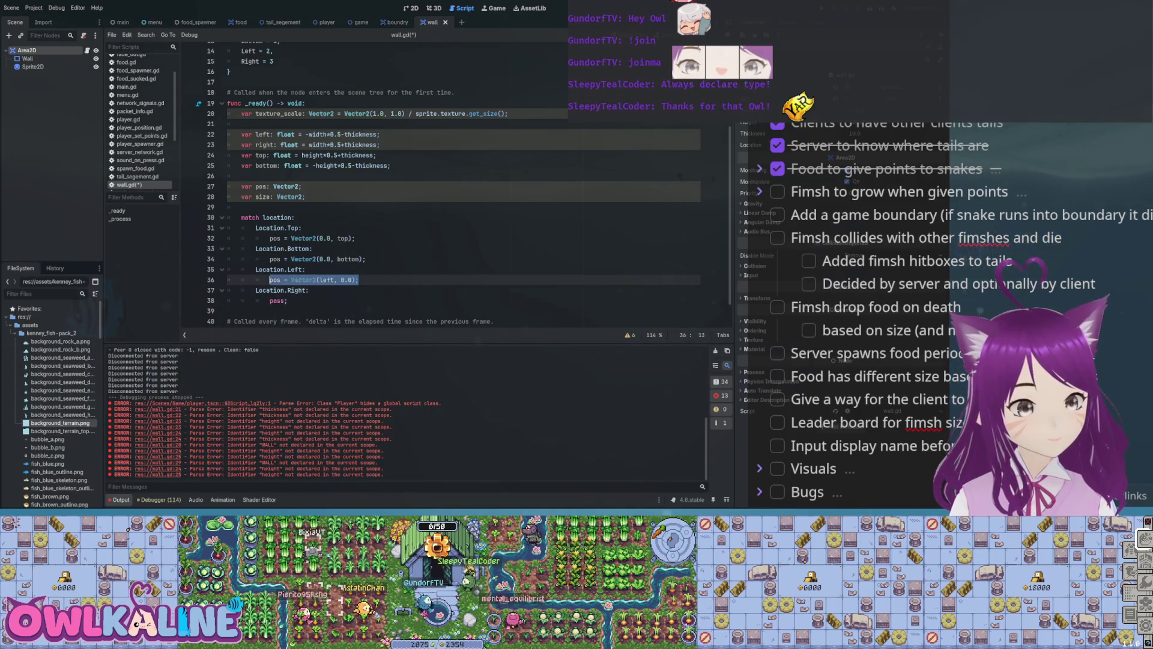
pyautogui.press('Down')
pyautogui.press('Down')
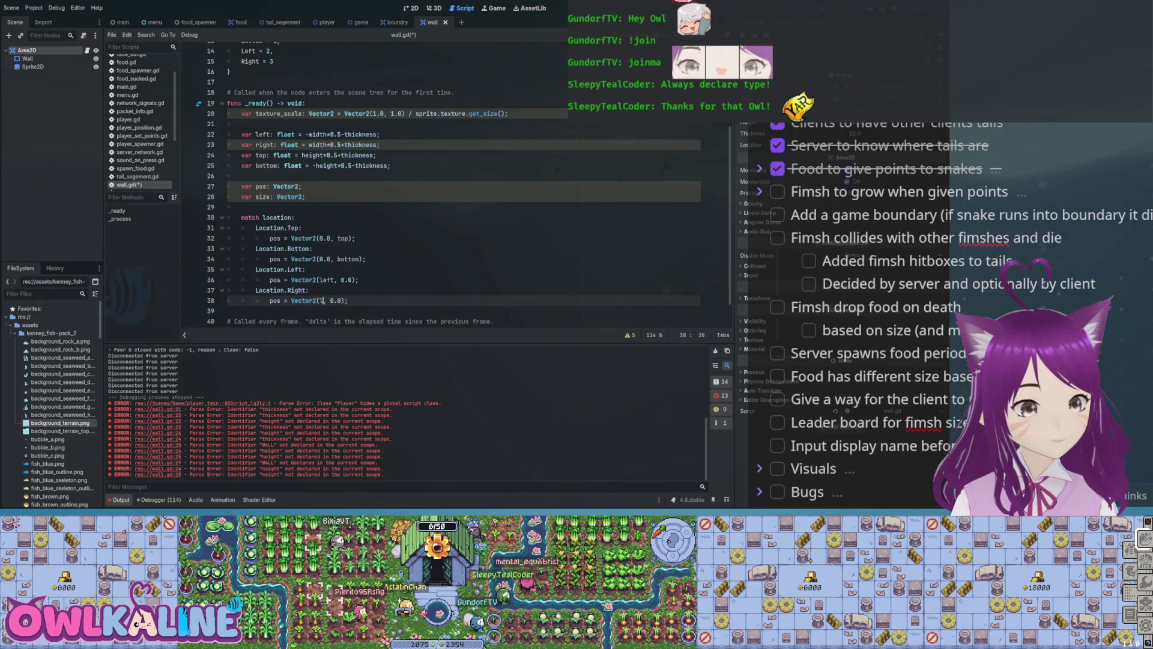
# - Use right as the Right branch's x position and save the script
pyautogui.press('BackSpace')
pyautogui.write('(right')
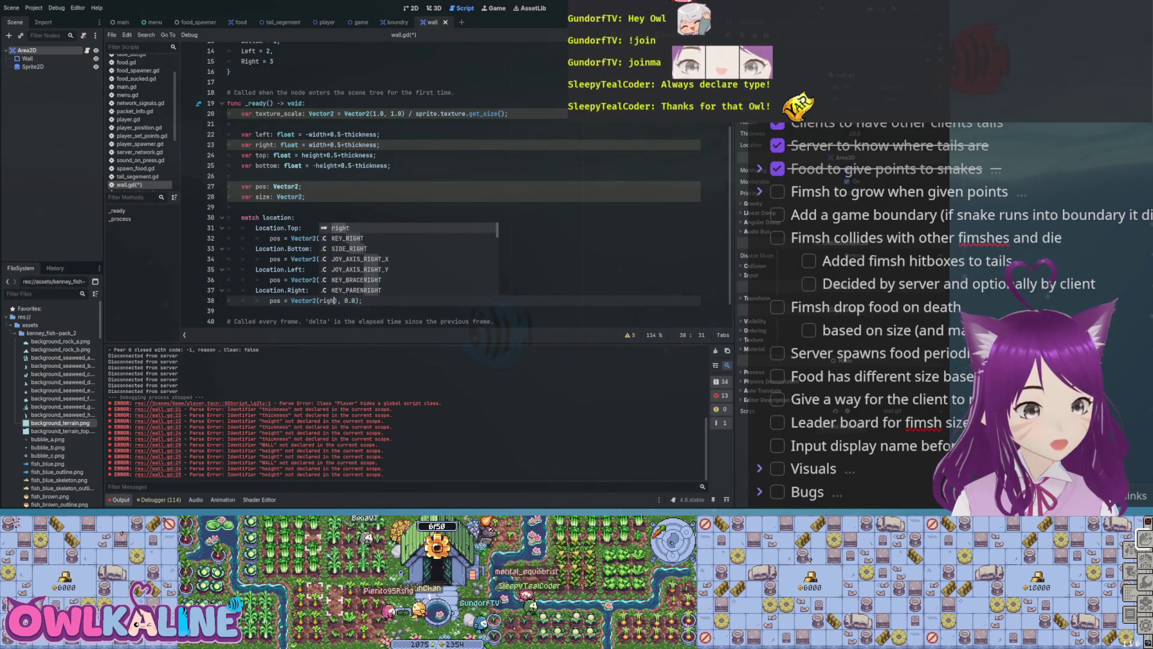
pyautogui.press('Escape')
pyautogui.press('Up')
pyautogui.press('Up')
pyautogui.press('Up')
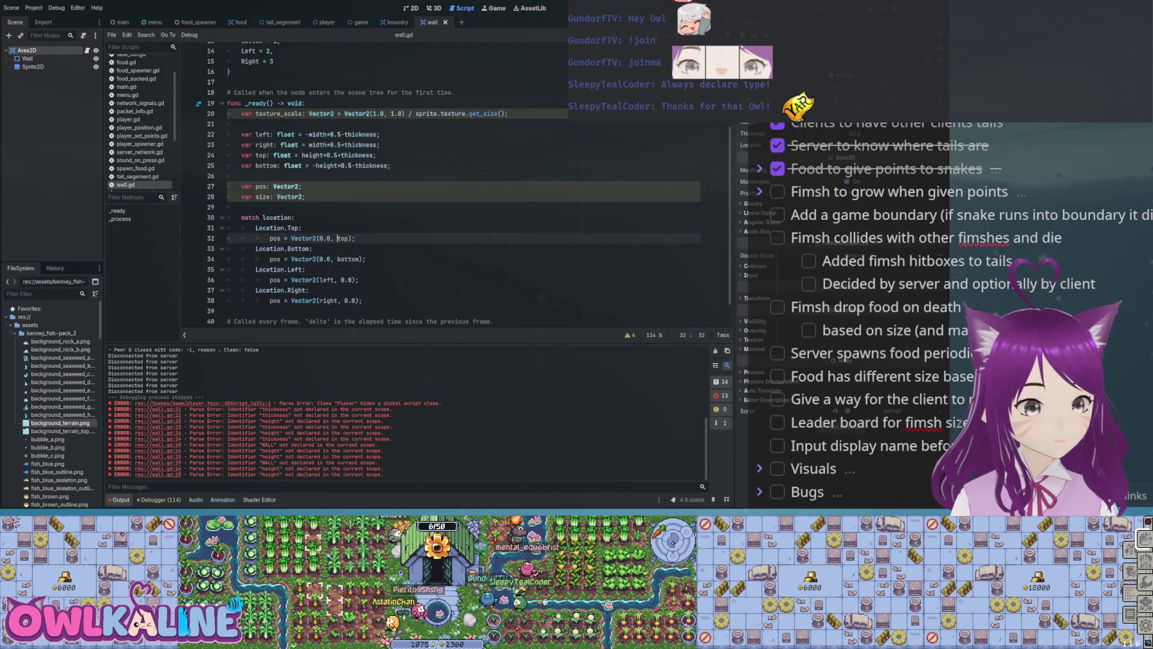
pyautogui.press('End')
pyautogui.press('Return')
pyautogui.hotkey('ctrl', 's')
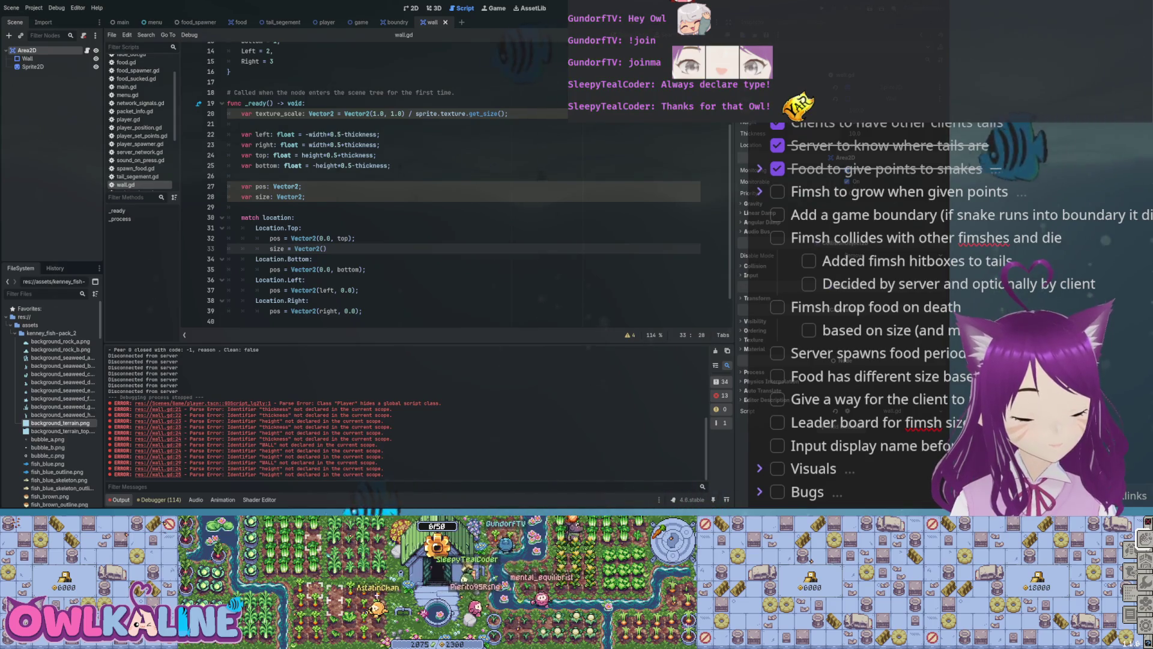
# - Set the Top wall's size to Vector2(width, thickness)
pyautogui.write('thickness,')
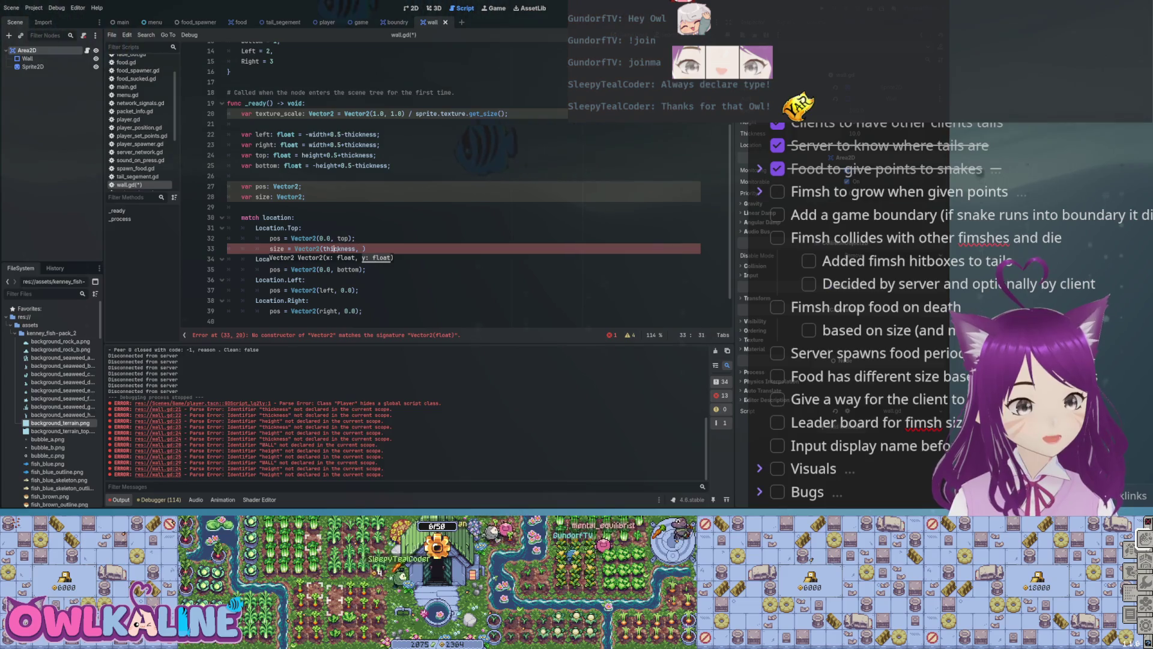
pyautogui.click(325, 248)
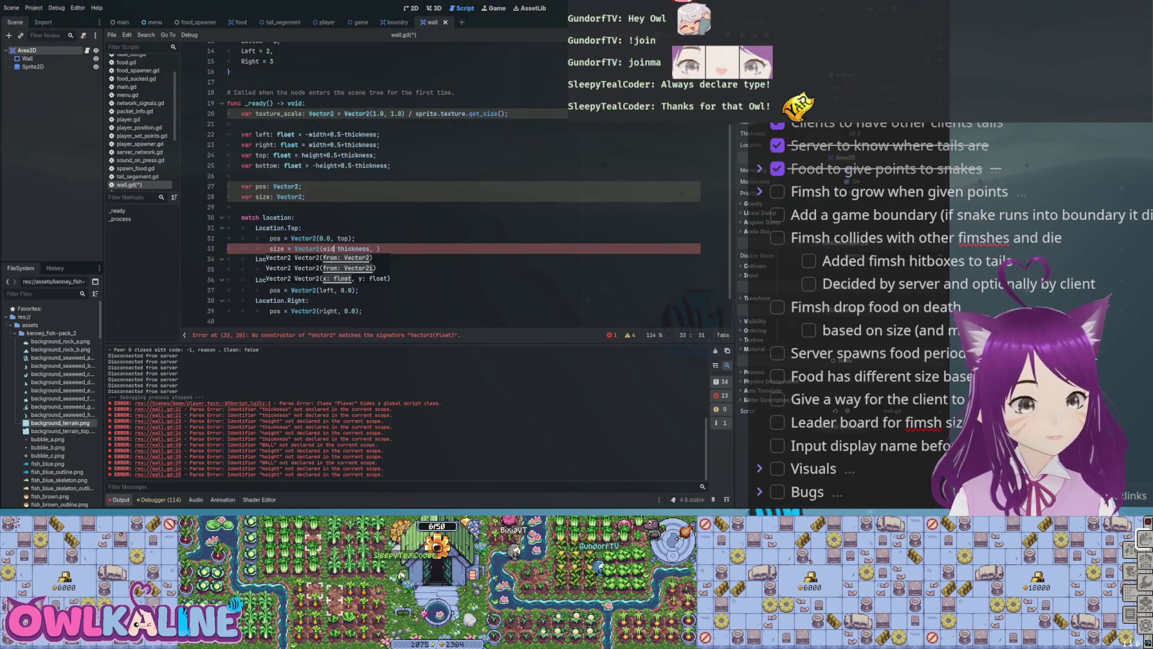
pyautogui.write('width,')
pyautogui.press('End')
pyautogui.press('Left')
pyautogui.press('BackSpace')
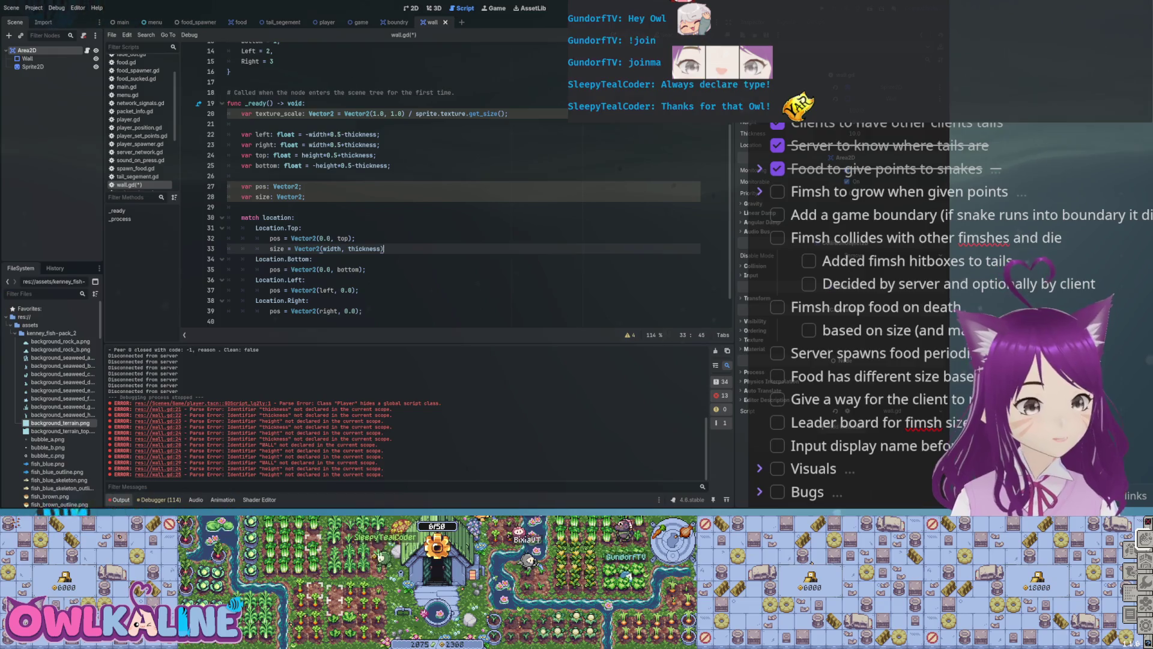
pyautogui.press('BackSpace')
pyautogui.press('End')
pyautogui.write(';')
pyautogui.hotkey('shift', 'Home')
pyautogui.hotkey('ctrl', 'c')
# - Give the Bottom branch the same width-by-thickness size
pyautogui.press('Down')
pyautogui.press('Down')
pyautogui.press('End')
pyautogui.press('Return')
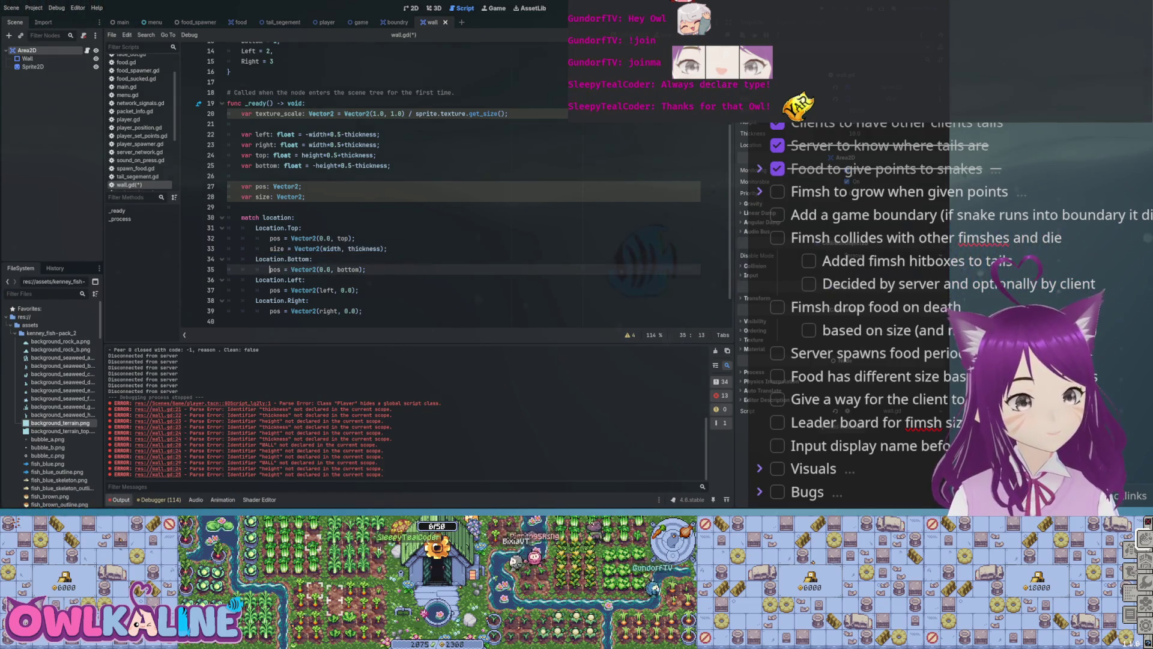
pyautogui.hotkey('ctrl', 'v')
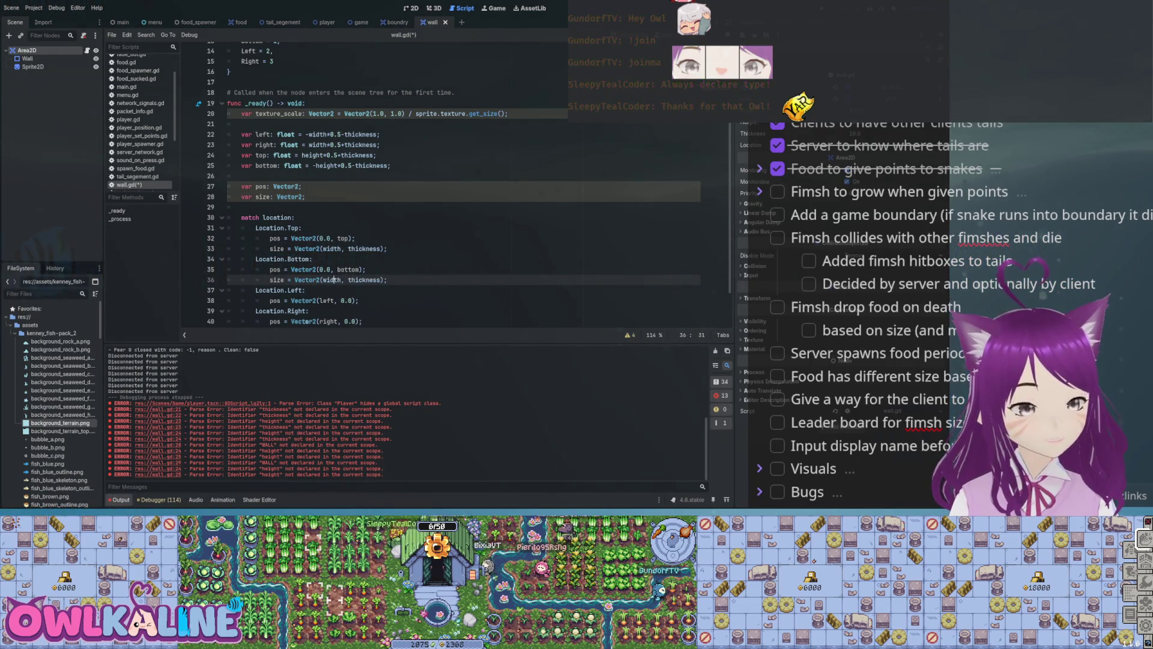
pyautogui.hotkey('shift', 'Home')
# - Set the Left and Right walls' size to Vector2(thickness, height)
pyautogui.press('Down')
pyautogui.press('Down')
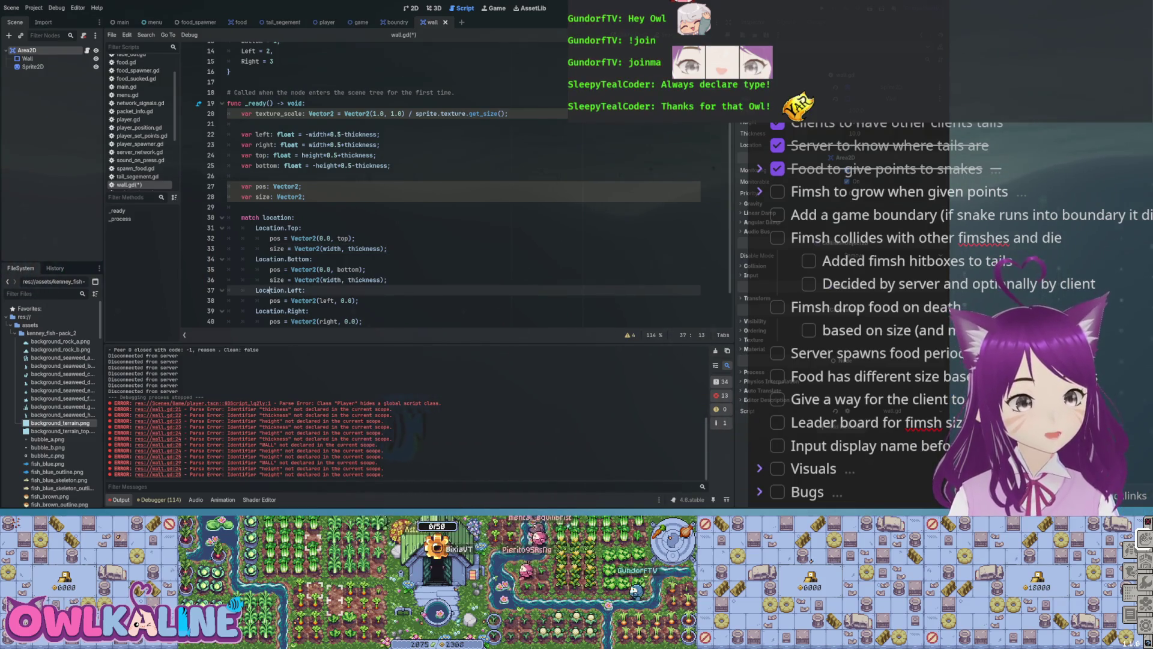
pyautogui.press('Return')
pyautogui.hotkey('ctrl', 'v')
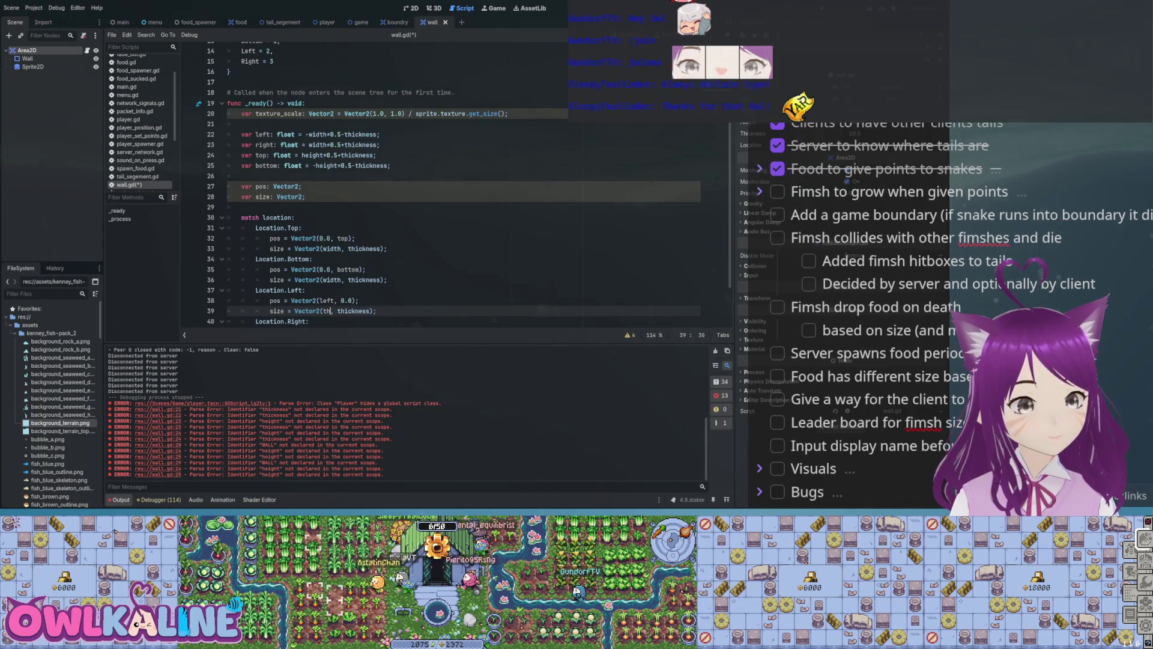
pyautogui.write('ness')
pyautogui.press('Right')
pyautogui.press('Right')
pyautogui.hotkey('ctrl', 'Delete')
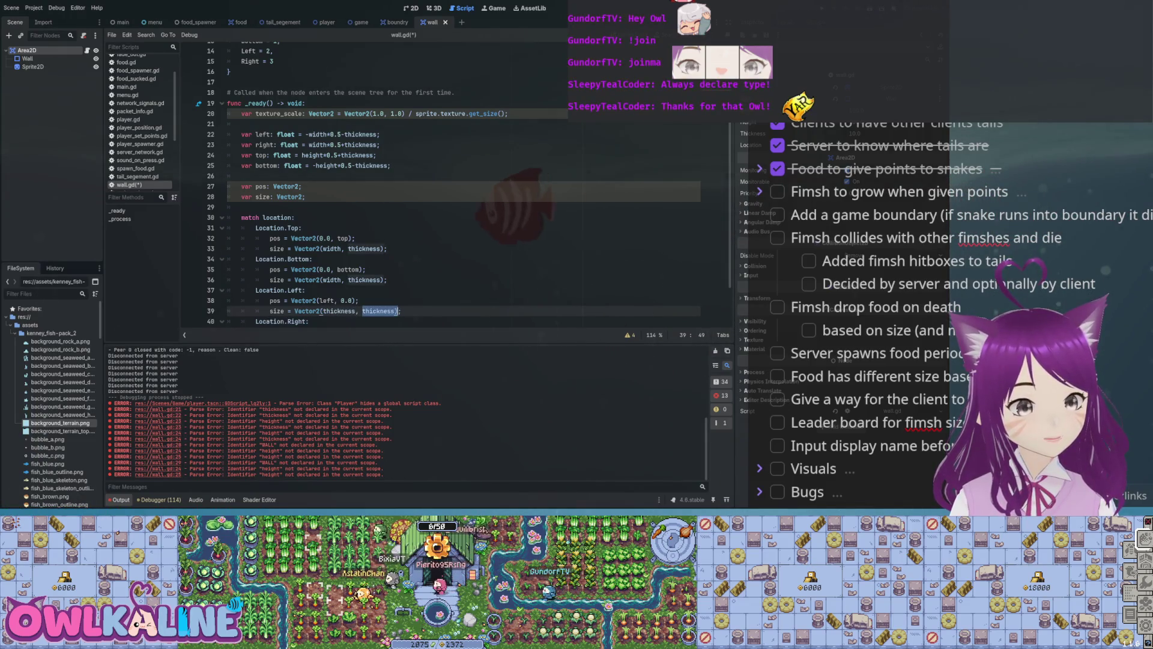
pyautogui.write('heigh')
pyautogui.hotkey('shift', 'Home')
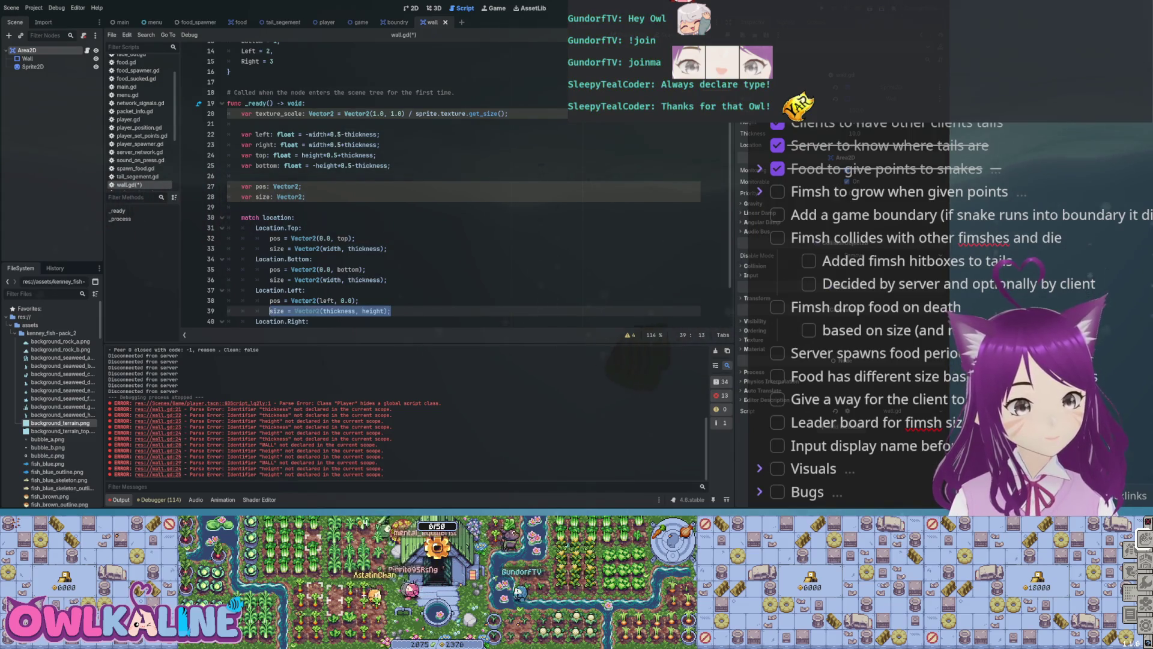
pyautogui.hotkey('ctrl', 'c')
pyautogui.press('Down')
pyautogui.press('Down')
pyautogui.press('Down')
pyautogui.hotkey('ctrl', 'v')
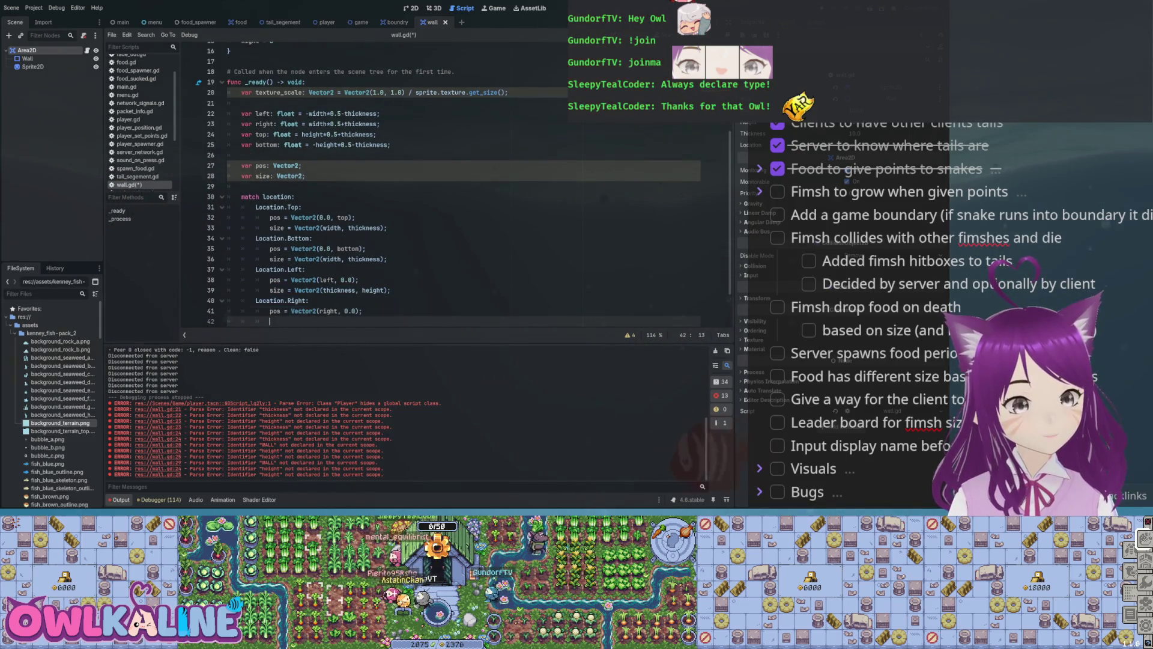
pyautogui.write('size = Vector2(thickness, height);')
# - Save, then add 'wall.position = pos;' after the match block
pyautogui.hotkey('ctrl', 's')
pyautogui.scroll(-2, 420, 252)
pyautogui.click(228, 280)
pyautogui.click(391, 270)
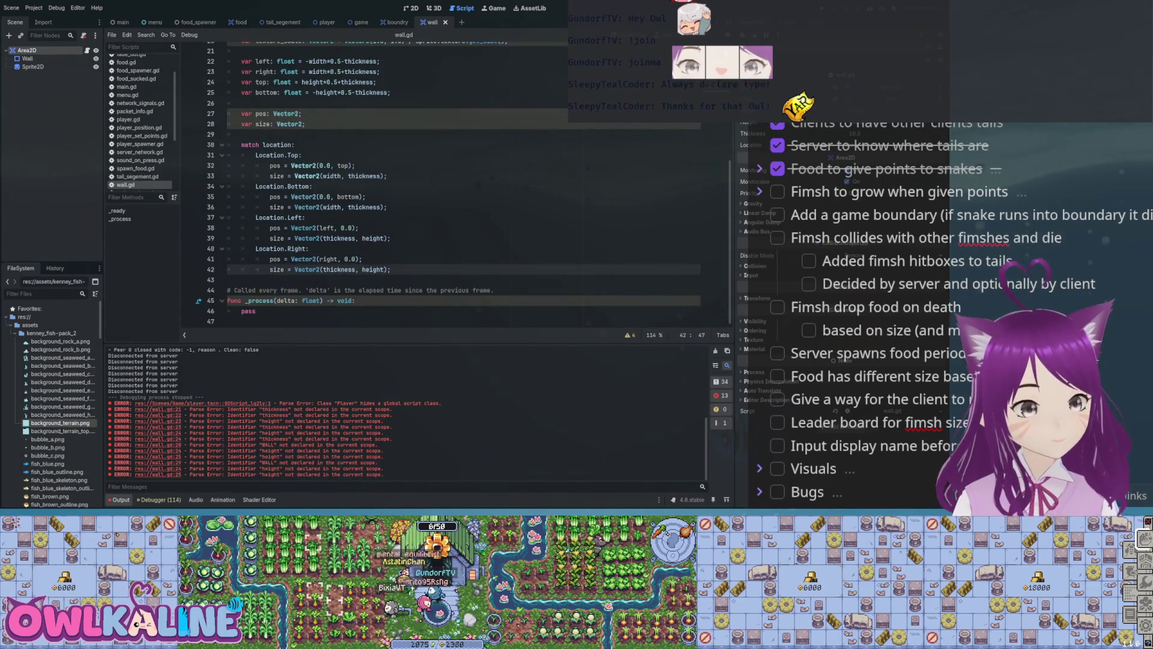
pyautogui.press('Return')
pyautogui.press('Return')
pyautogui.press('BackSpace')
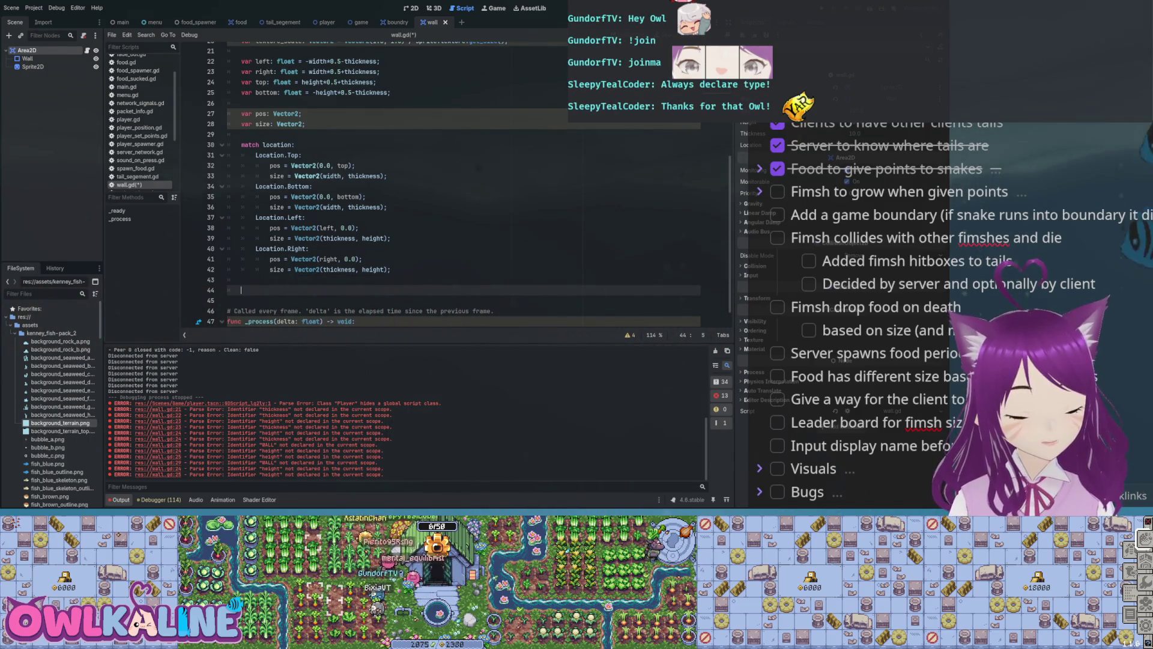
pyautogui.write('wall.position = pos')
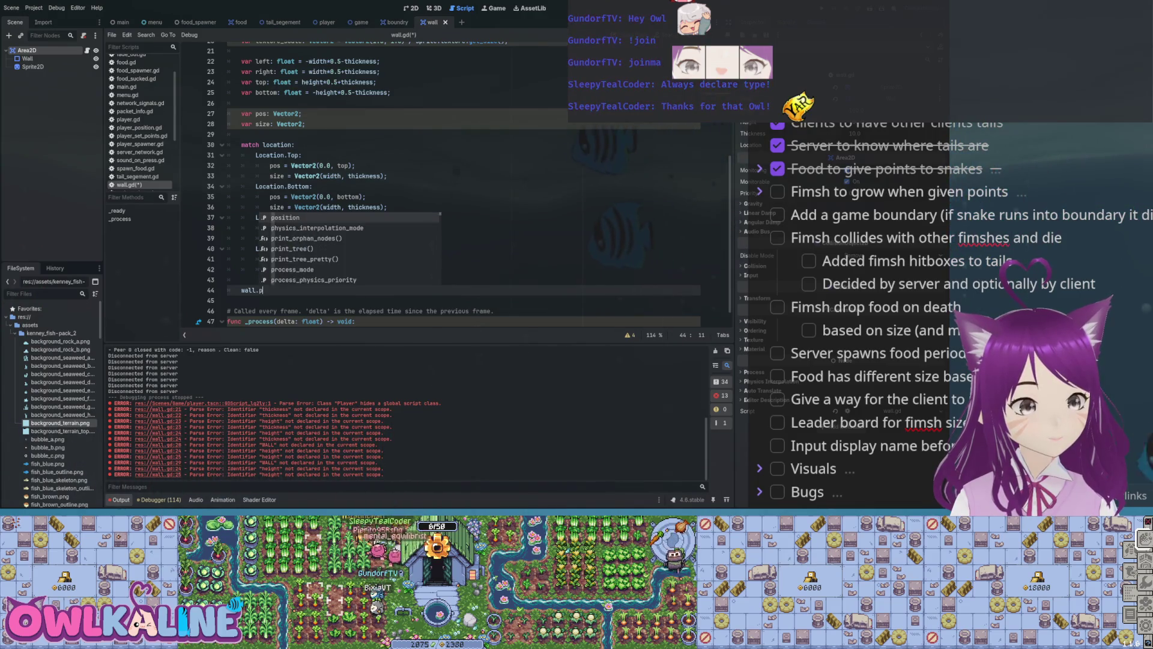
pyautogui.write(';')
# - Apply size to the wall, set sprite.scale to texture_scale * size, and save wall.gd
pyautogui.press('Return')
pyautogui.write('w')
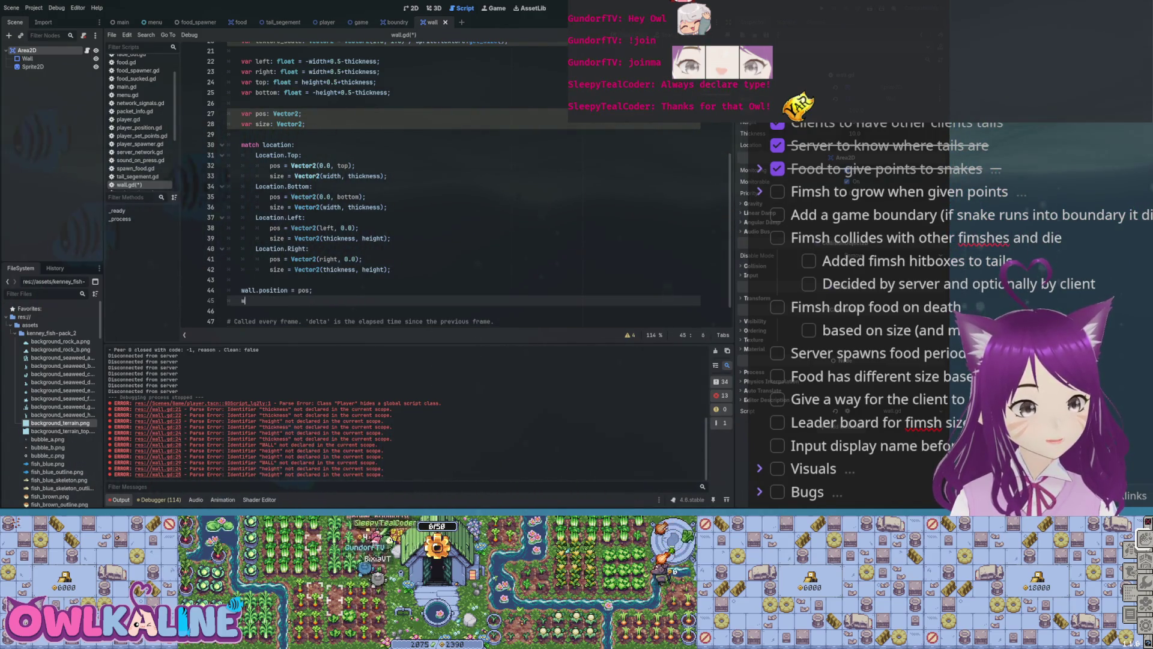
pyautogui.write('e;')
pyautogui.press('Return')
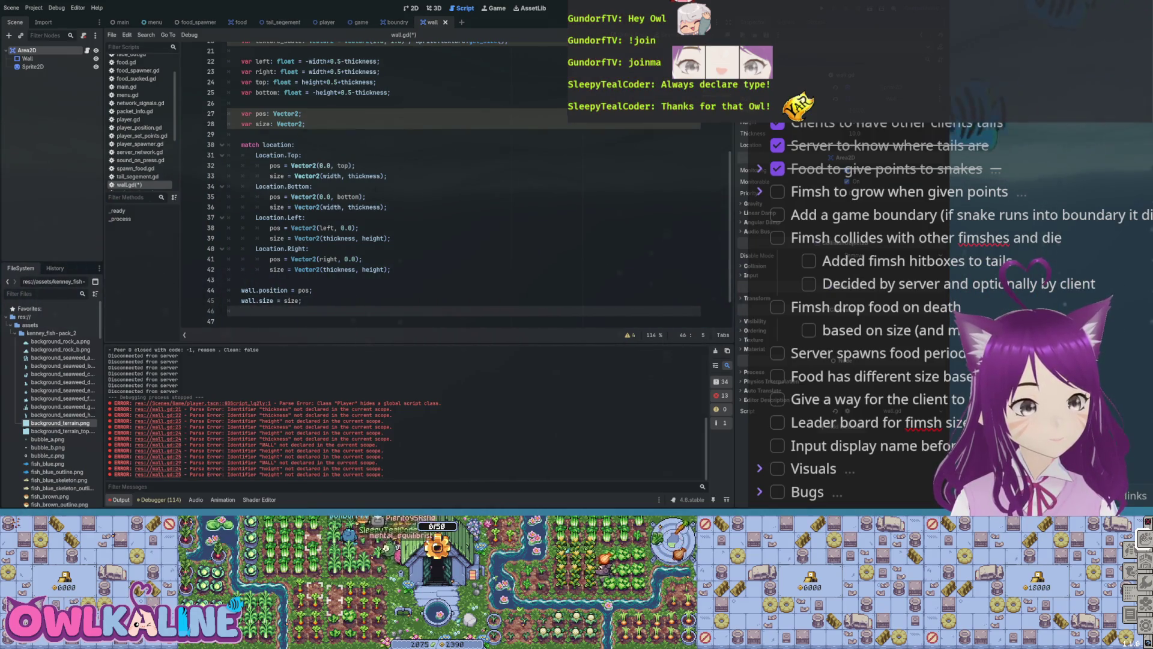
pyautogui.write('spr')
pyautogui.press('Return')
pyautogui.write('.scale = text')
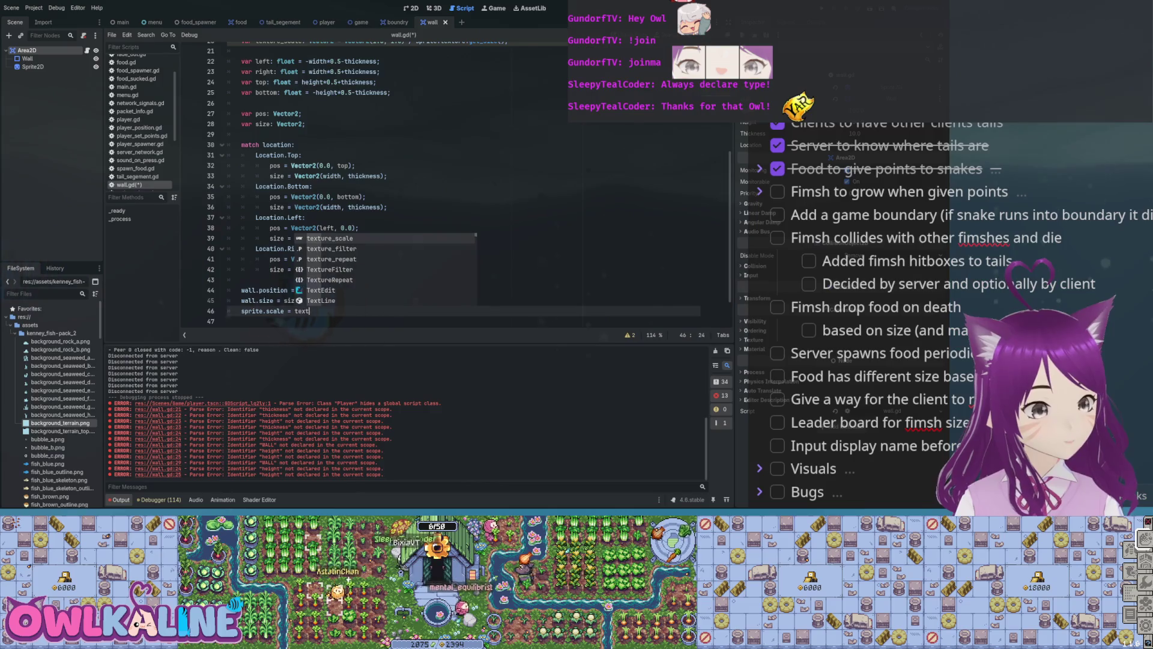
pyautogui.press('Return')
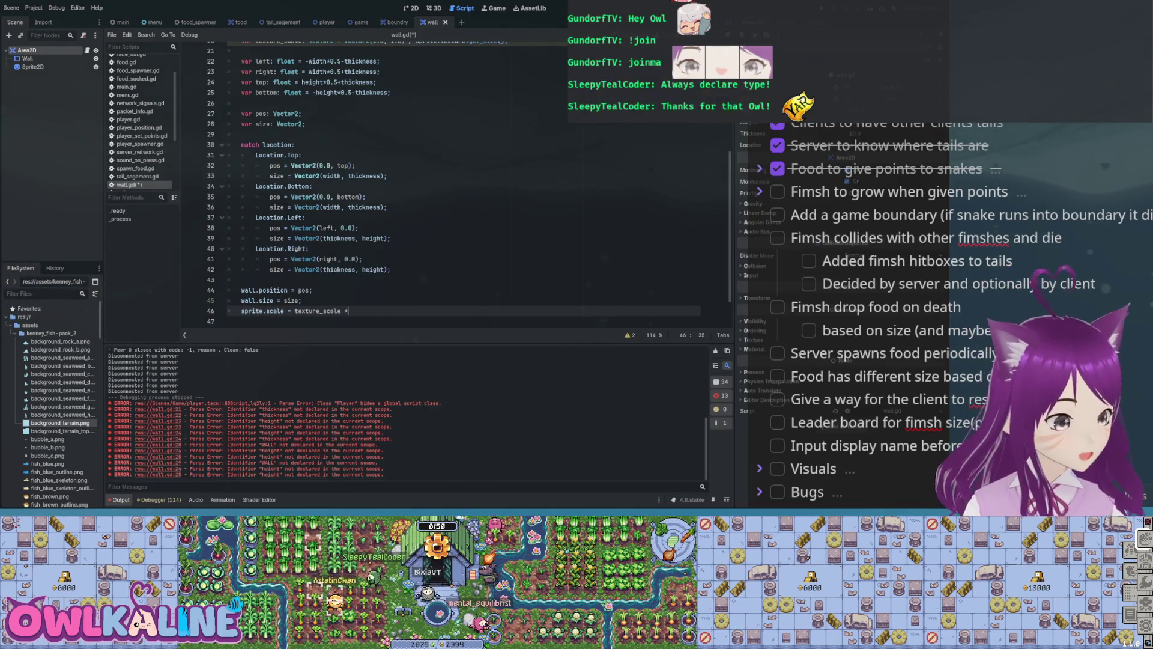
pyautogui.write(';')
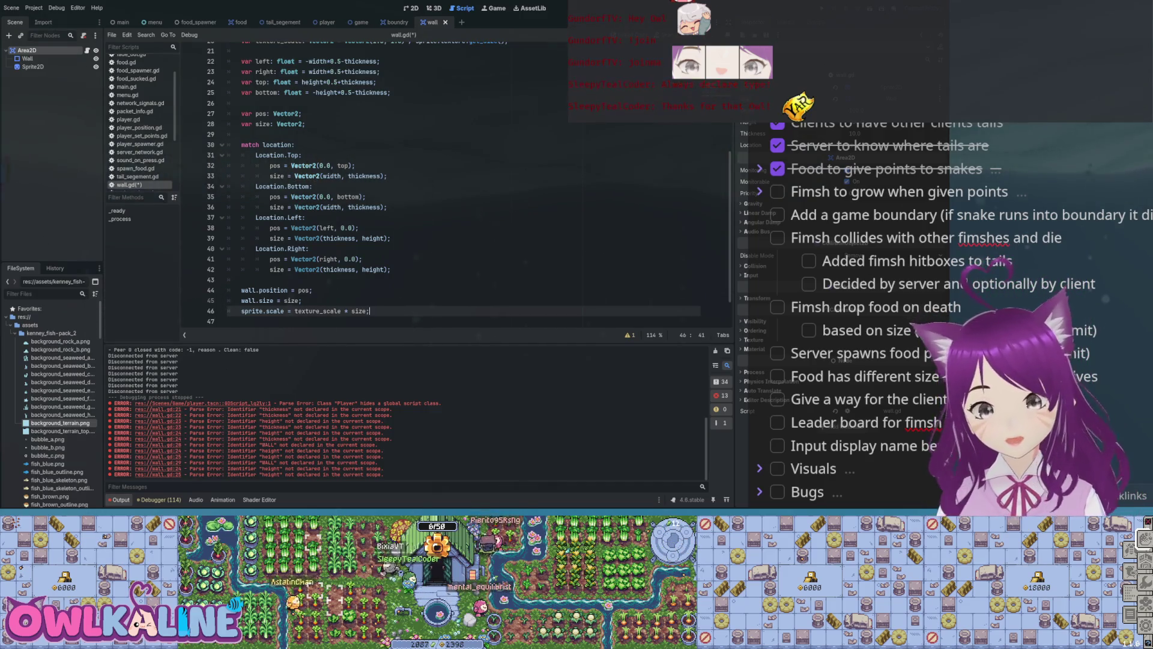
pyautogui.hotkey('ctrl', 's')
pyautogui.scroll(-2, 420, 180)
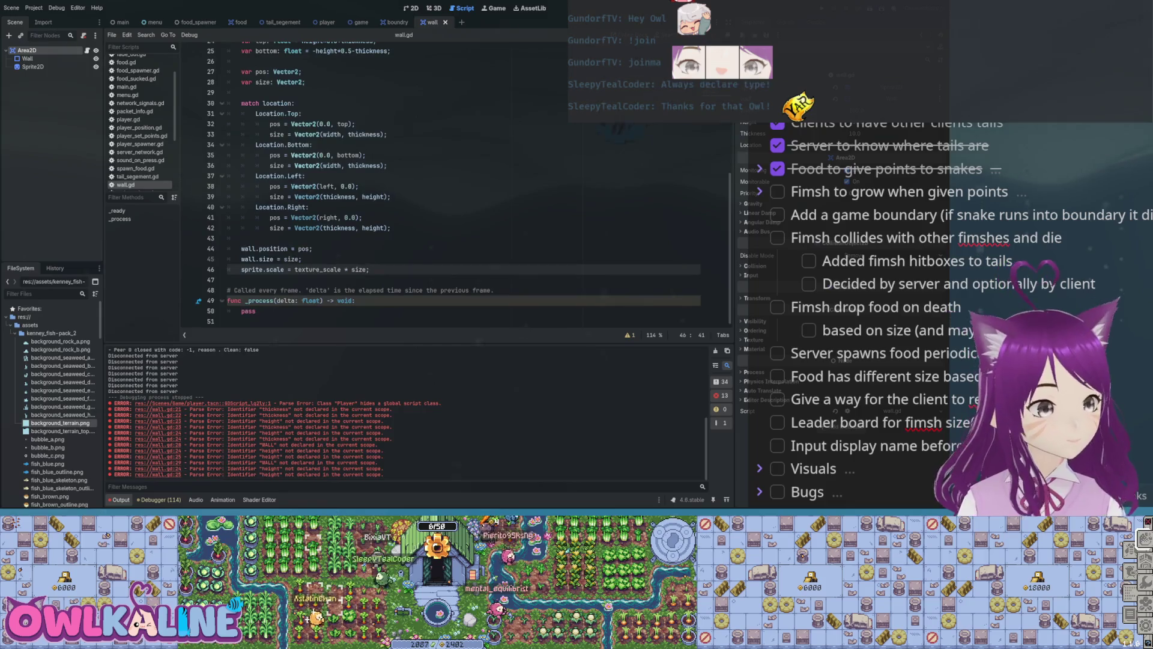
# - Review the wall scene's Sprite2D node and its Area2D root
pyautogui.hotkey('shift', 'Up')
pyautogui.hotkey('shift', 'Up')
pyautogui.press('Left')
pyautogui.scroll(5, 421, 180)
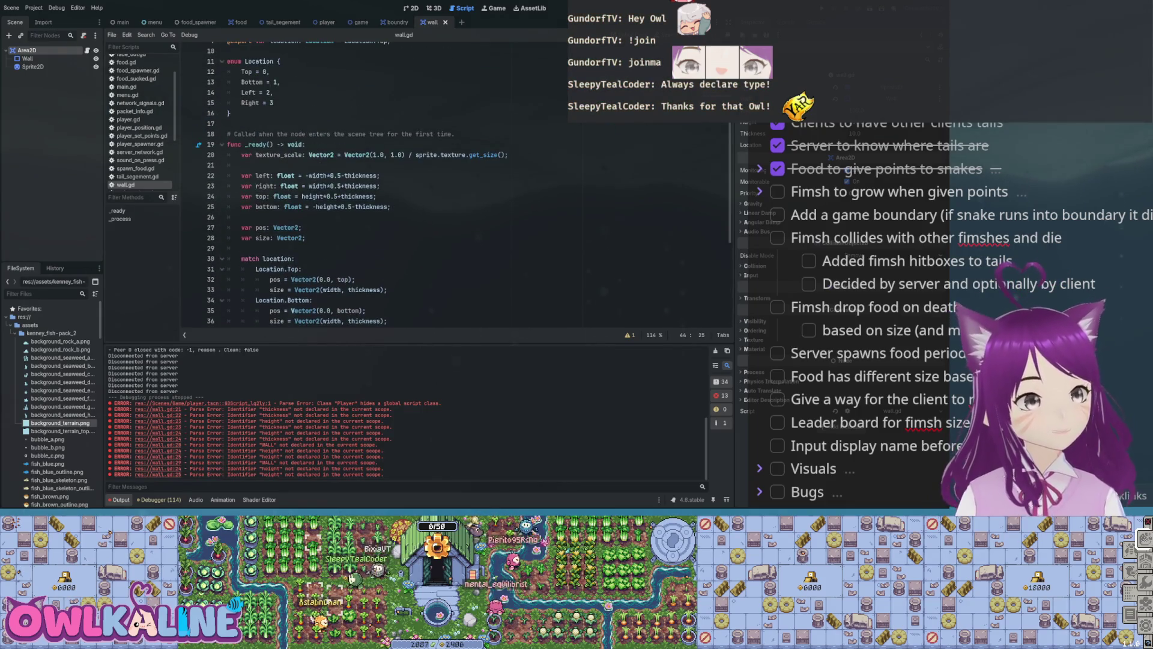
pyautogui.click(32, 67)
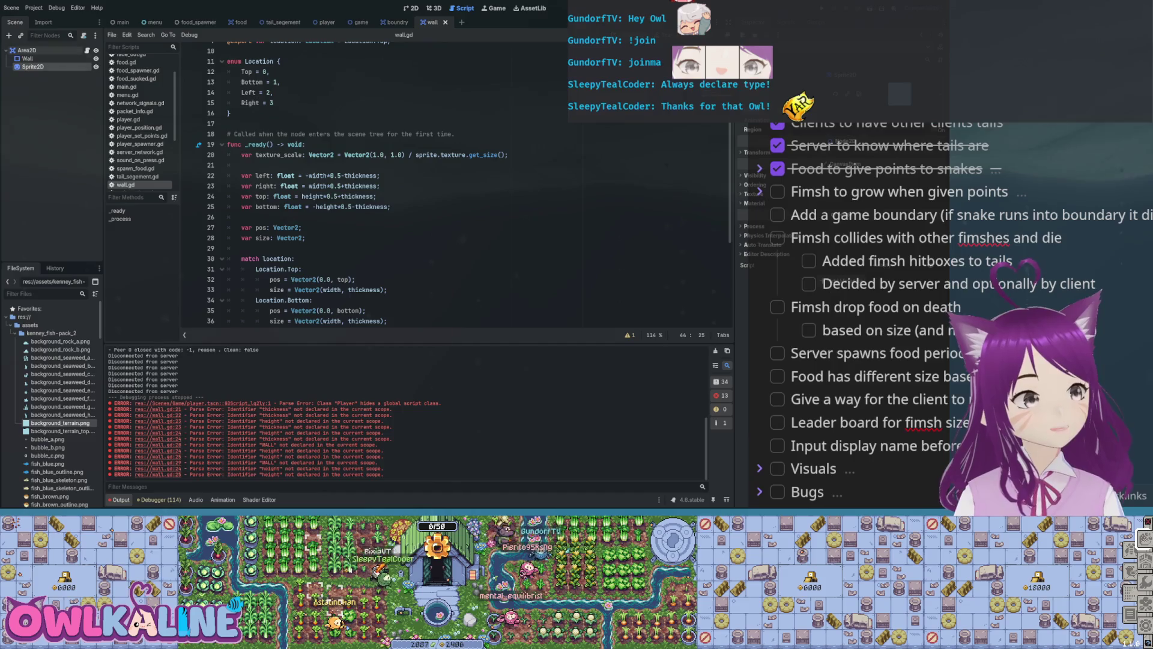
pyautogui.click(27, 50)
pyautogui.scroll(-3, 421, 180)
pyautogui.scroll(-2, 420, 180)
# - Change the boundry scene's root to Node2D, save it, and show it in the 2D view
pyautogui.click(408, 197)
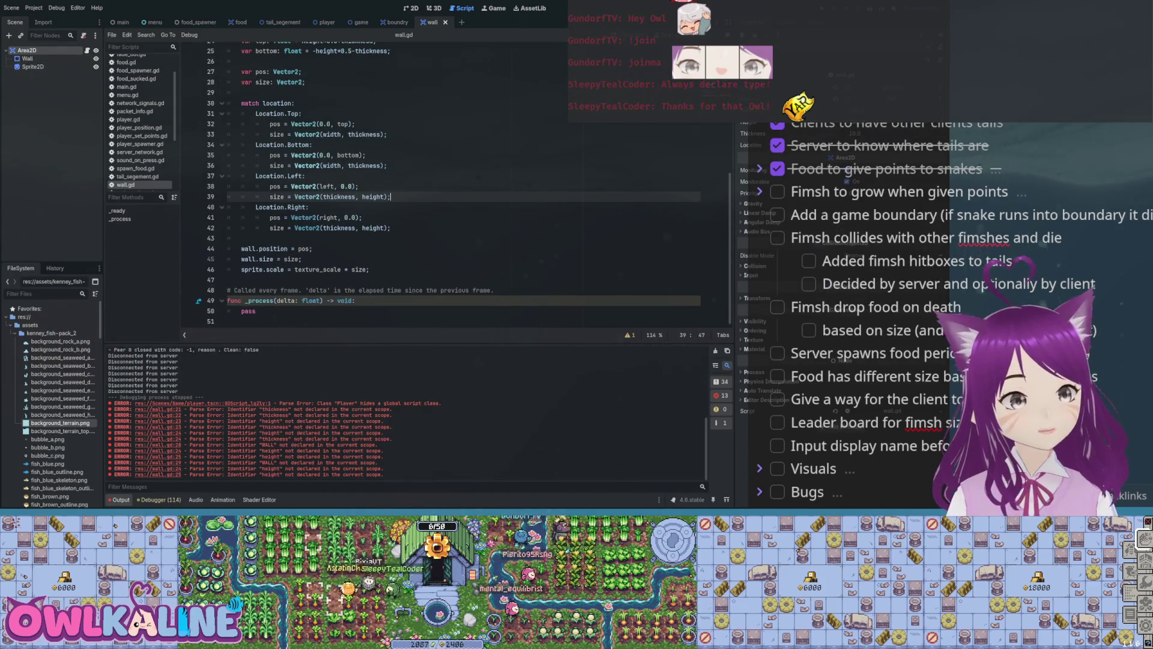
pyautogui.click(393, 22)
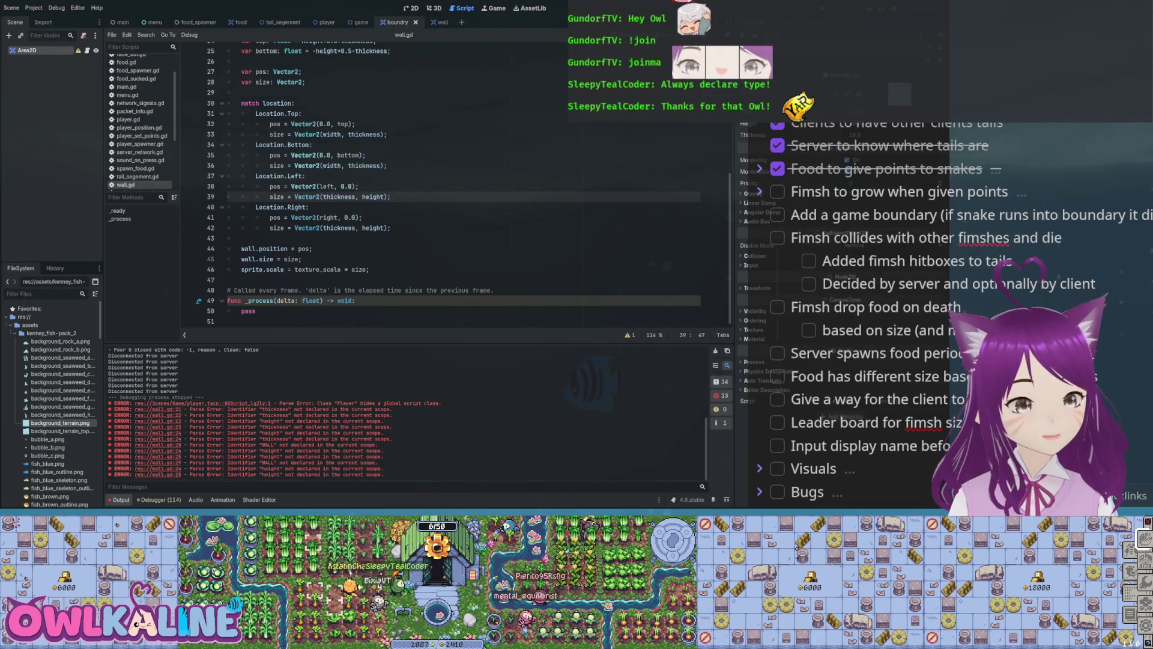
pyautogui.click(437, 22)
pyautogui.click(394, 22)
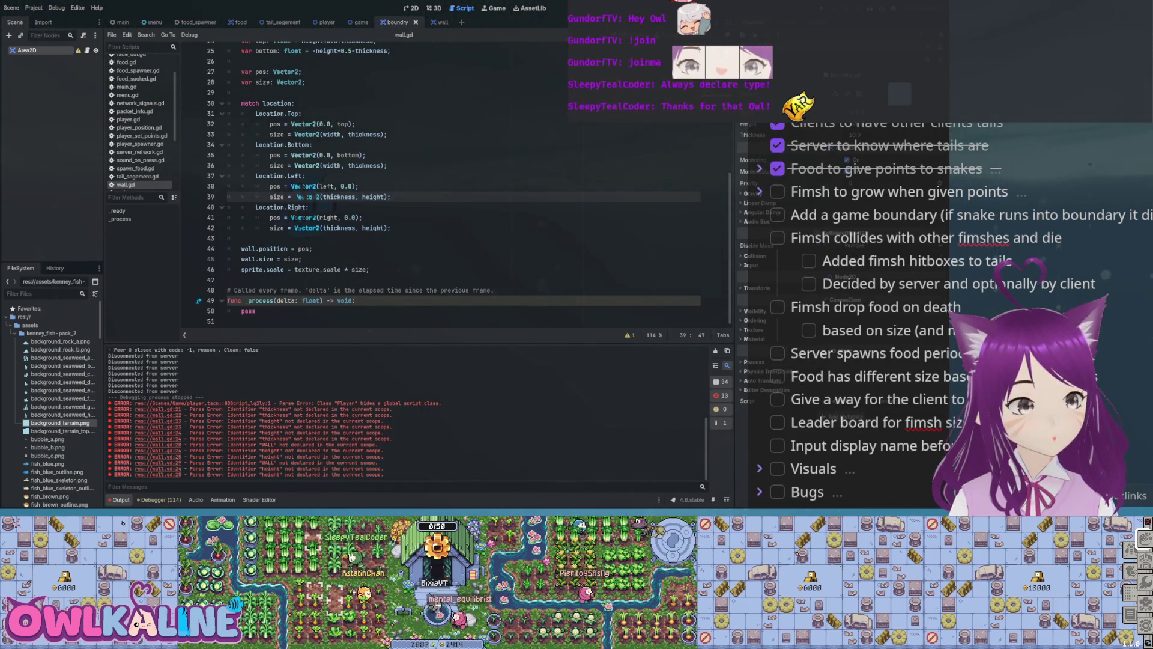
pyautogui.press('Return')
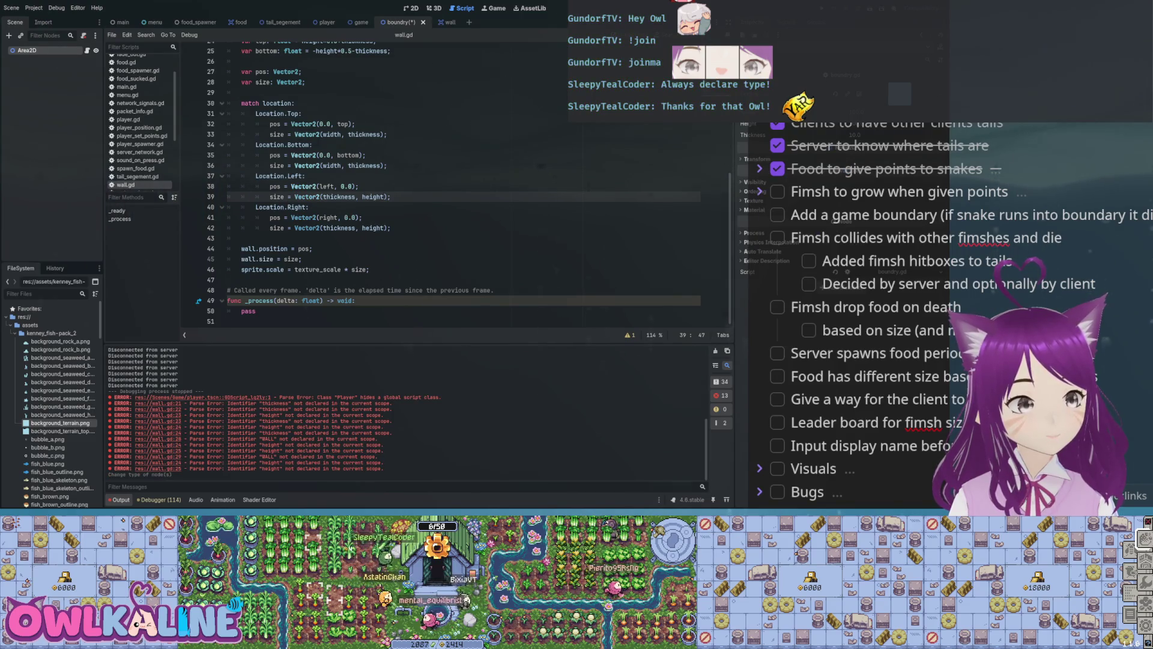
pyautogui.hotkey('ctrl', 's')
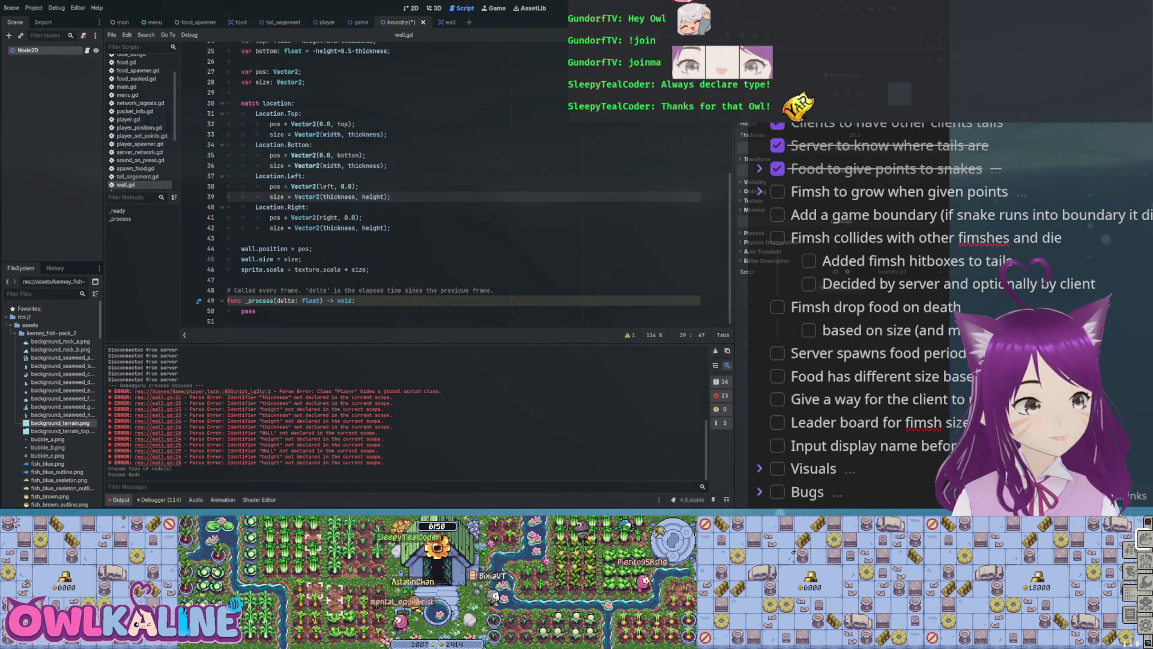
pyautogui.hotkey('ctrl', 'F1')
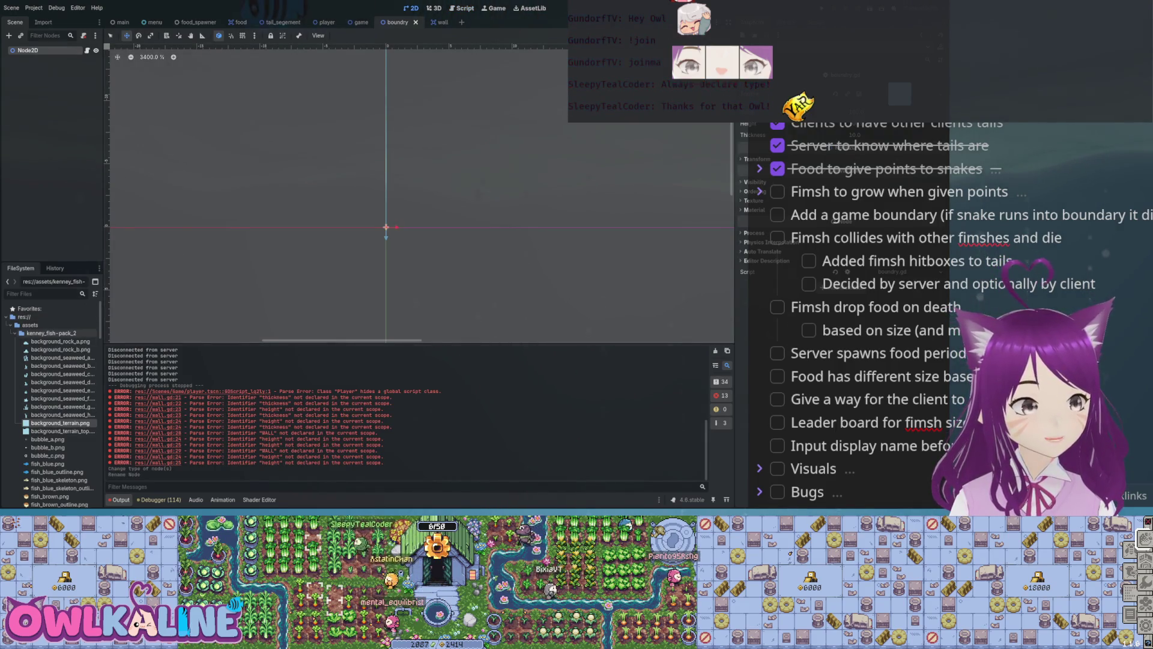
# - Add four wall.tscn instances under the boundry scene's Node2D root
pyautogui.click(14, 333)
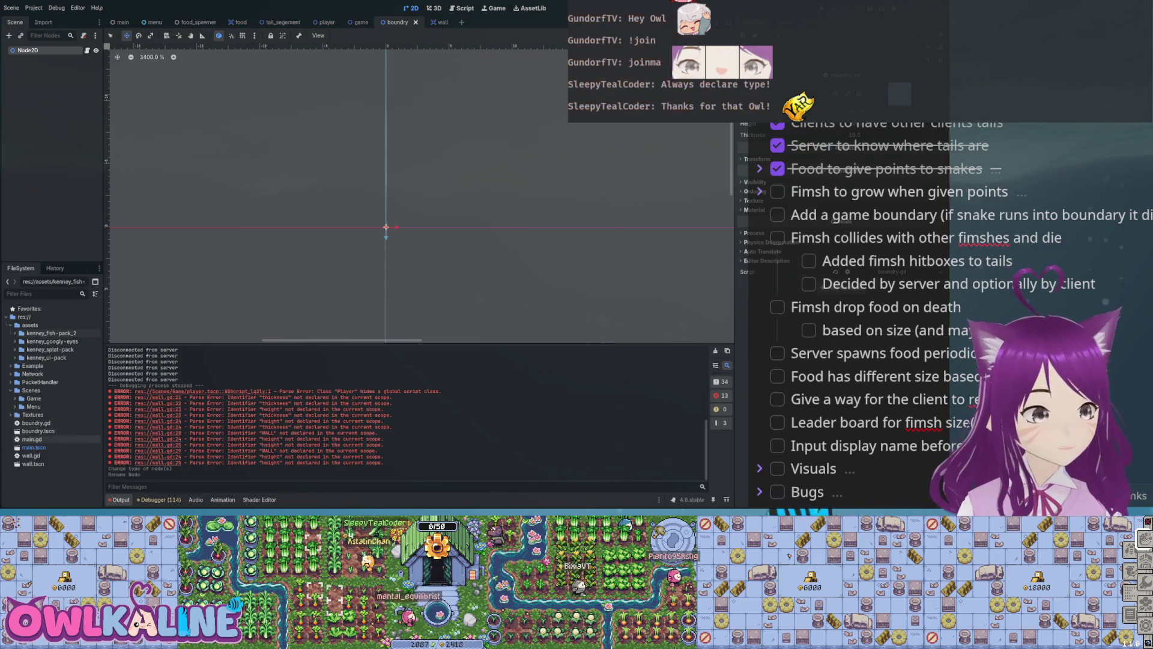
pyautogui.moveTo(33, 464)
pyautogui.mouseDown()
pyautogui.moveTo(180, 330)
pyautogui.moveTo(388, 225)
pyautogui.mouseUp()
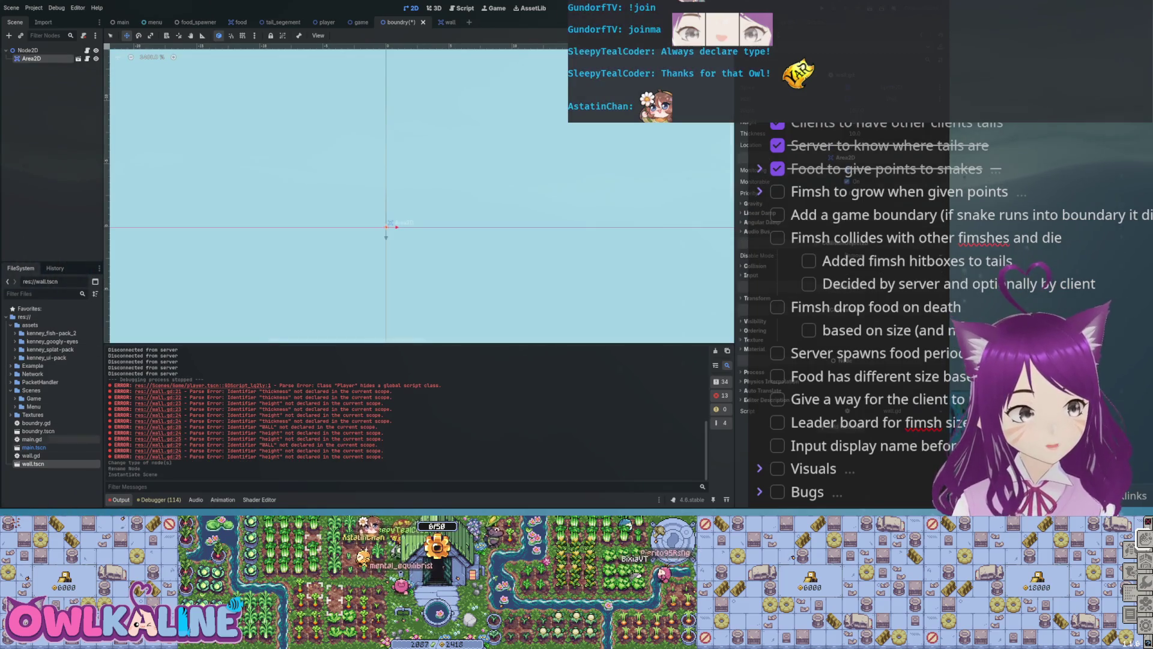
pyautogui.moveTo(33, 464)
pyautogui.mouseDown()
pyautogui.moveTo(30, 334)
pyautogui.moveTo(66, 55)
pyautogui.mouseUp()
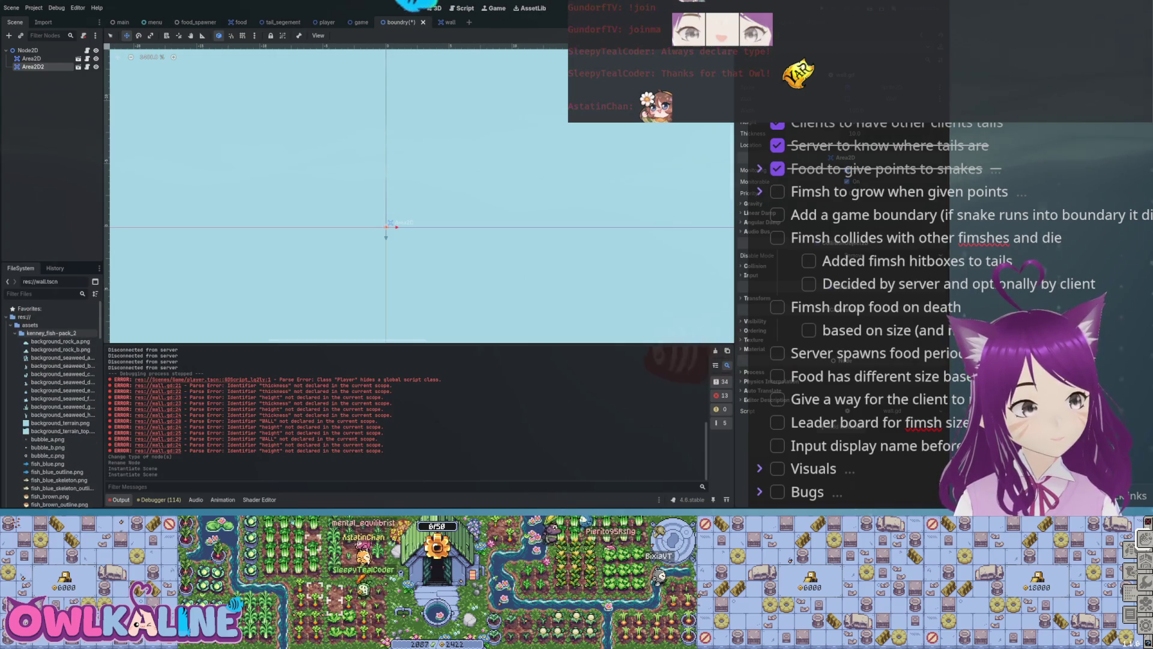
pyautogui.moveTo(33, 464)
pyautogui.mouseDown()
pyautogui.moveTo(72, 222)
pyautogui.moveTo(48, 57)
pyautogui.mouseUp()
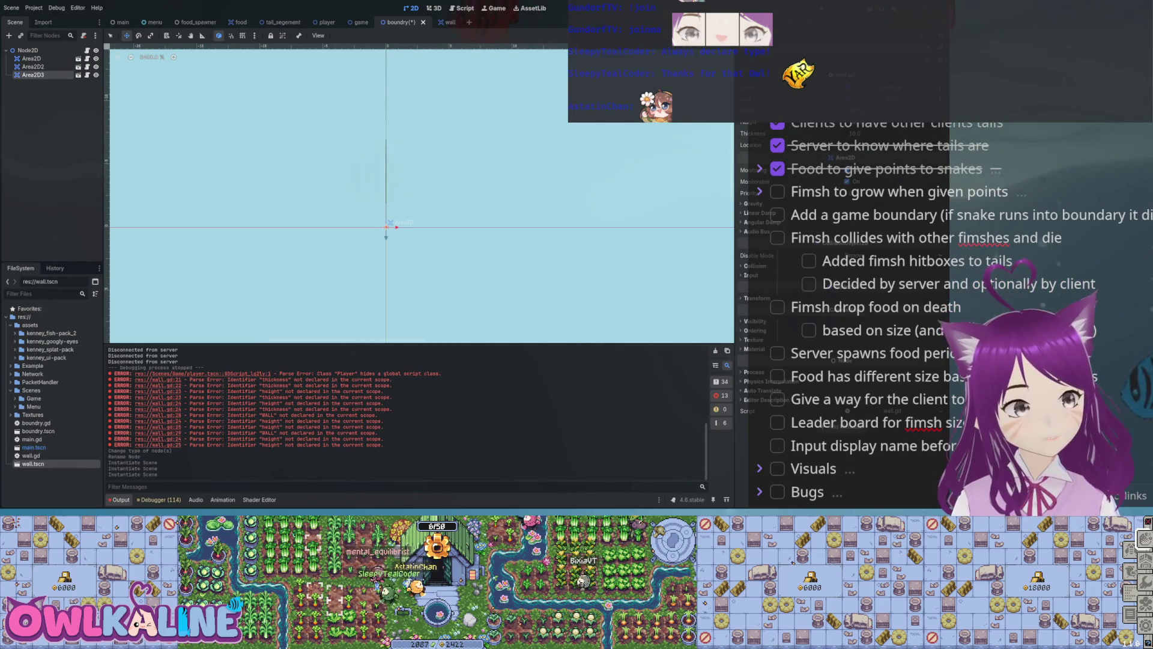
pyautogui.moveTo(33, 464); pyautogui.dragTo(36, 51)
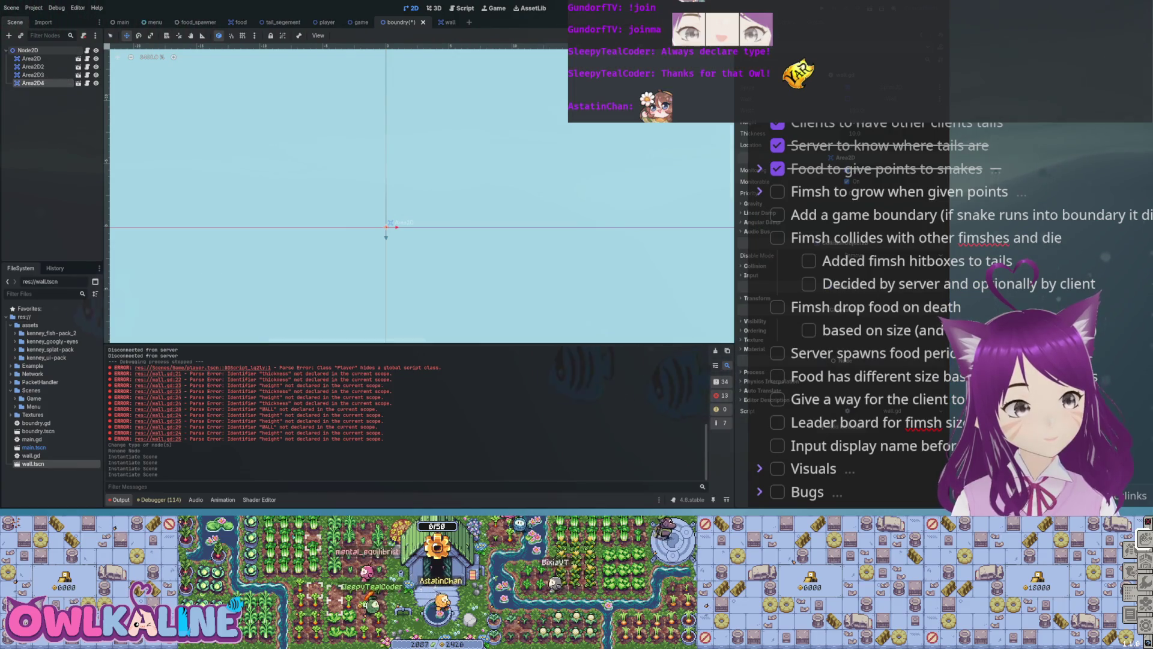
# - Rename the first wall instance to LeftWall
pyautogui.keyDown('shift'); pyautogui.click(31, 59); pyautogui.keyUp('shift')
pyautogui.scroll(-10, 589, 150)
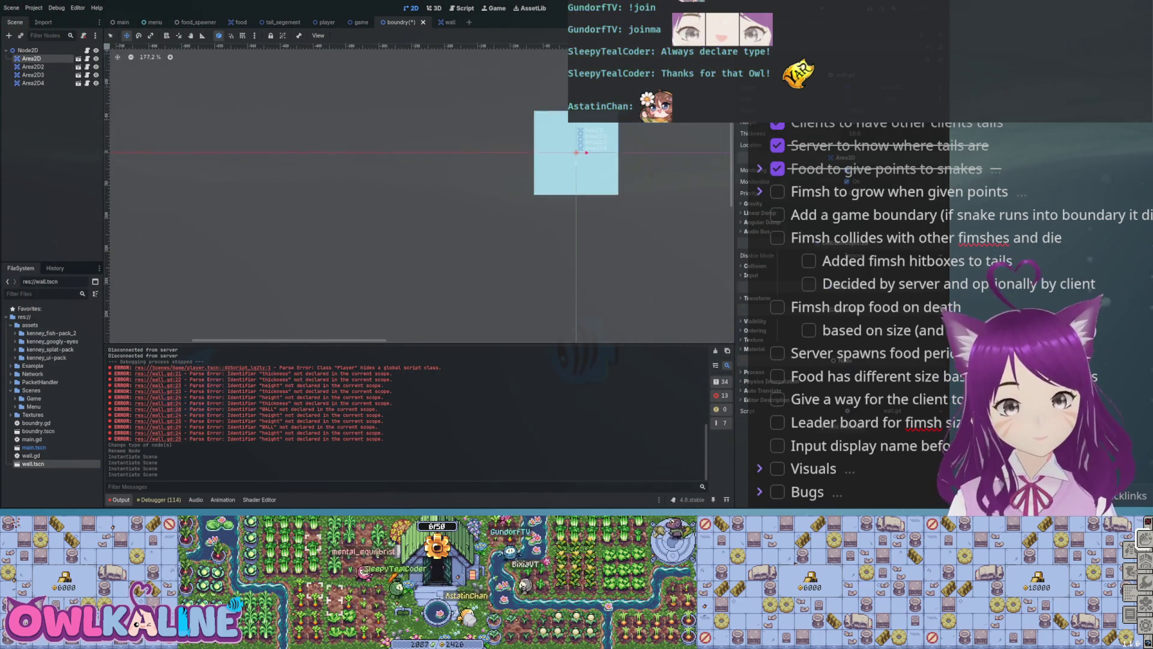
pyautogui.scroll(4, 607, 144)
pyautogui.scroll(4, 537, 196)
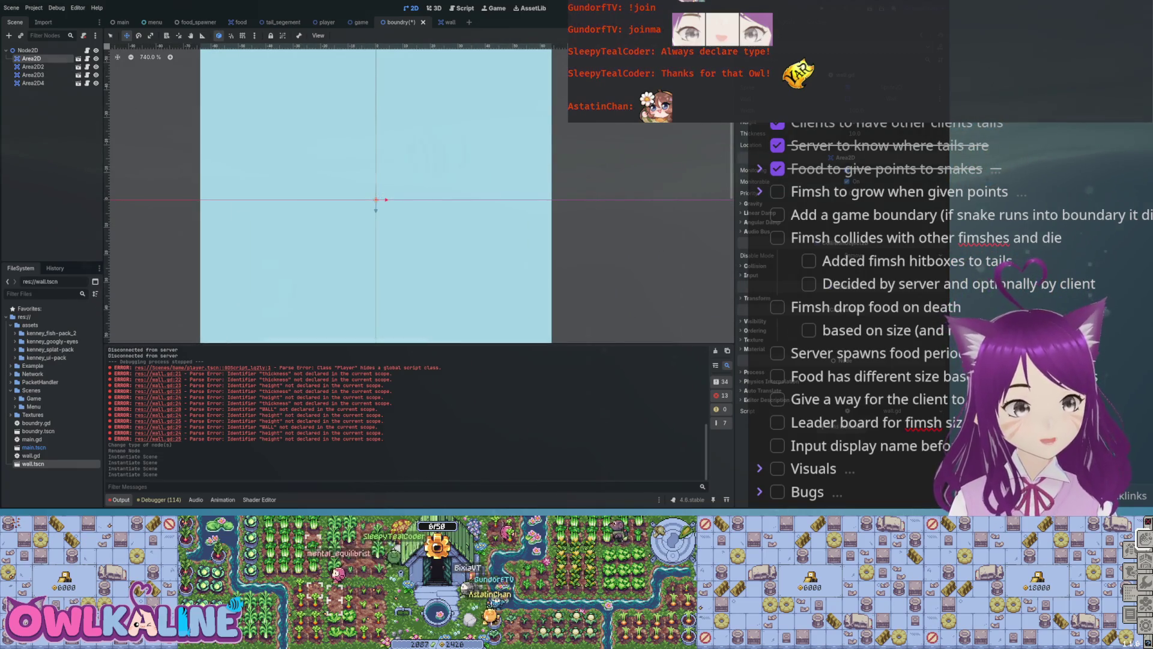
pyautogui.write('LeftWall')
pyautogui.press('Return')
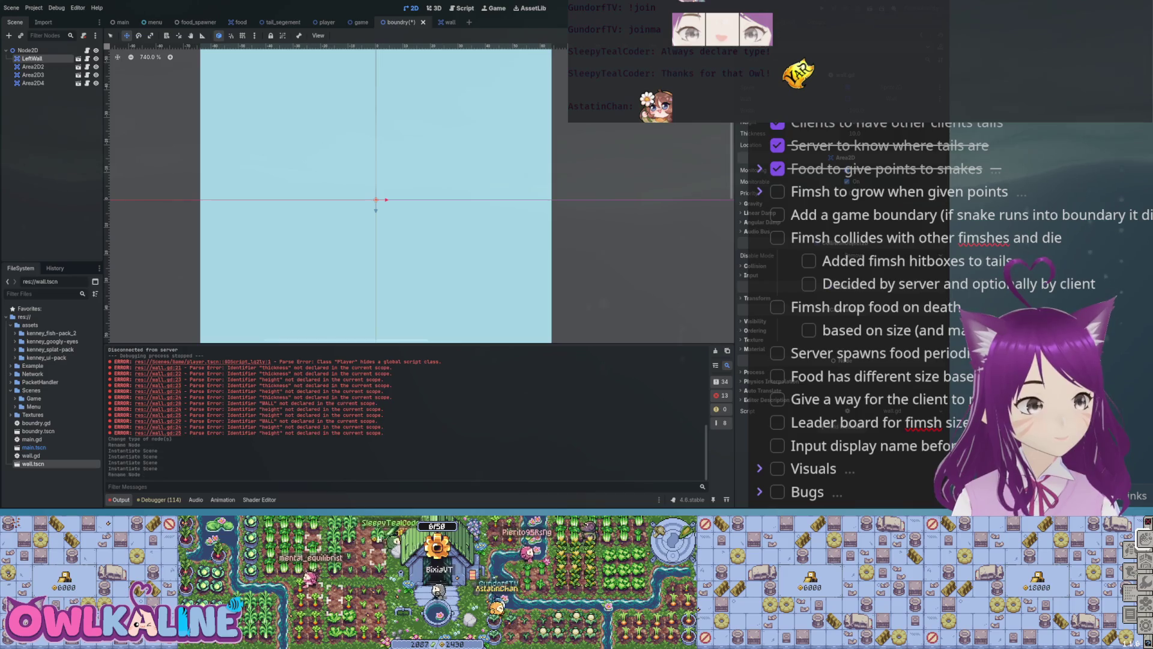
# - Rename the other three walls RightWall, TopWall and BottomWall
pyautogui.click(33, 66)
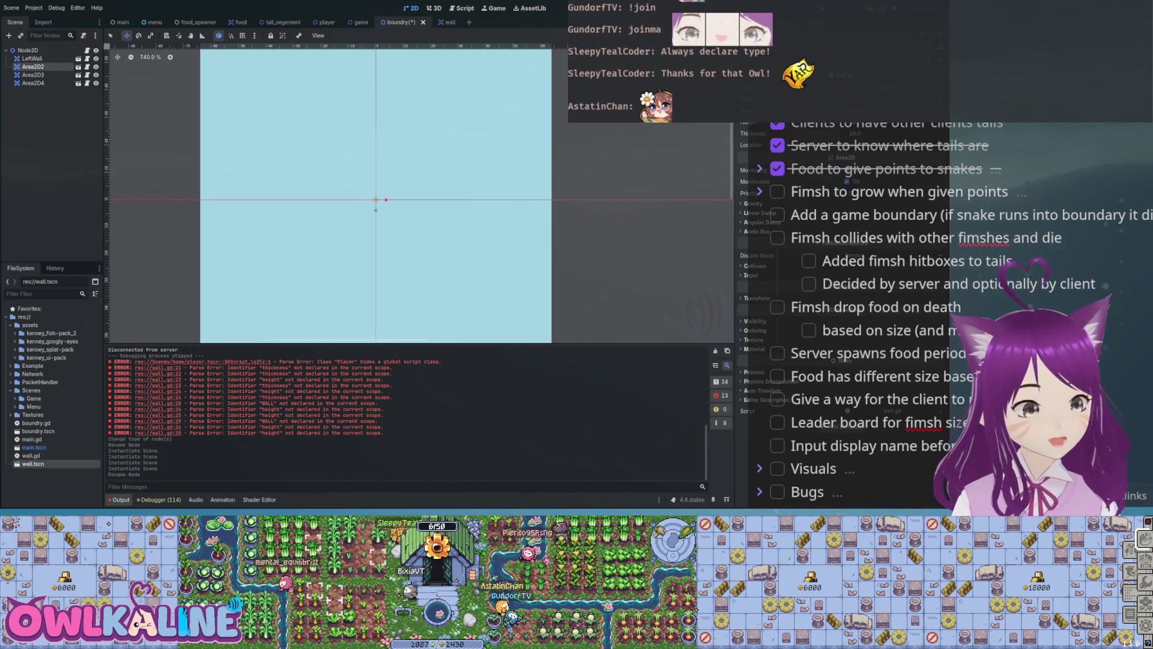
pyautogui.write('RightWall')
pyautogui.press('Return')
pyautogui.click(33, 74)
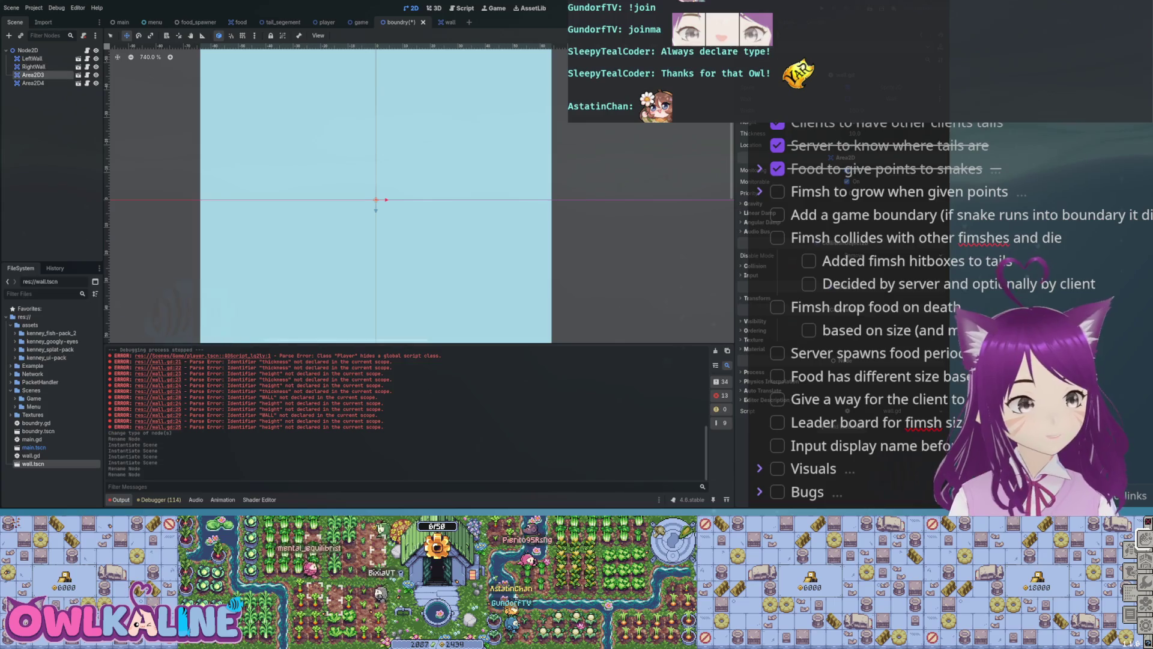
pyautogui.write('TopWall')
pyautogui.press('Return')
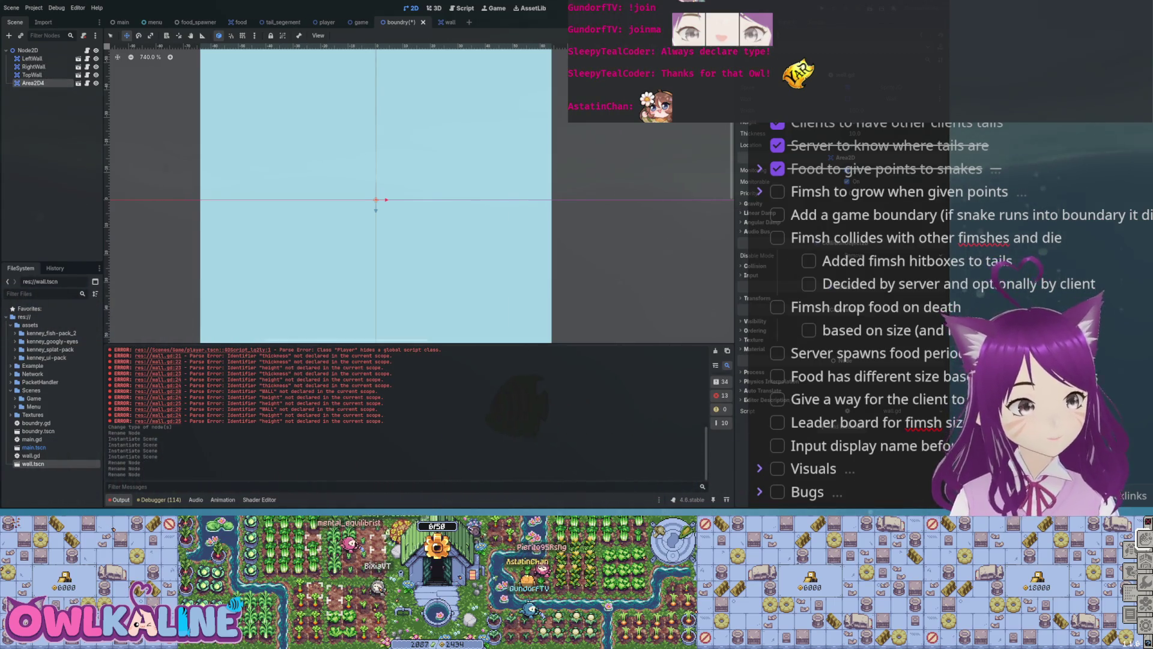
pyautogui.write('BottomWall')
pyautogui.press('Return')
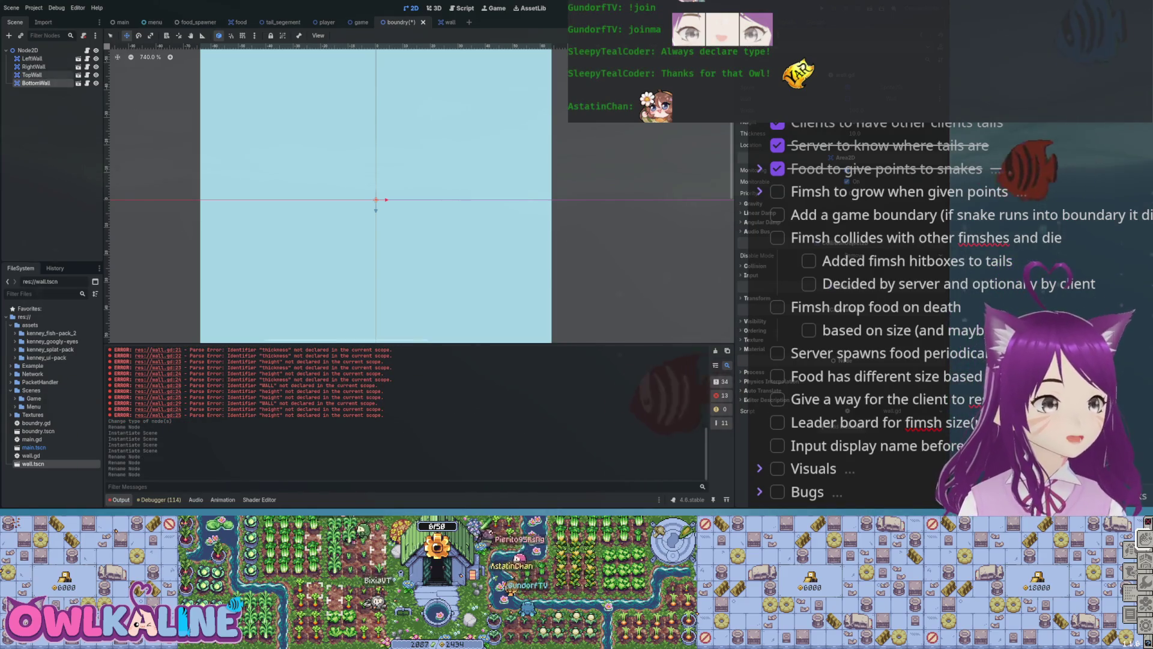
# - Step through the wall nodes back to Node2D and open the boundry script
pyautogui.click(32, 58)
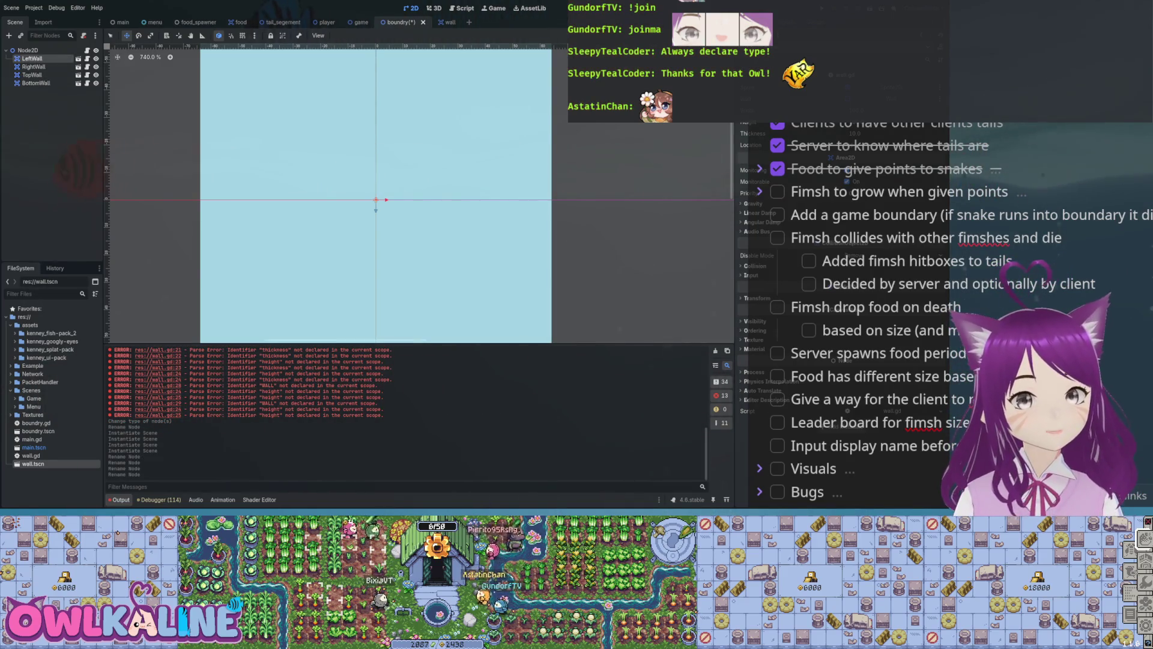
pyautogui.press('Down')
pyautogui.press('Down')
pyautogui.press('Down')
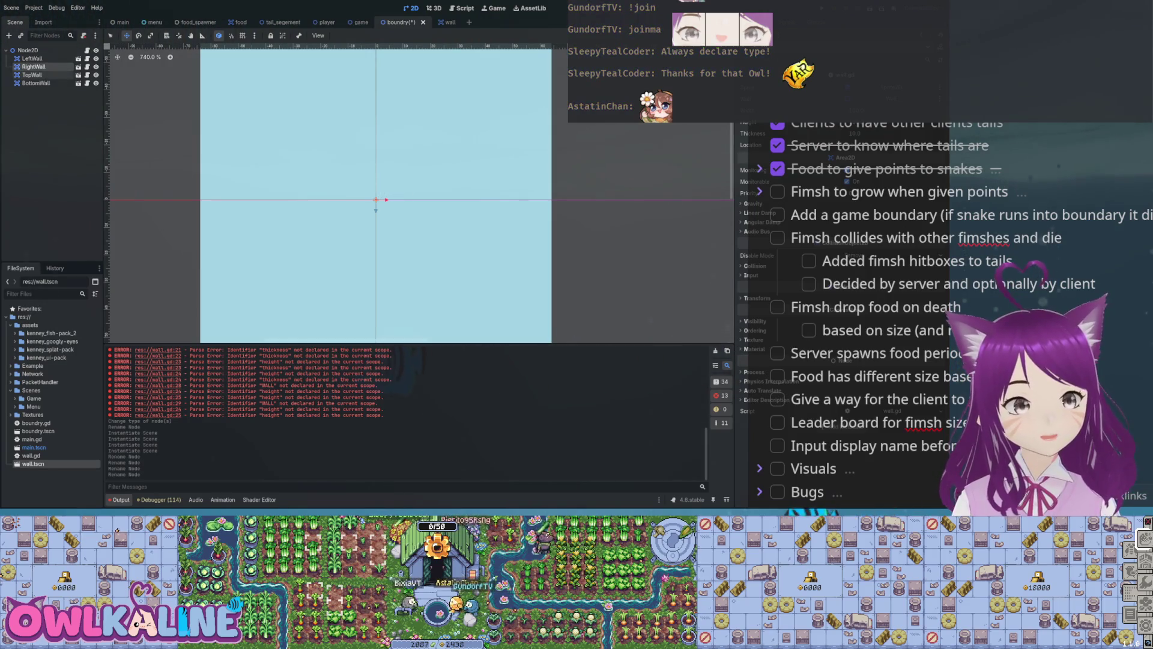
pyautogui.press('Up')
pyautogui.press('Up')
pyautogui.press('Up')
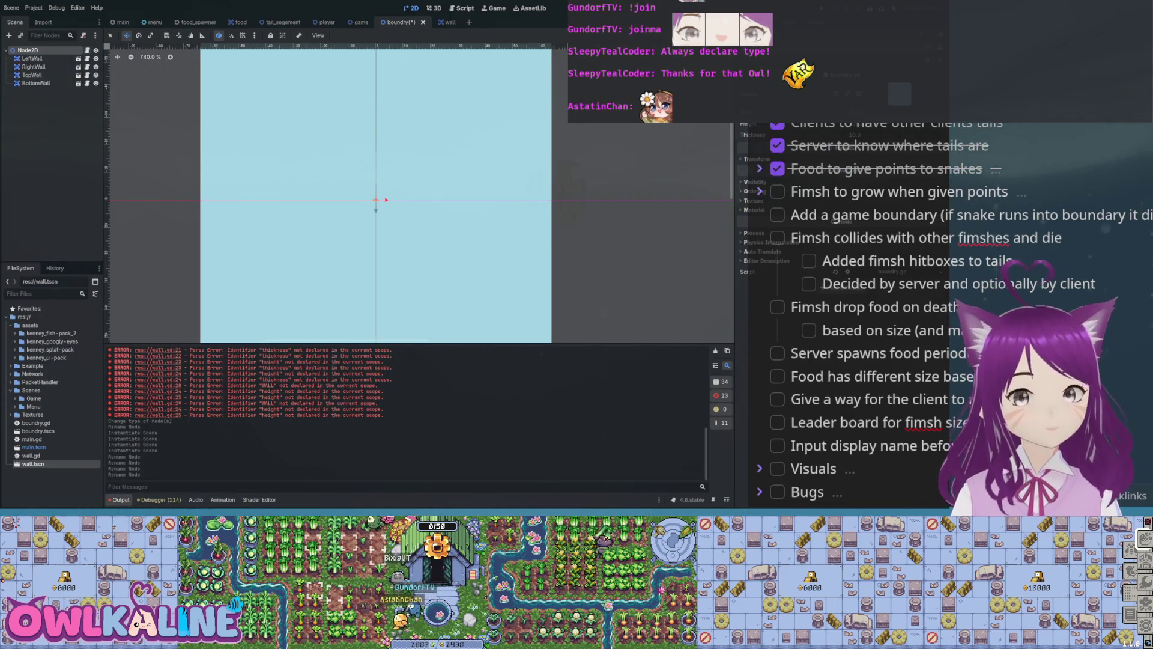
pyautogui.hotkey('ctrl', 'F3')
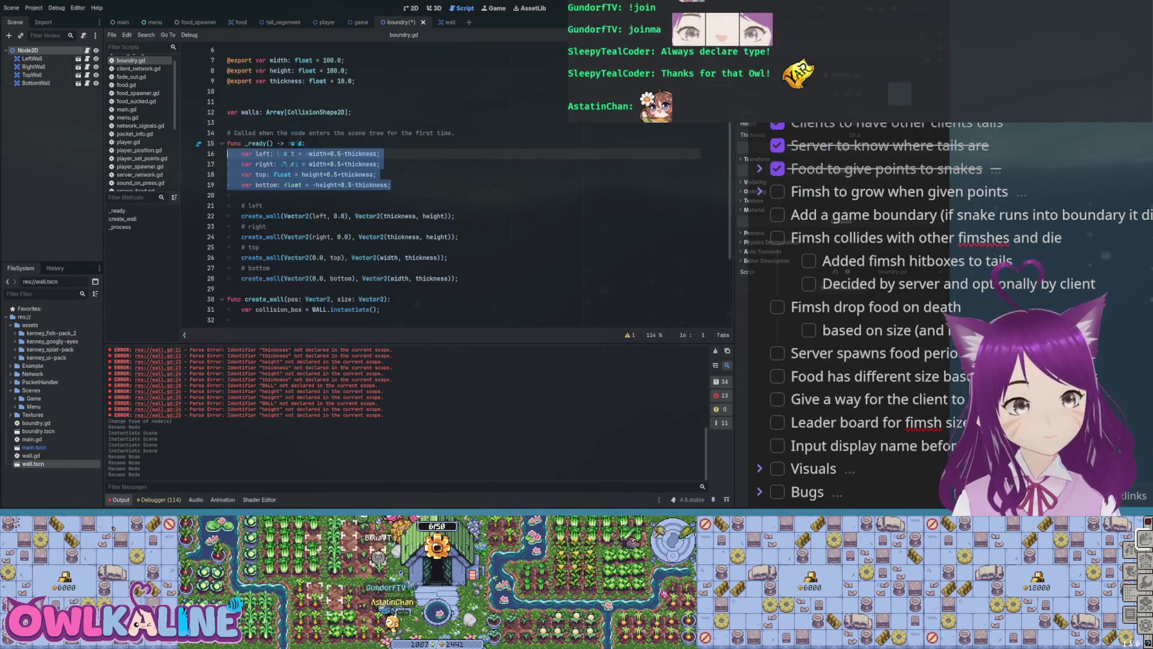
# - Close the unsaved boundry scene without saving it
pyautogui.click(376, 174)
pyautogui.scroll(-3, 421, 180)
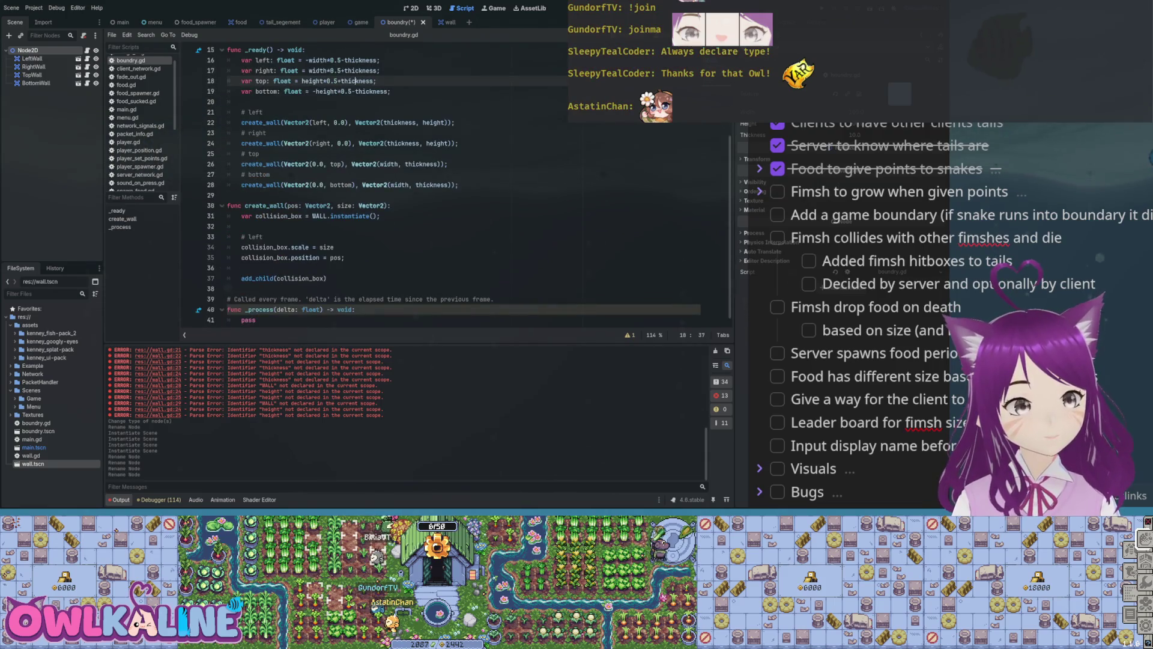
pyautogui.scroll(5, 420, 180)
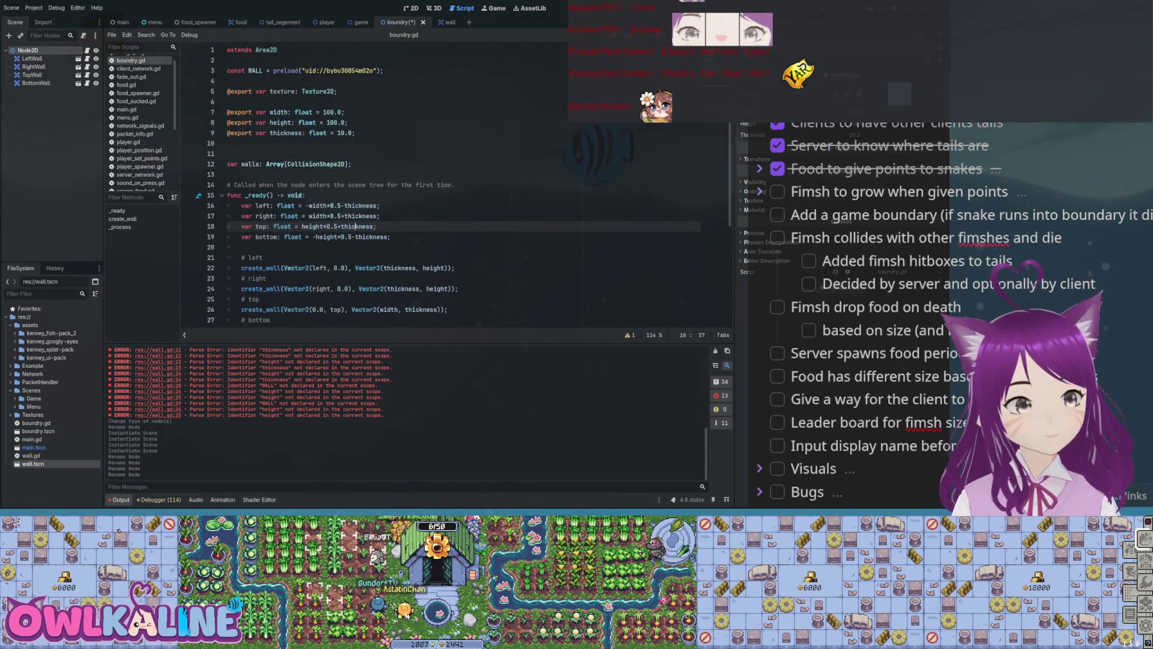
pyautogui.moveTo(449, 22)
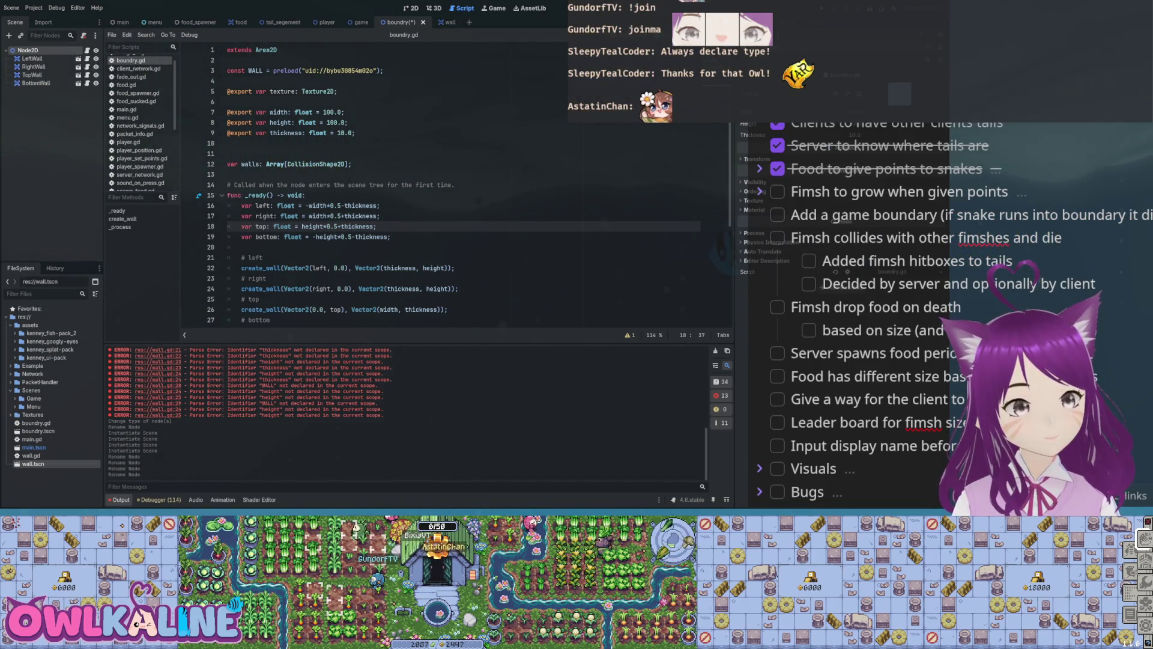
pyautogui.click(423, 22)
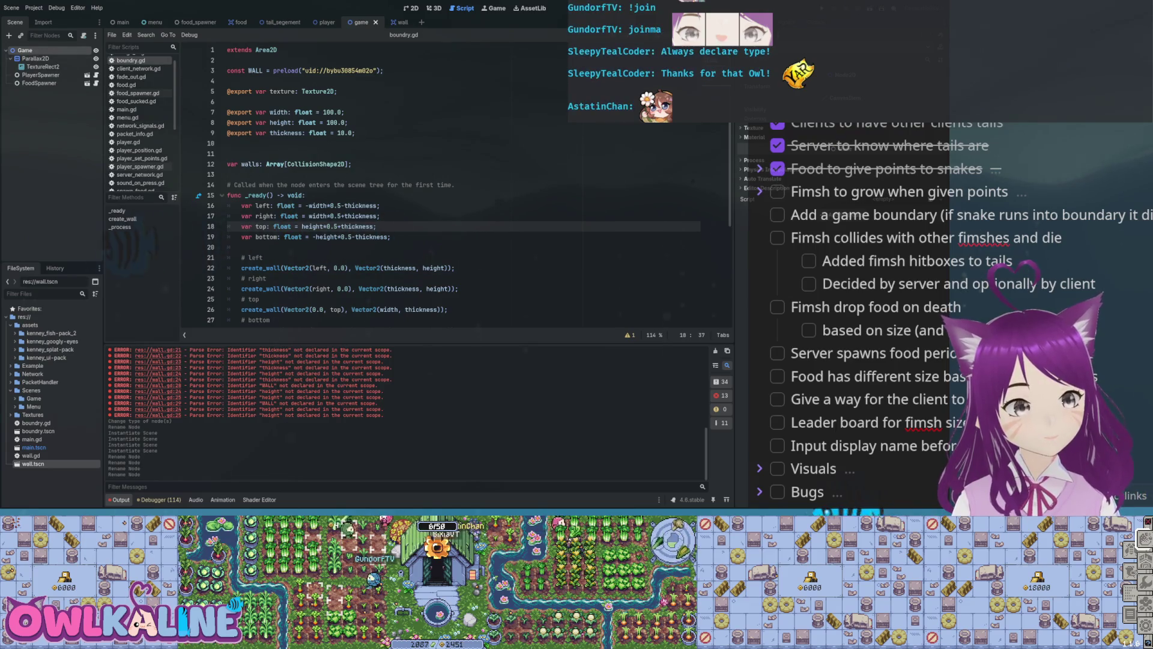
# - Return to the wall scene and select boundry.gd in the FileSystem dock
pyautogui.hotkey('ctrl', 'Tab')
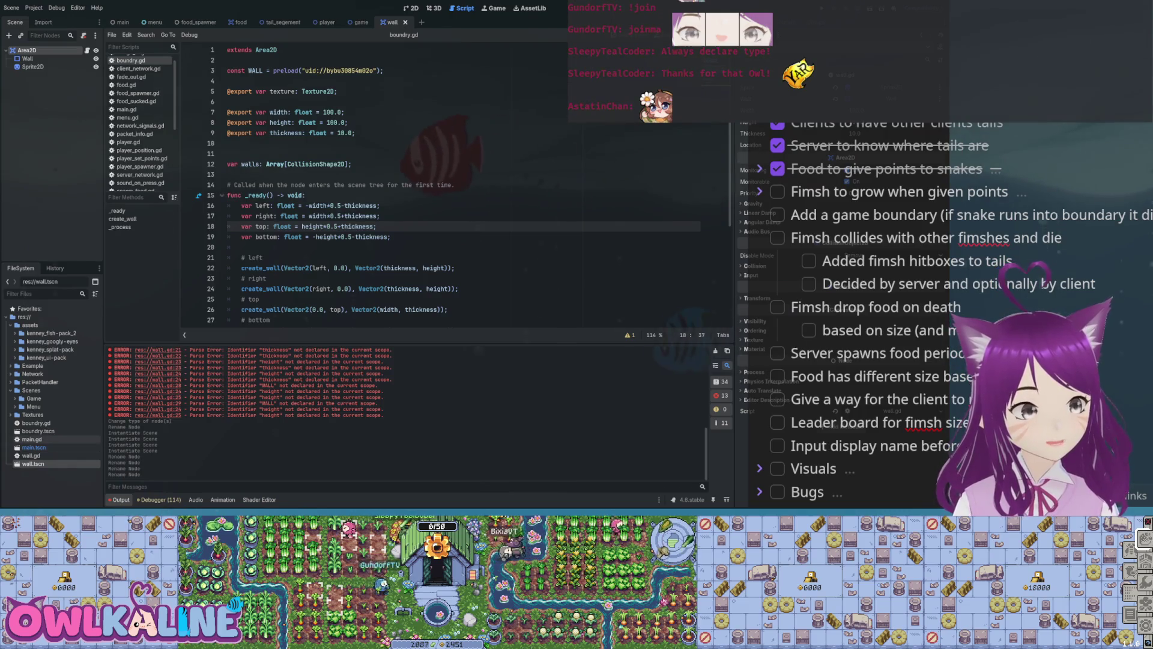
pyautogui.click(36, 423)
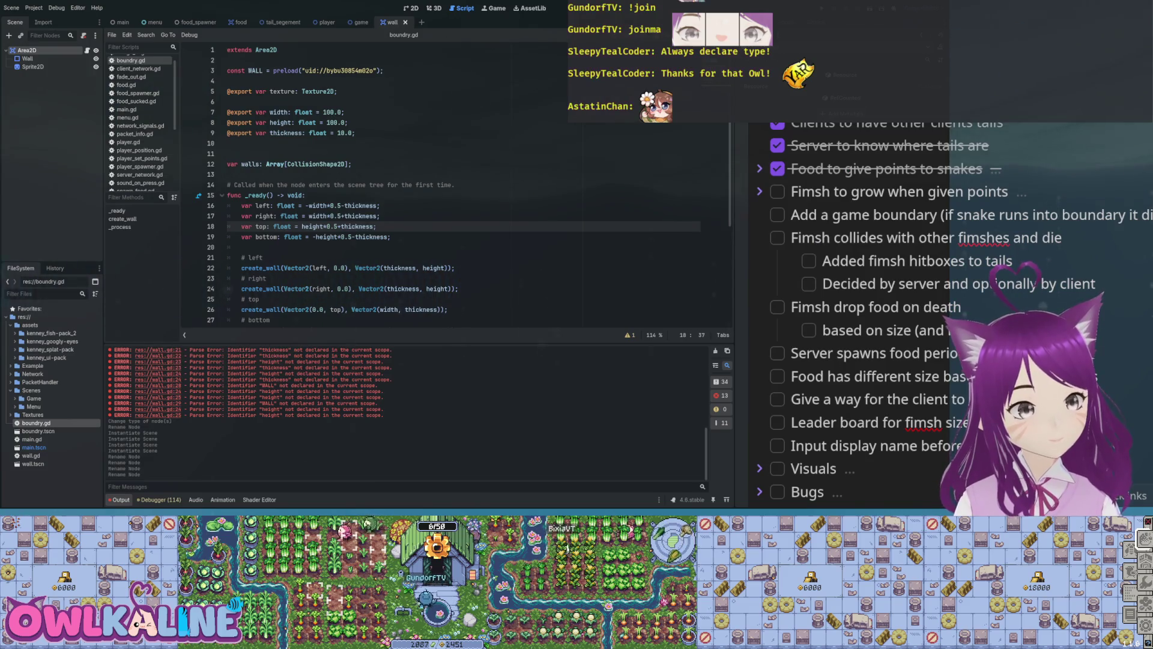
pyautogui.scroll(-4, 420, 181)
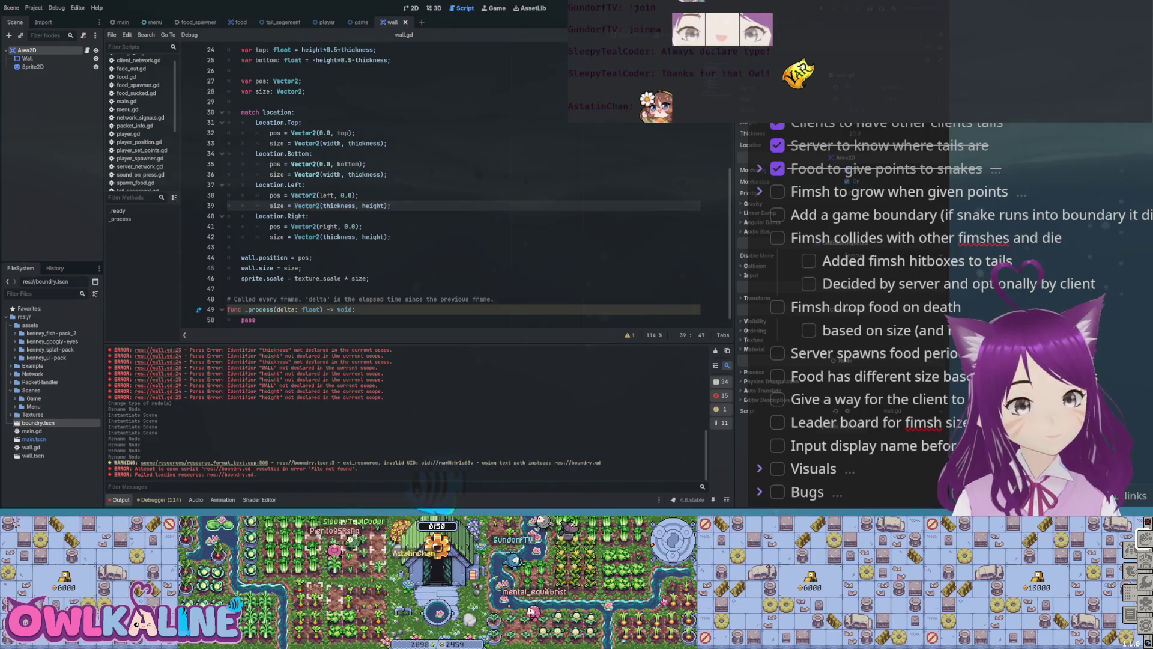
# - Open the boundry scene and view it in 2D after glancing over the scripts
pyautogui.doubleClick(38, 422)
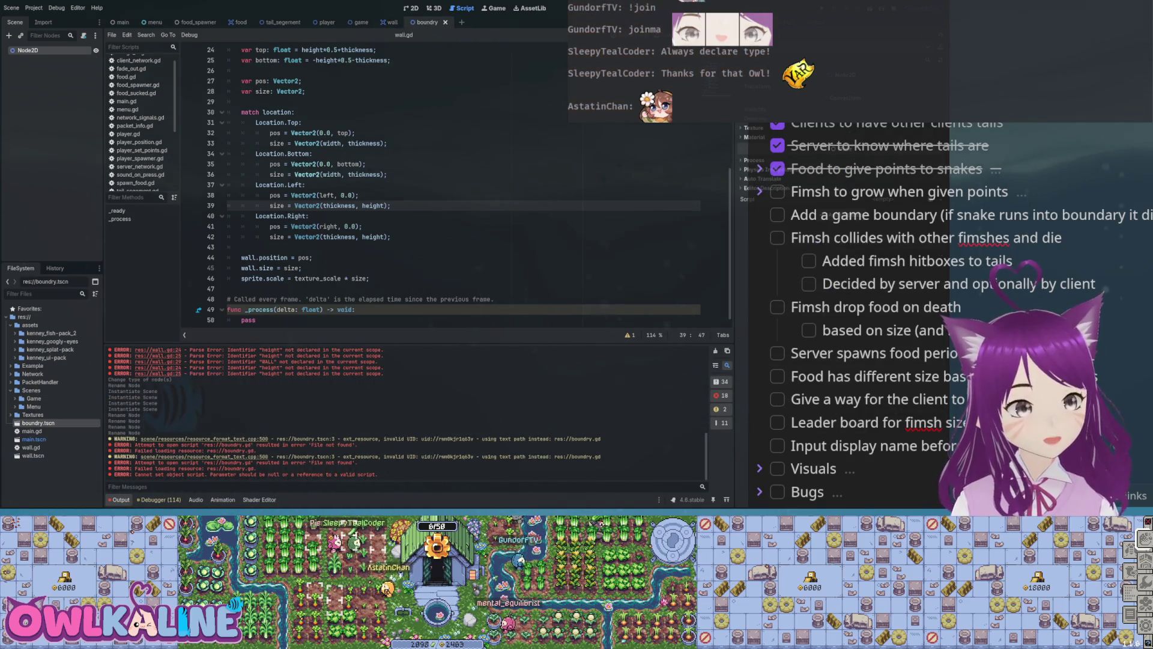
pyautogui.click(376, 143)
pyautogui.scroll(8, 420, 180)
pyautogui.click(135, 93)
pyautogui.hotkey('ctrl', 'F1')
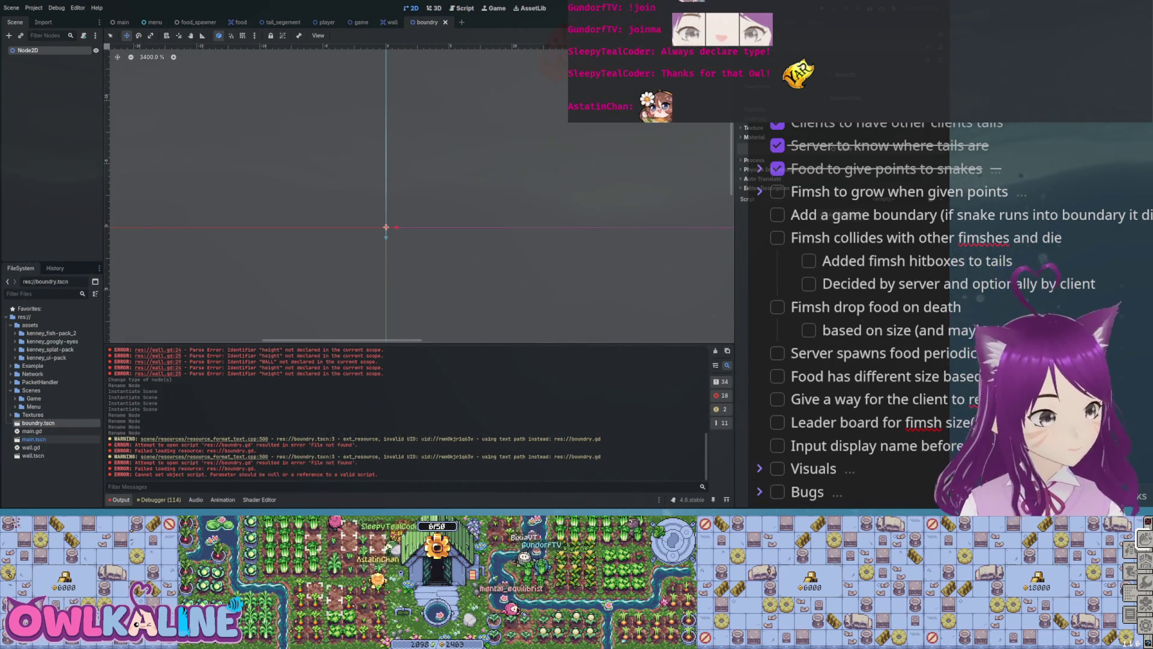
# - Add a wall.tscn instance under the Node2D root
pyautogui.click(32, 447)
pyautogui.click(33, 455)
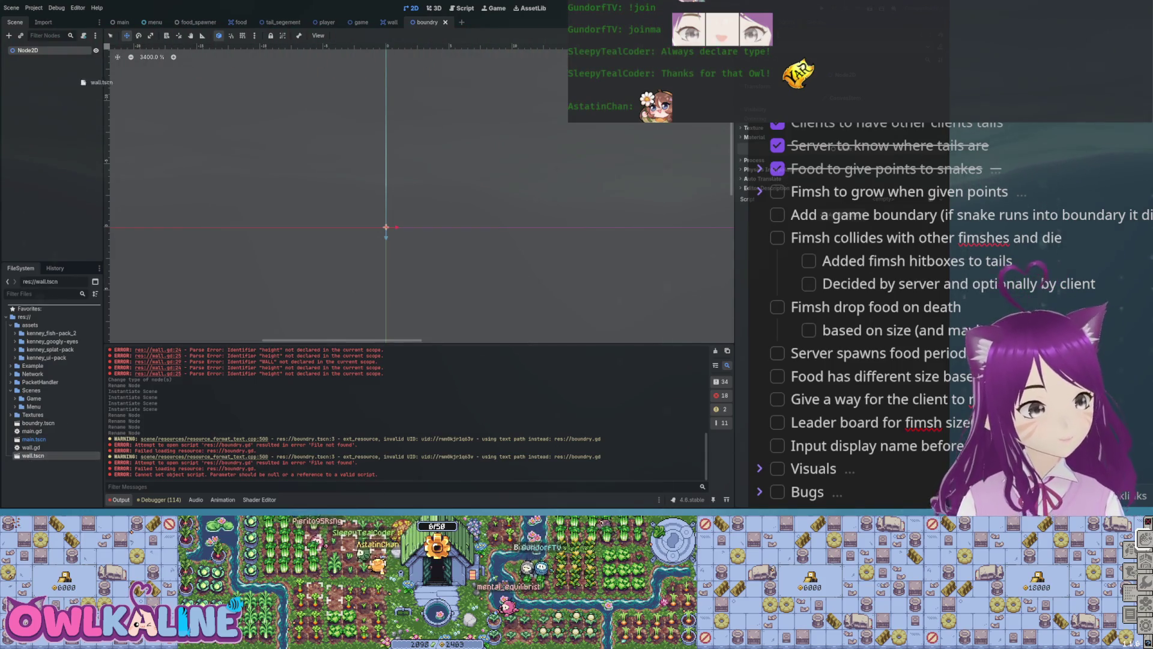
pyautogui.moveTo(72, 55); pyautogui.dragTo(70, 53)
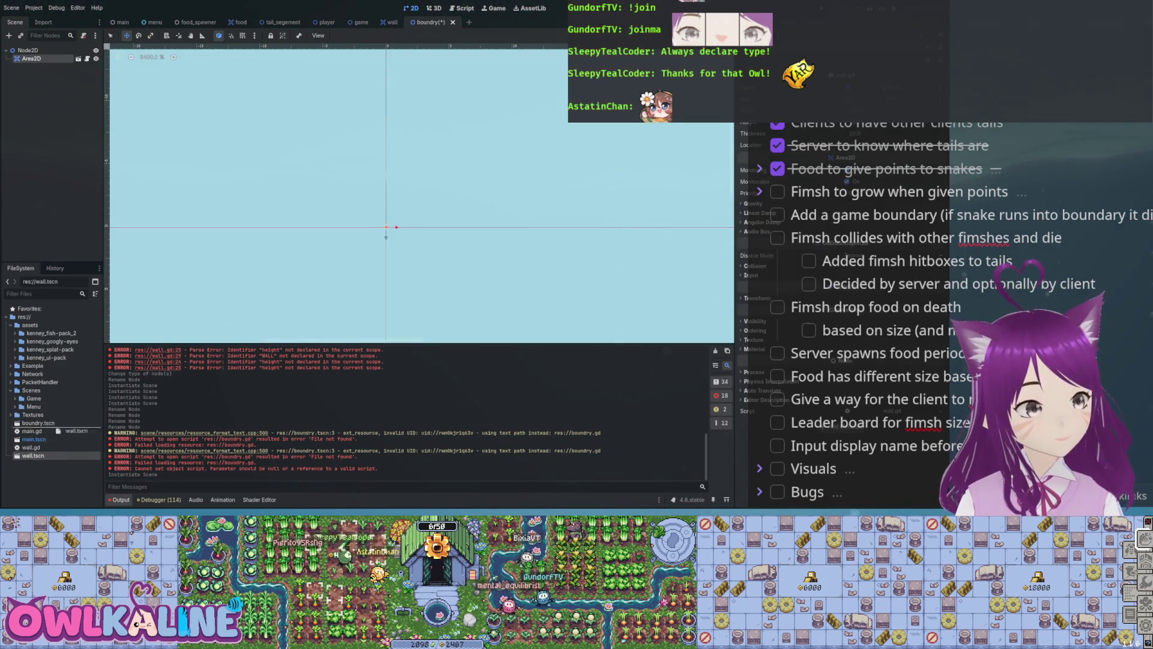
# - Remove the wall instance and attach a new boundry.gd script to Node2D
pyautogui.click(28, 50)
pyautogui.moveTo(35, 455); pyautogui.dragTo(67, 457)
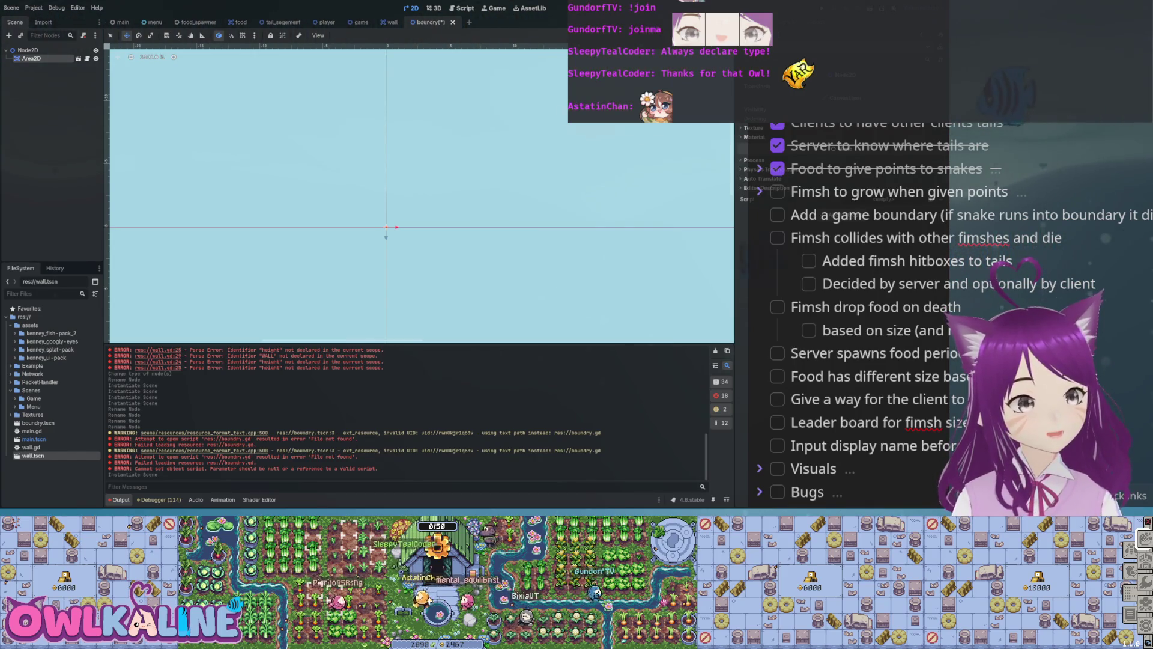
pyautogui.press('Delete')
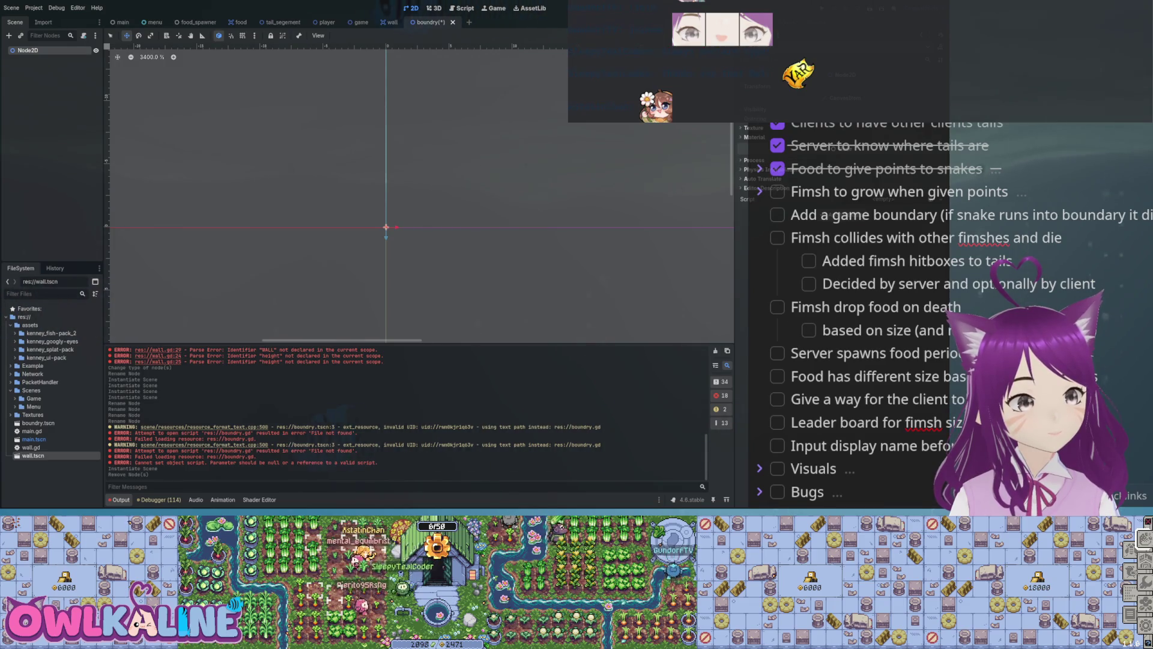
pyautogui.press('Return')
pyautogui.click(228, 60)
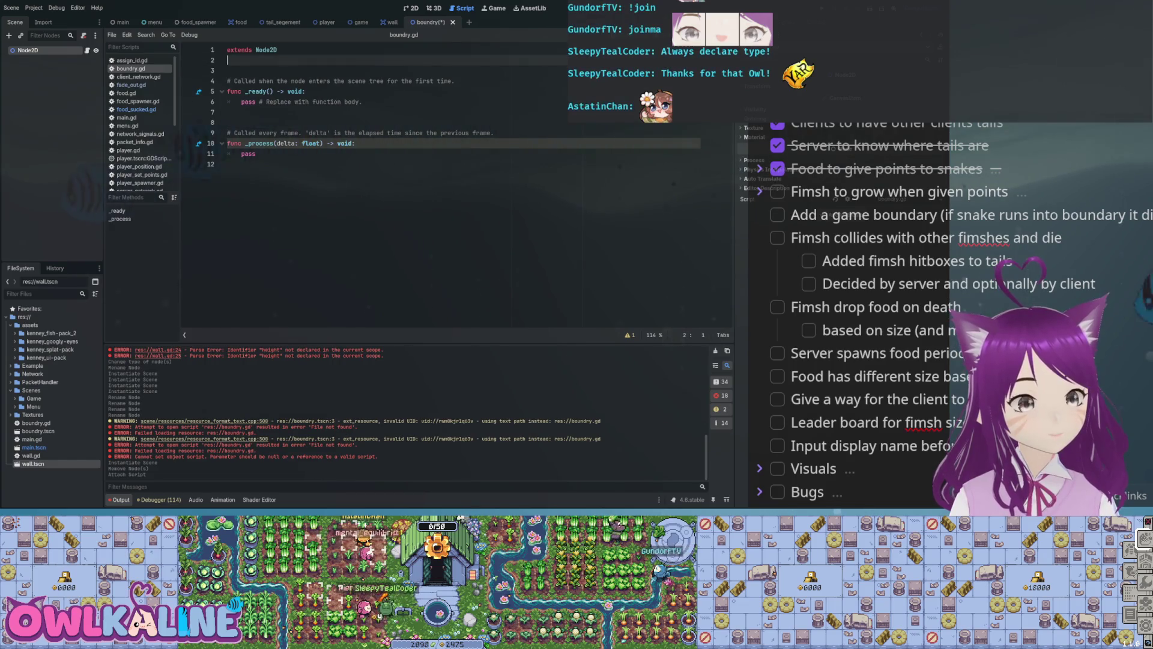
pyautogui.press('Return')
pyautogui.write('var ')
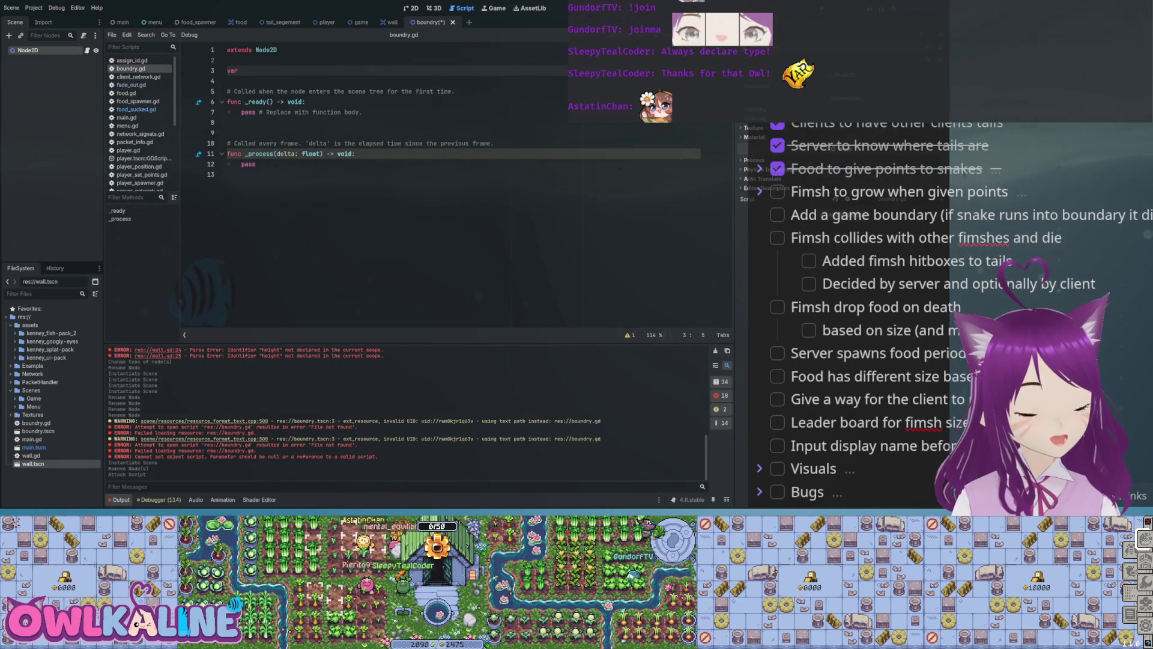
pyautogui.write('width')
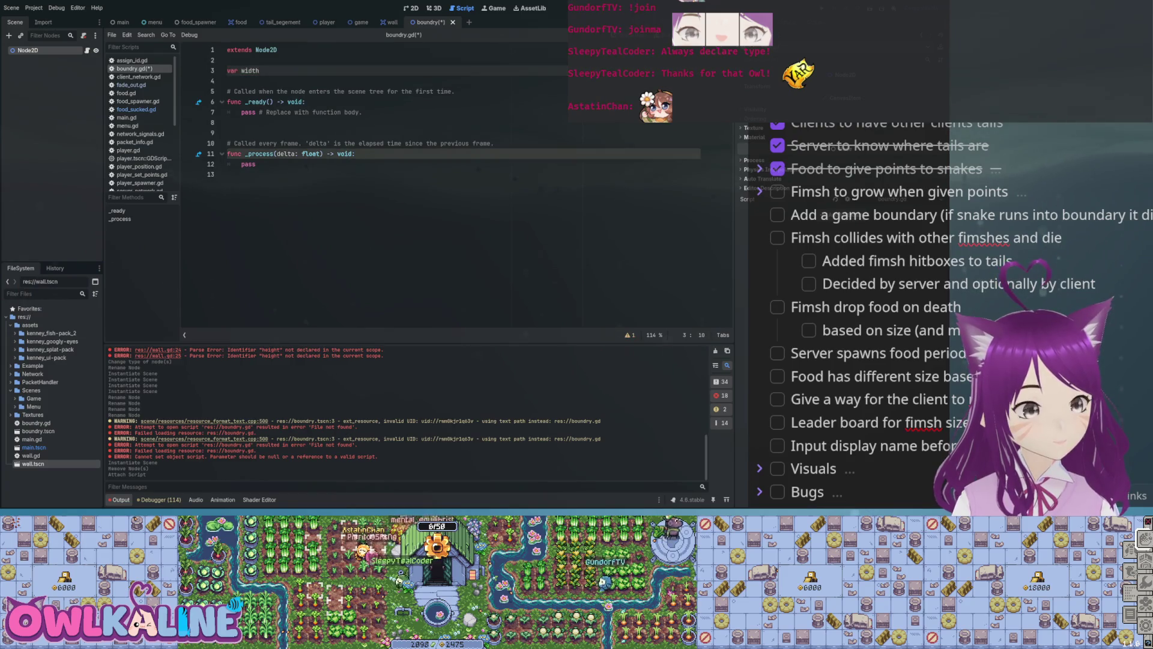
pyautogui.click(227, 70)
pyautogui.write('@export')
pyautogui.press('End')
pyautogui.write(': float ')
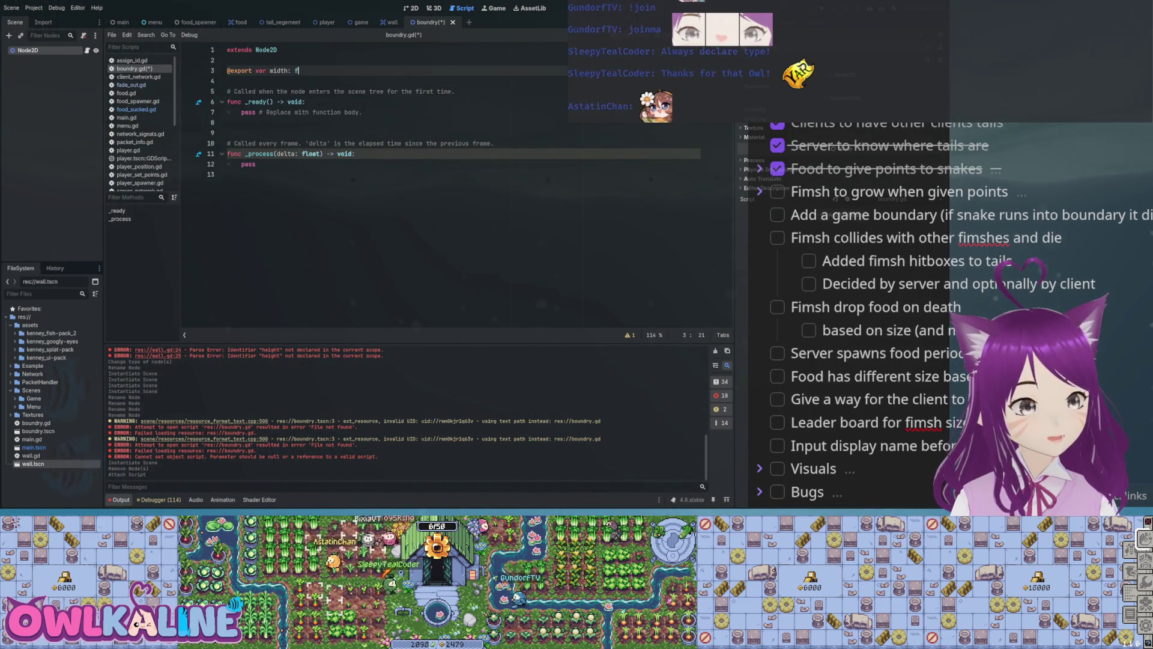
pyautogui.write('= 100.0')
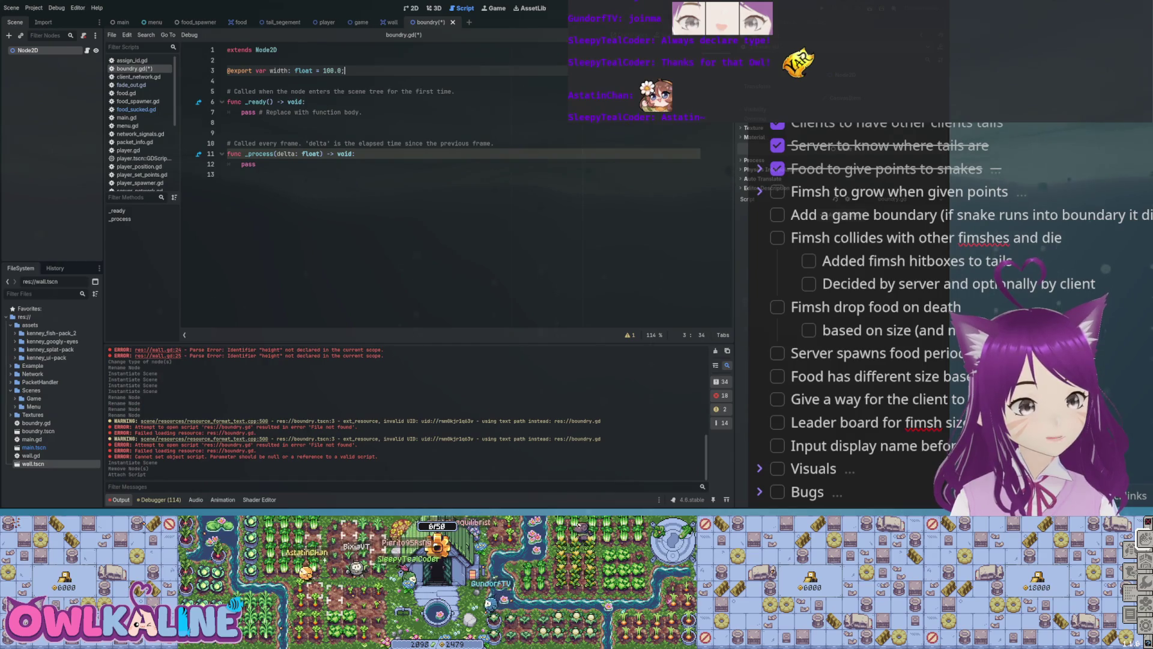
pyautogui.write(';')
# - Add the exported height float of 100.0, save, and drop in the wall scene preload
pyautogui.press('Return')
pyautogui.write('xport var height: ')
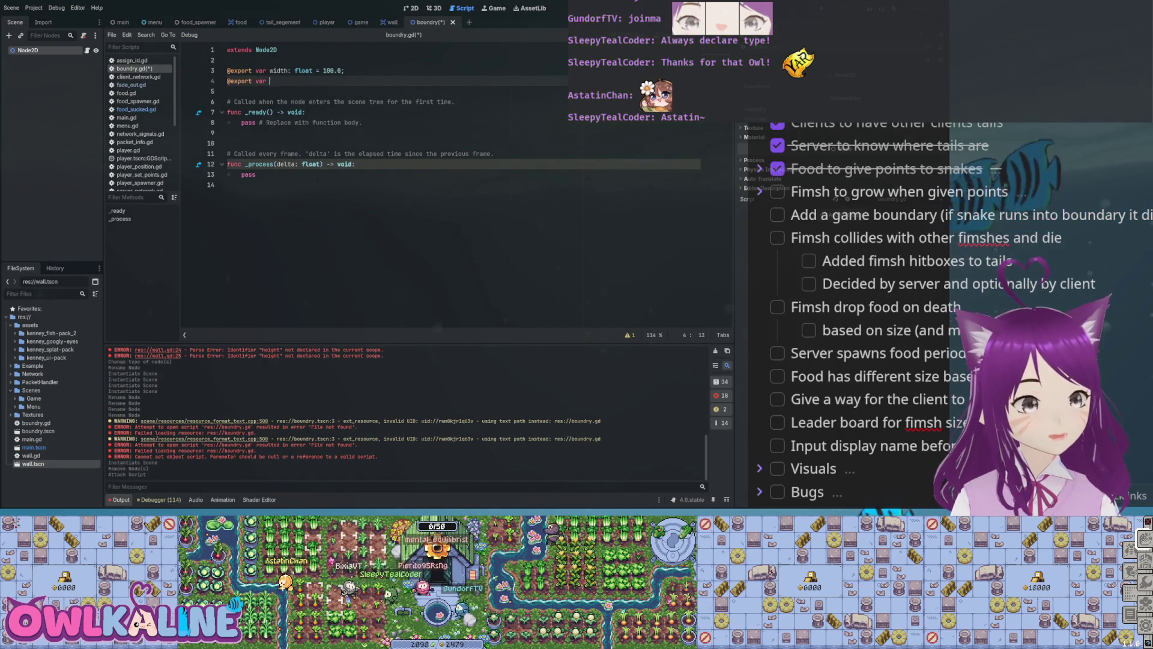
pyautogui.write('float = 100.0;')
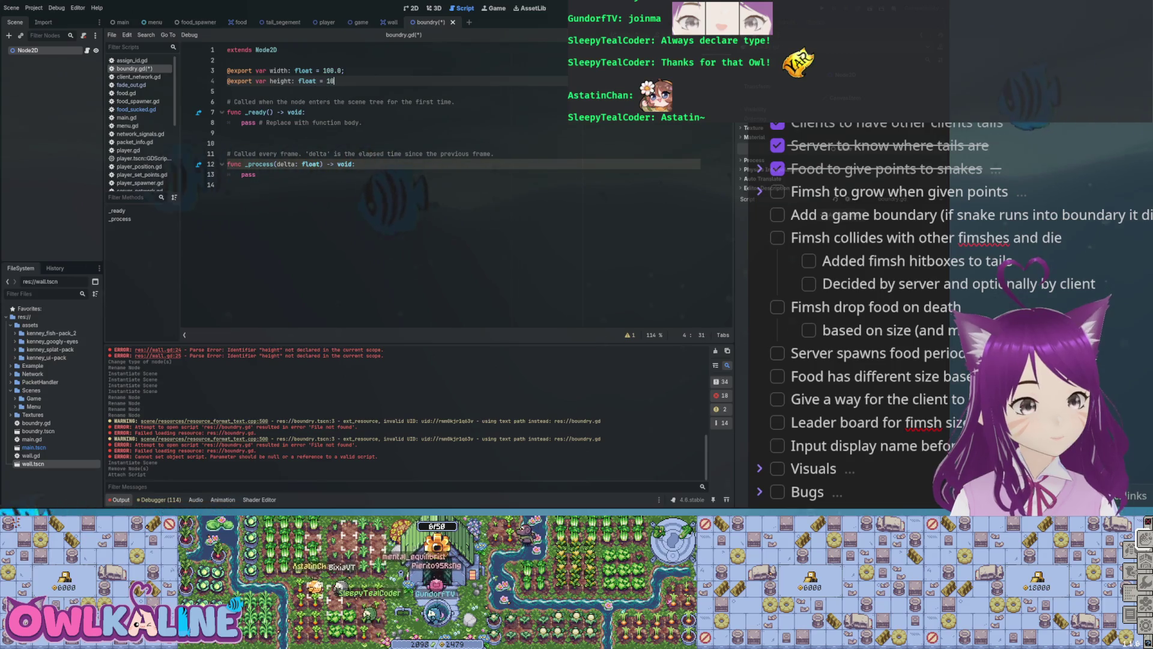
pyautogui.hotkey('ctrl', 's')
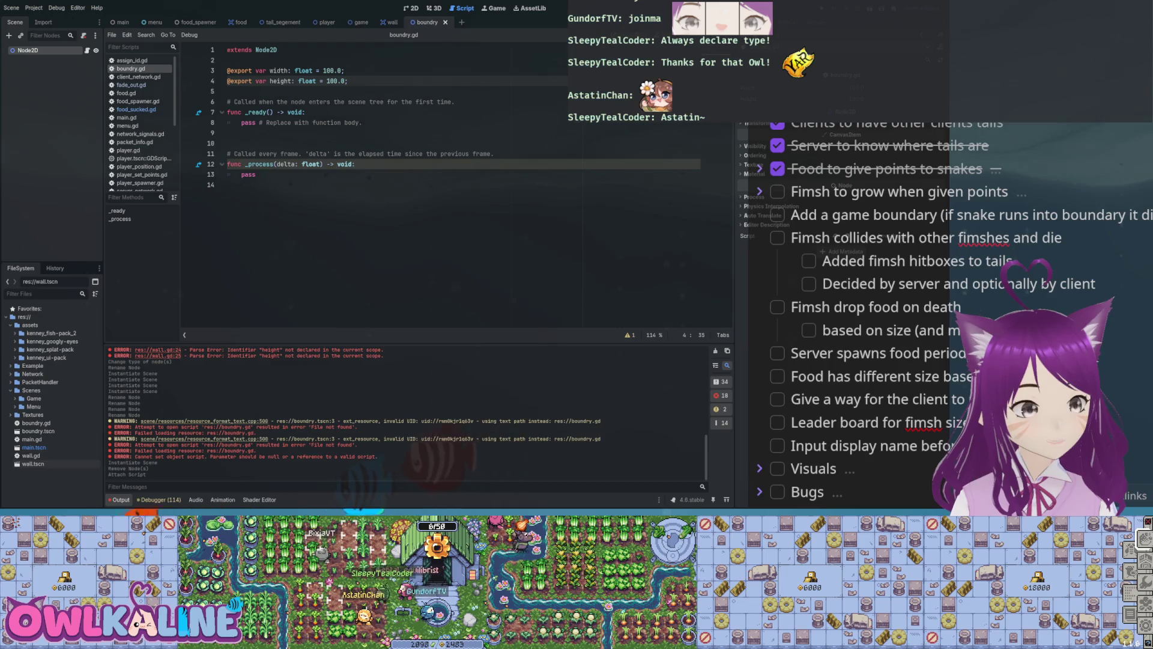
pyautogui.moveTo(33, 463)
pyautogui.mouseDown()
pyautogui.moveTo(132, 397)
pyautogui.moveTo(280, 54)
pyautogui.mouseUp()
pyautogui.press('Return')
# - Replace the _ready placeholder with 'var left = WALL.instantiate();'
pyautogui.hotkey('ctrl', 's')
pyautogui.click(328, 102)
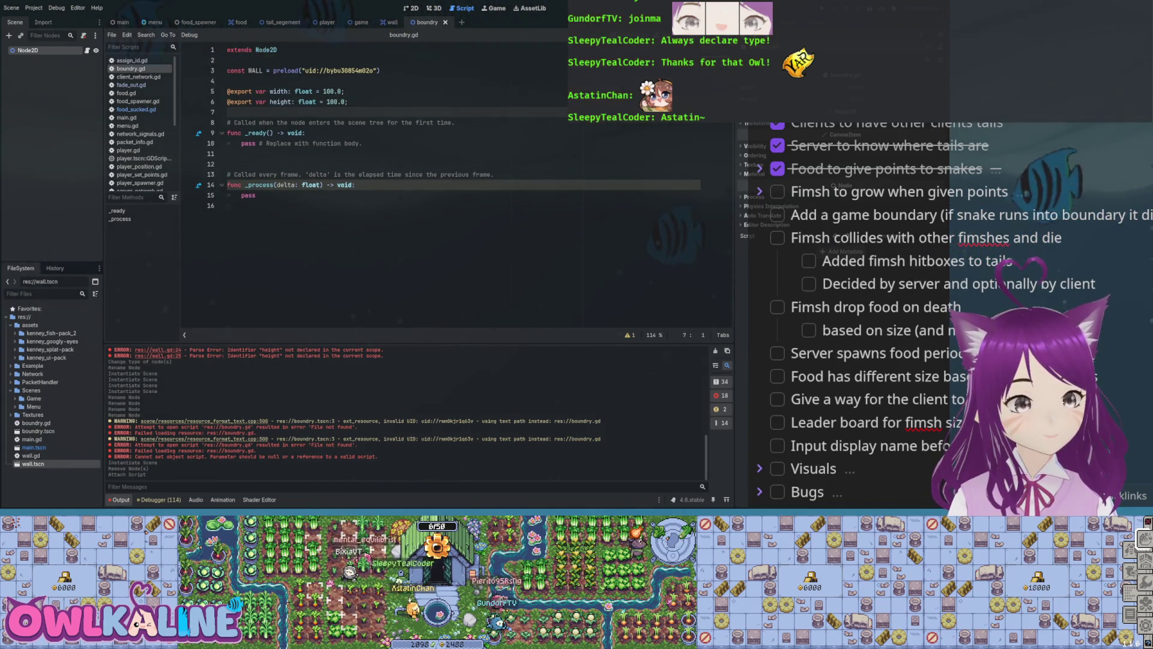
pyautogui.moveTo(364, 143); pyautogui.dragTo(256, 143)
pyautogui.write('w')
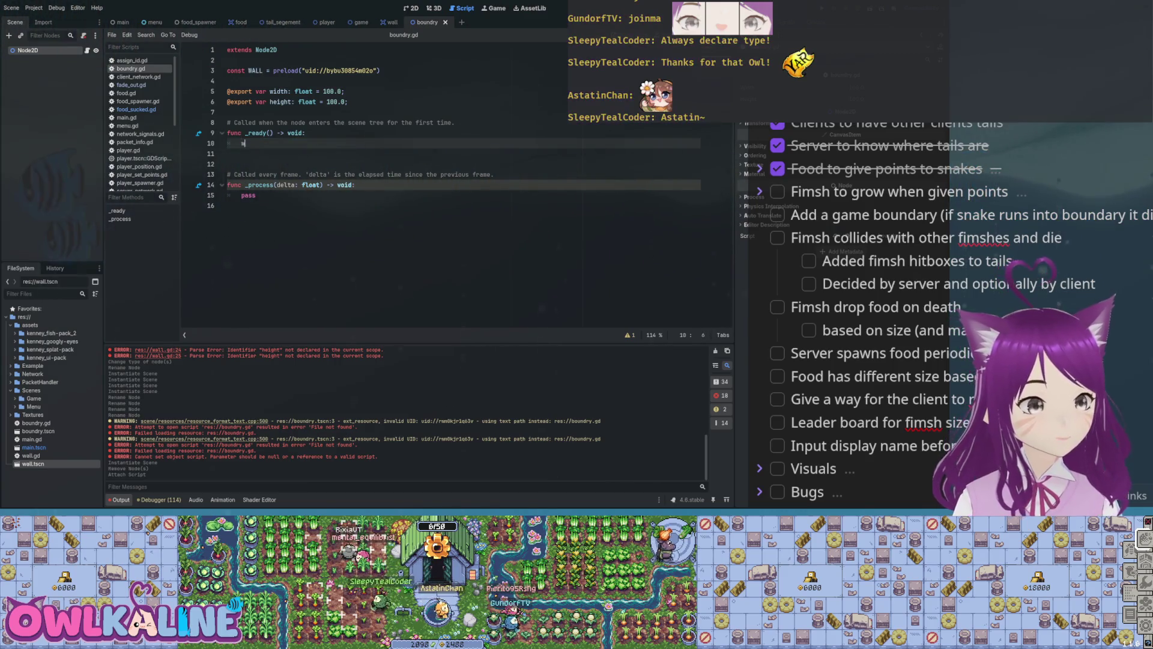
pyautogui.write('.i')
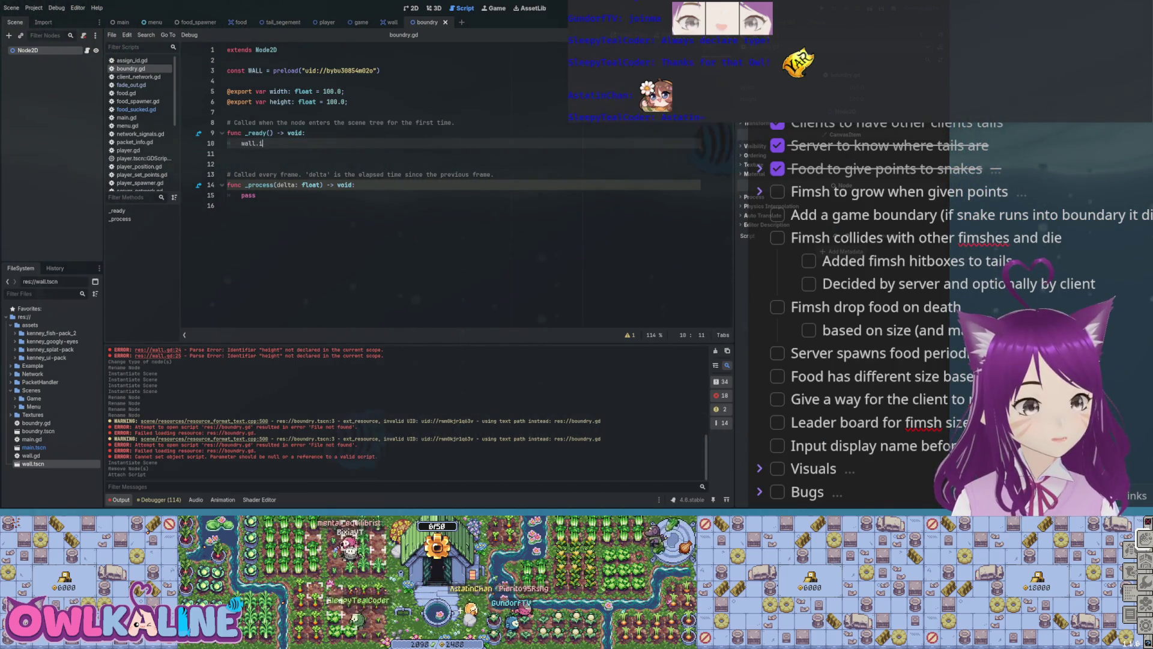
pyautogui.write('ALL.instantiate(;')
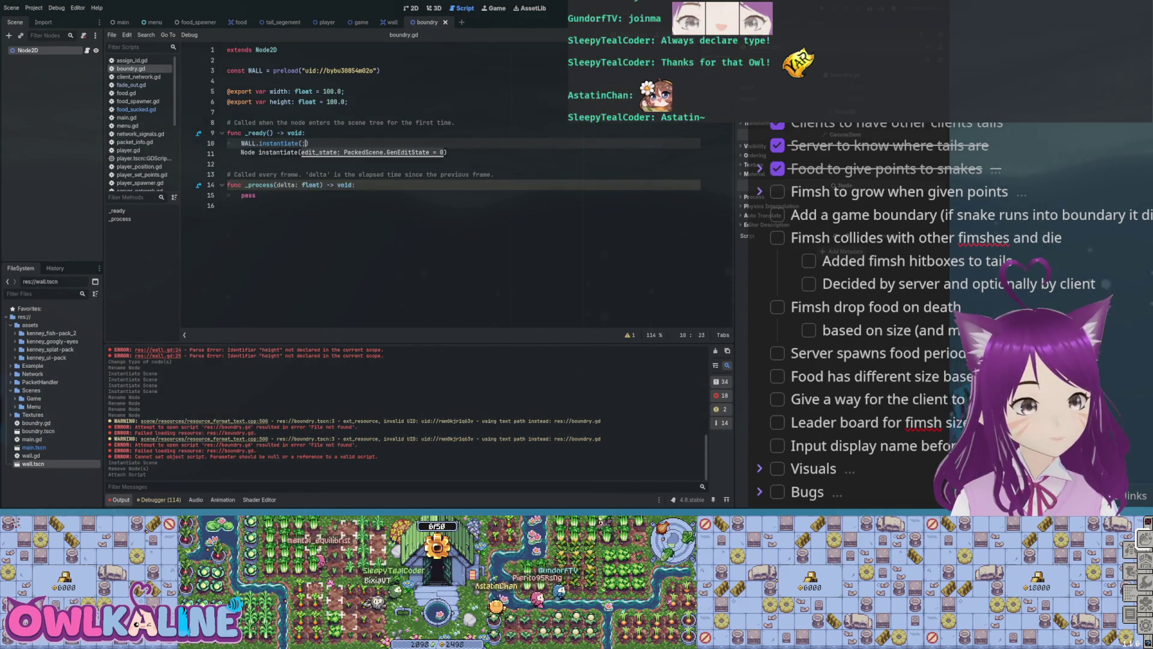
pyautogui.press('BackSpace')
pyautogui.write(');')
pyautogui.press('Home')
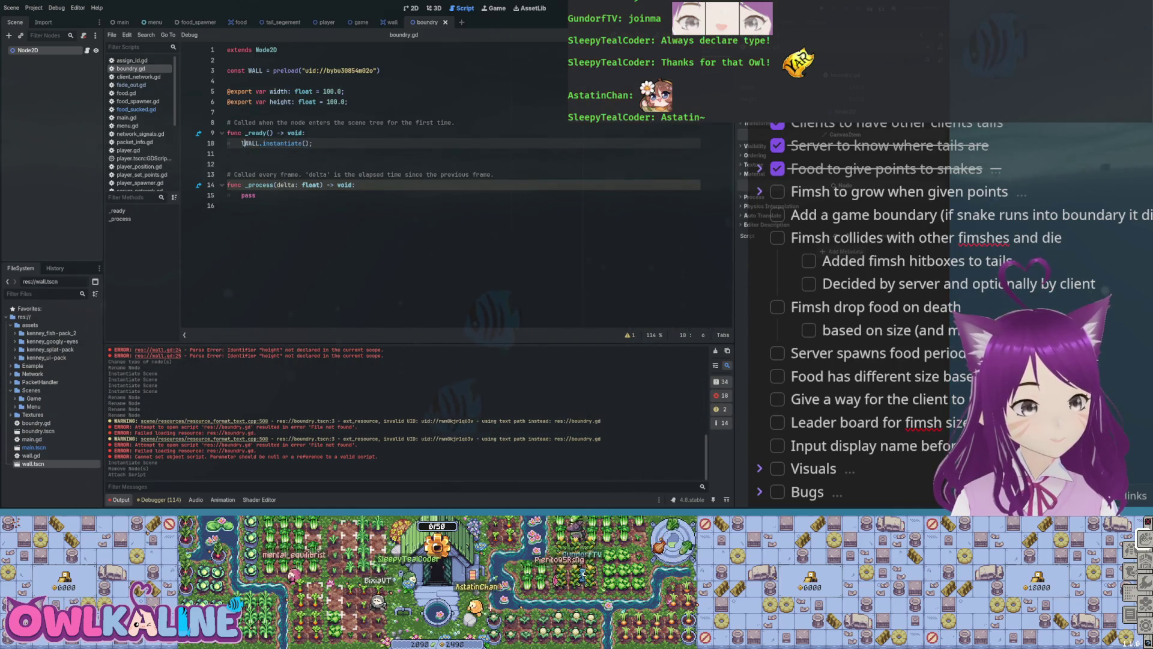
pyautogui.press('Home')
pyautogui.press('Delete')
pyautogui.press('Delete')
pyautogui.press('Delete')
pyautogui.write('var')
pyautogui.press('Home')
# - Duplicate the instantiation line to make four wall instantiation lines
pyautogui.hotkey('shift', 'End')
pyautogui.hotkey('ctrl', 'c')
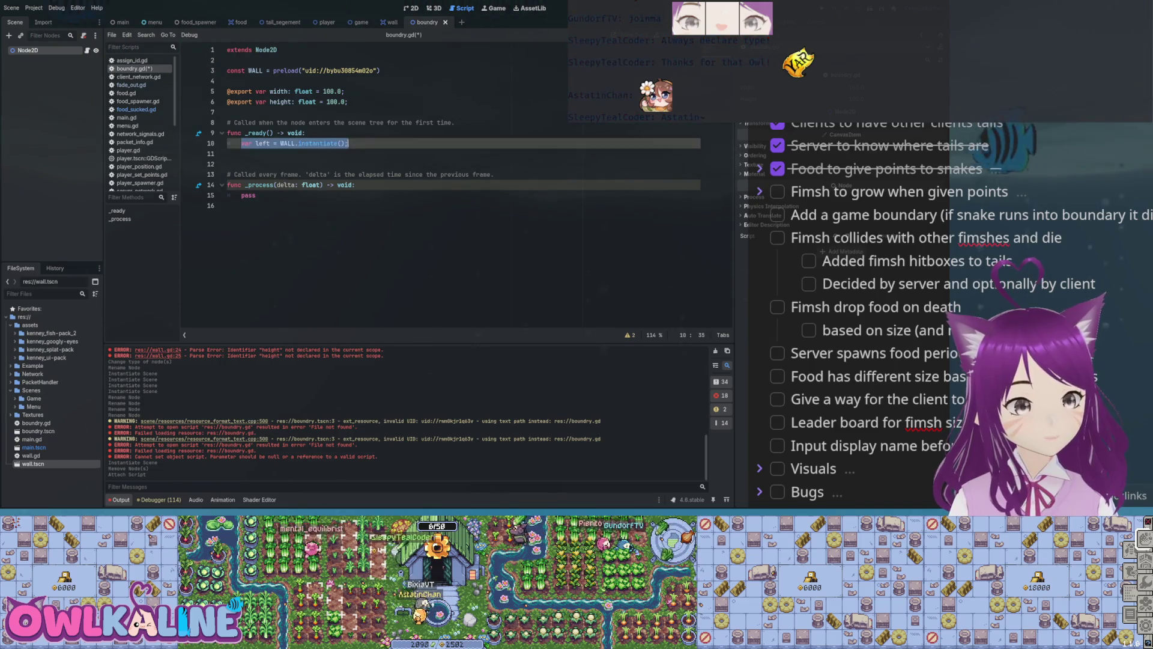
pyautogui.press('End')
pyautogui.press('Return')
pyautogui.hotkey('ctrl', 'v')
pyautogui.press('Return')
pyautogui.hotkey('ctrl', 'v')
pyautogui.press('Return')
pyautogui.hotkey('ctrl', 'v')
pyautogui.press('Up')
pyautogui.press('Up')
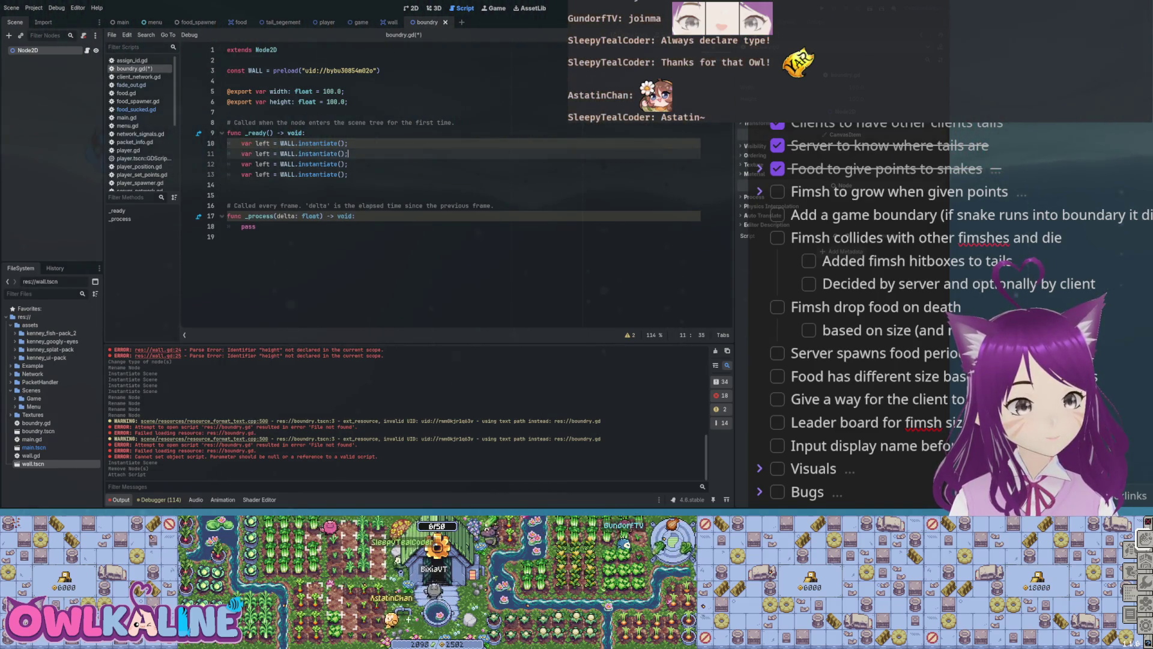
# - Name the other walls right, bottom and top, save, and start a location assignment
pyautogui.press('Delete')
pyautogui.press('Delete')
pyautogui.press('Delete')
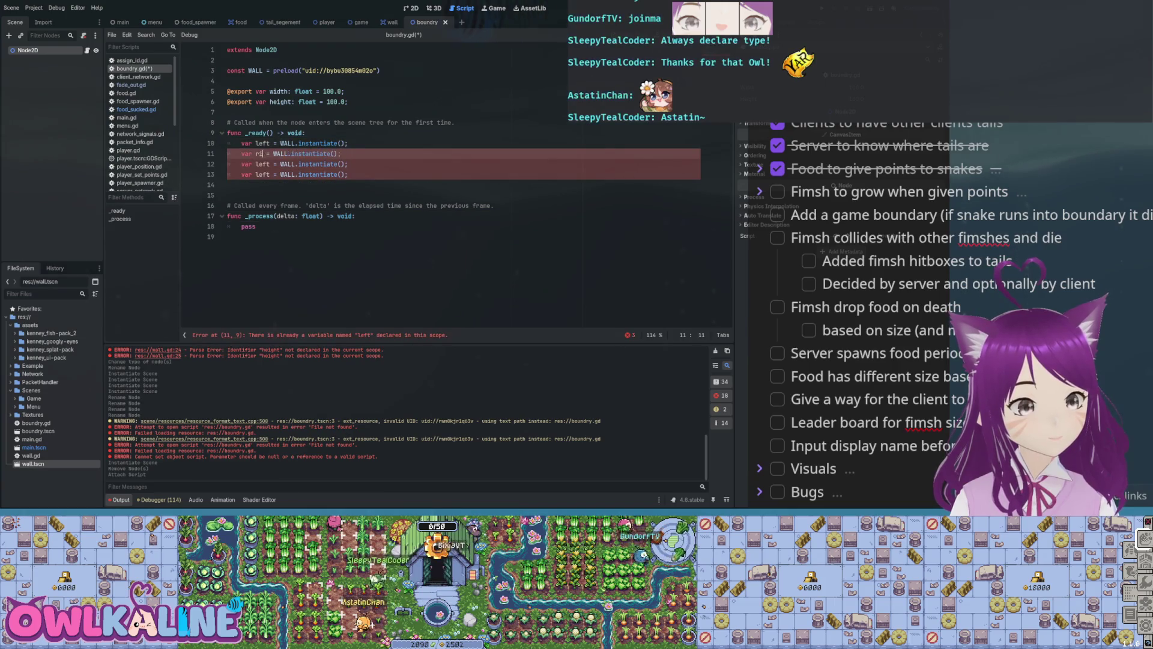
pyautogui.click(270, 164)
pyautogui.press('BackSpace')
pyautogui.press('BackSpace')
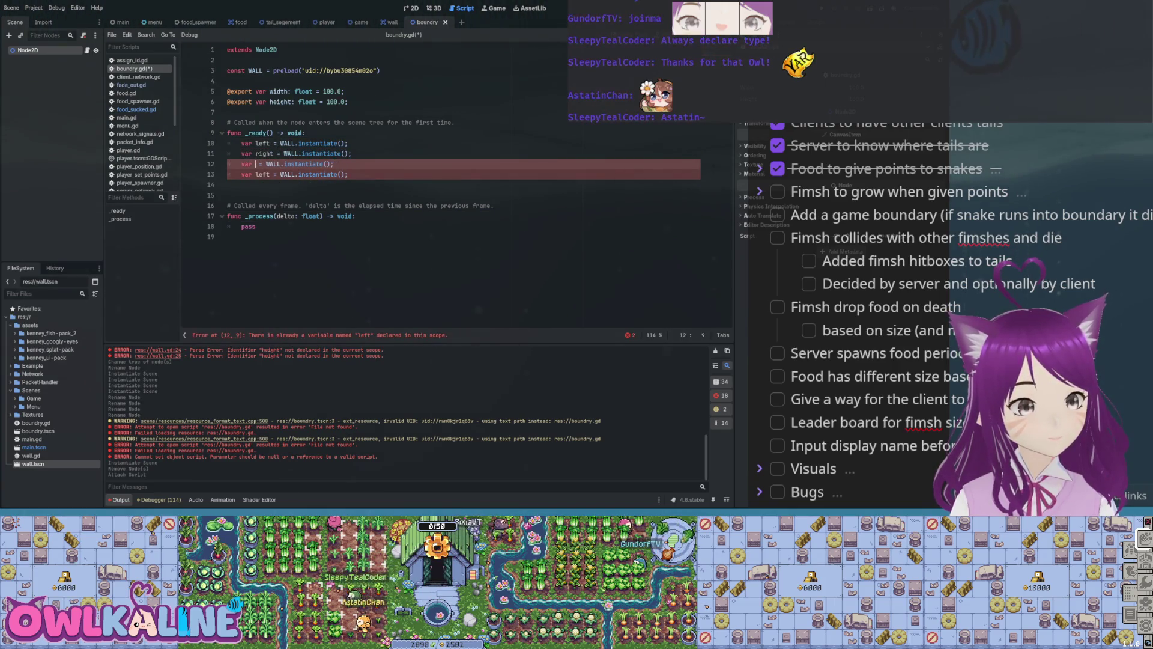
pyautogui.write('bottom')
pyautogui.doubleClick(260, 174)
pyautogui.write('top')
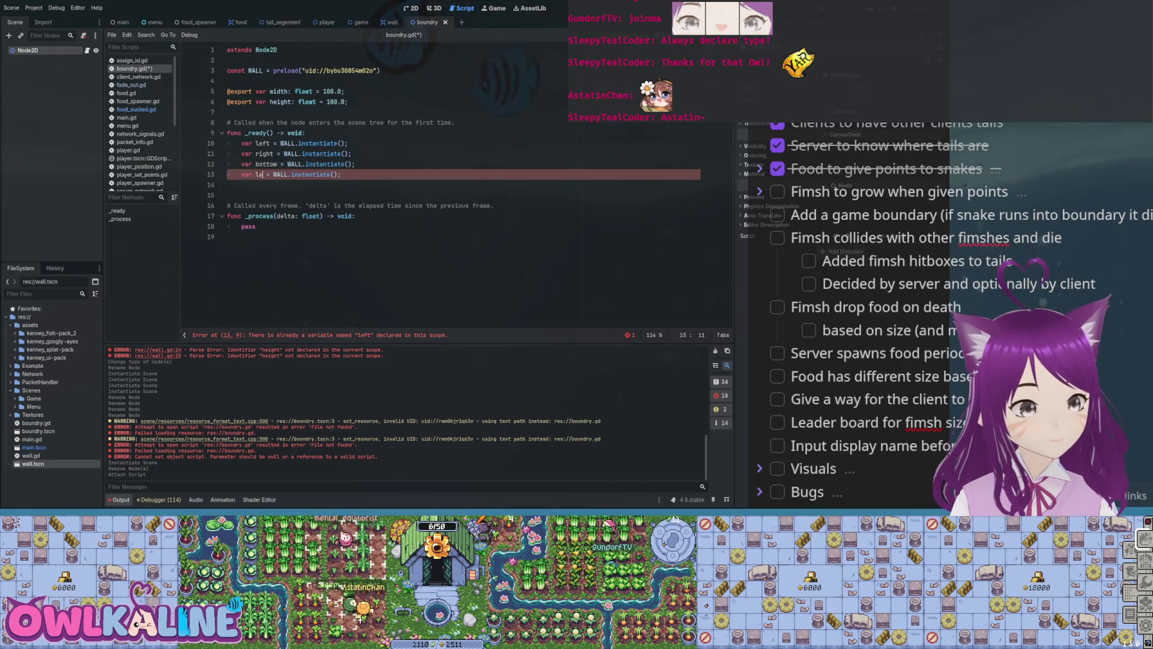
pyautogui.press('End')
pyautogui.press('Return')
pyautogui.press('Return')
pyautogui.hotkey('ctrl', 's')
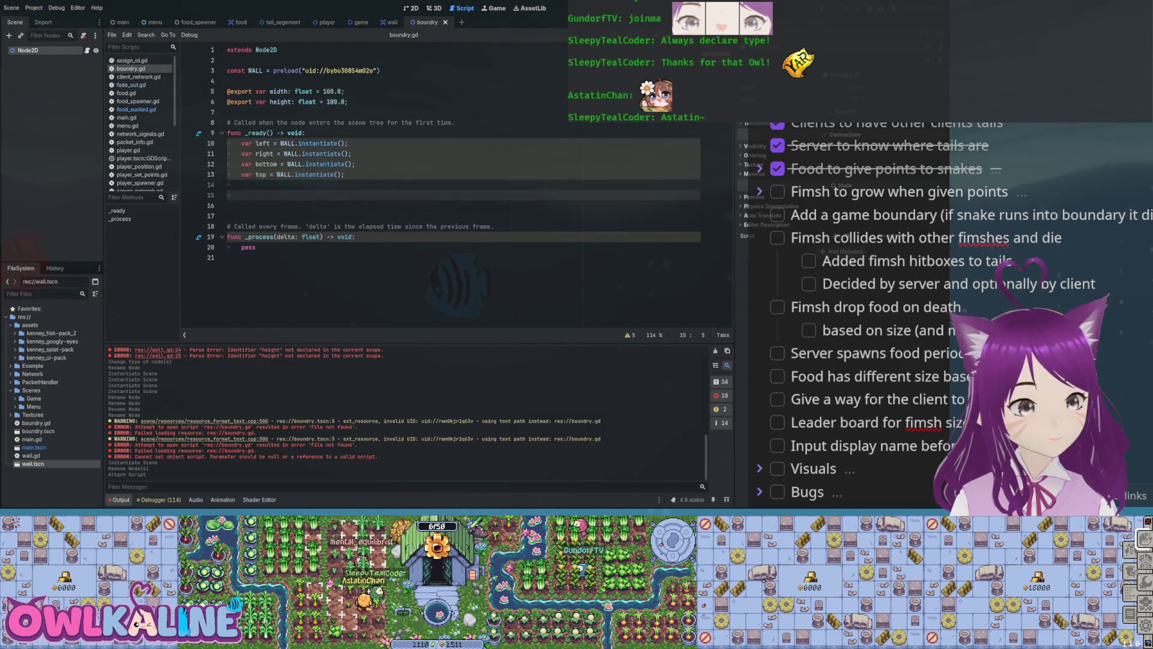
pyautogui.write('loca')
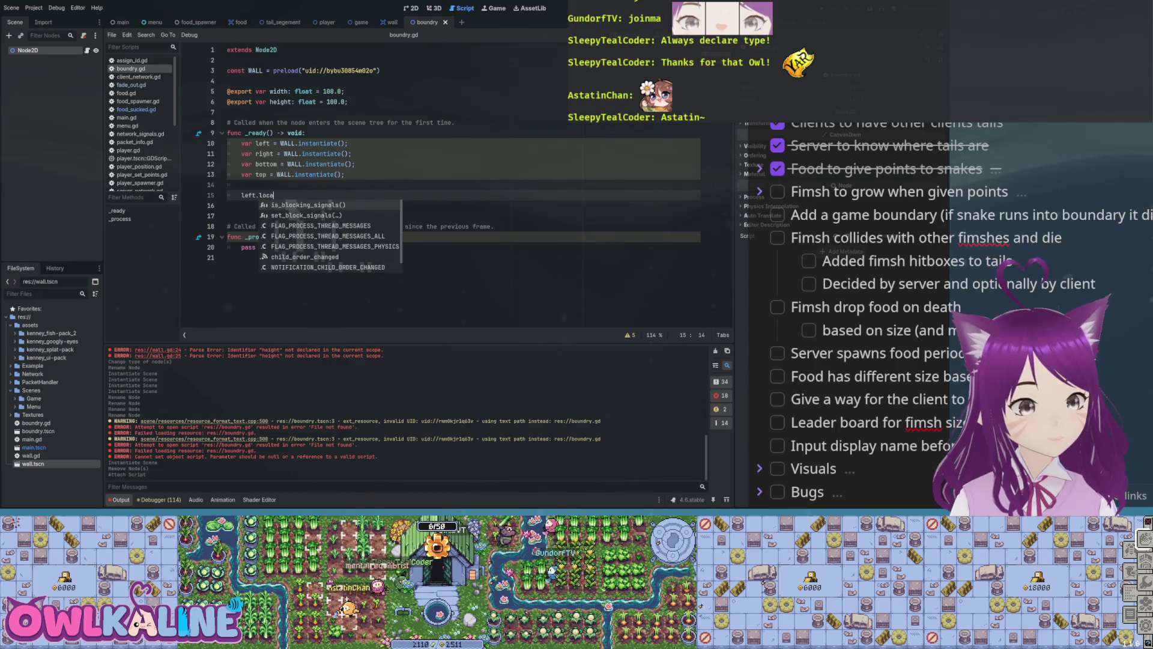
pyautogui.write('tion = ')
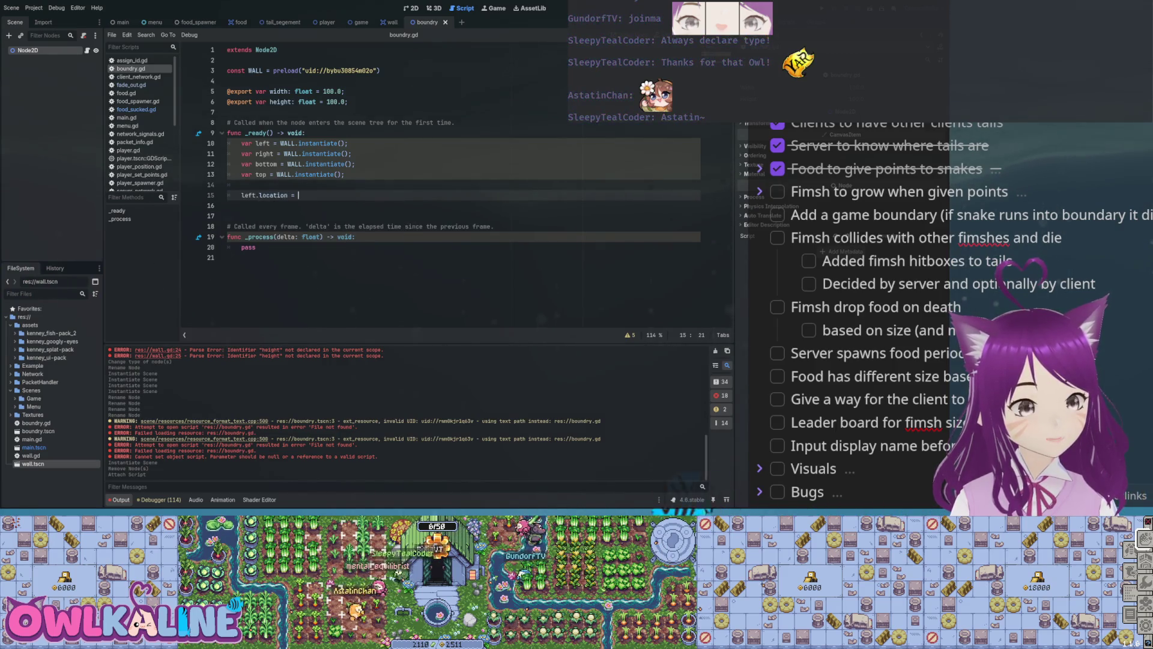
pyautogui.write('Location.Left;')
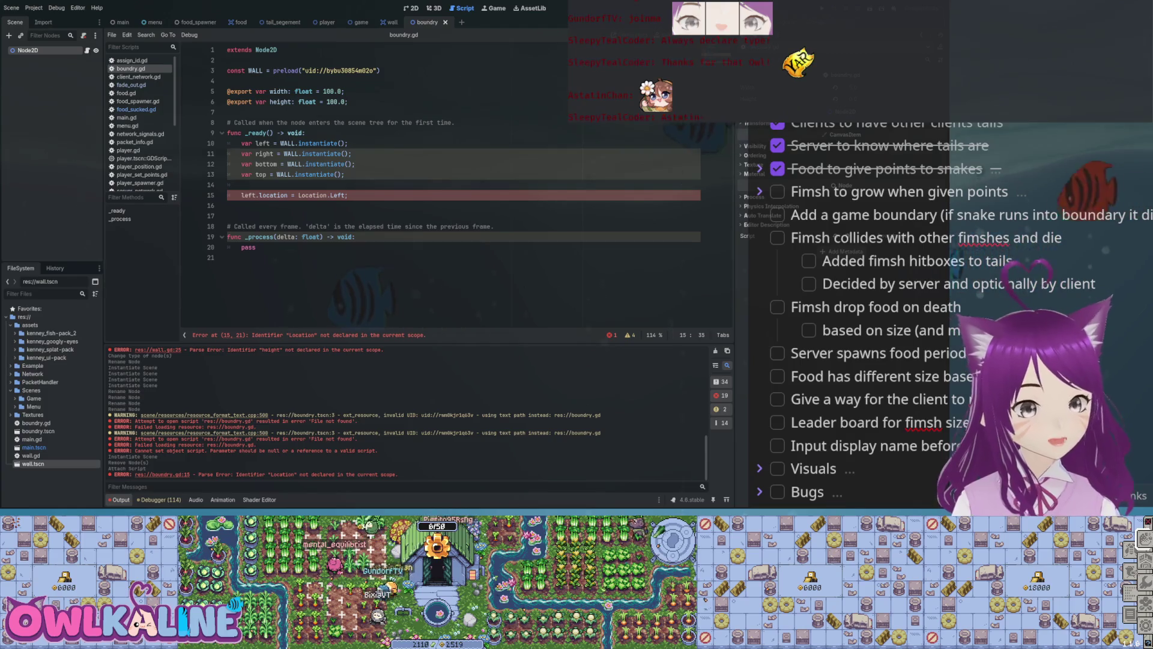
# - Save 'left.location = Location.Left;' and select the undeclared Location identifier
pyautogui.click(305, 132)
pyautogui.click(242, 184)
pyautogui.hotkey('ctrl', 's')
pyautogui.click(312, 195)
pyautogui.doubleClick(312, 196)
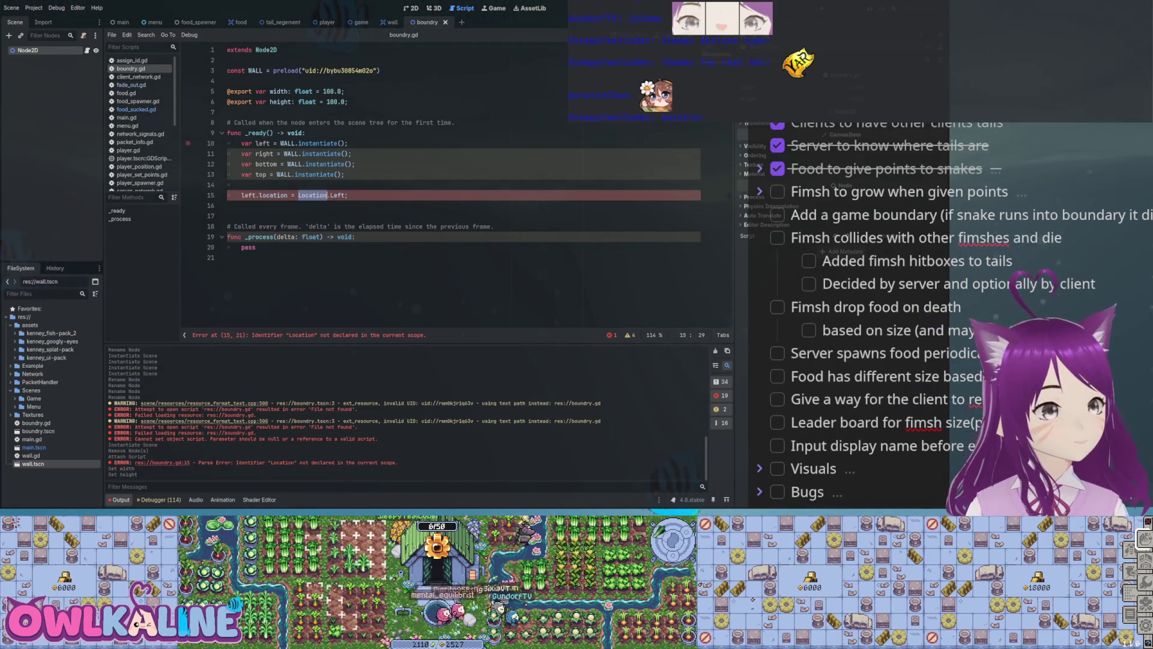
# - In wall.gd, delete the _process function and then undo to restore it
pyautogui.click(390, 22)
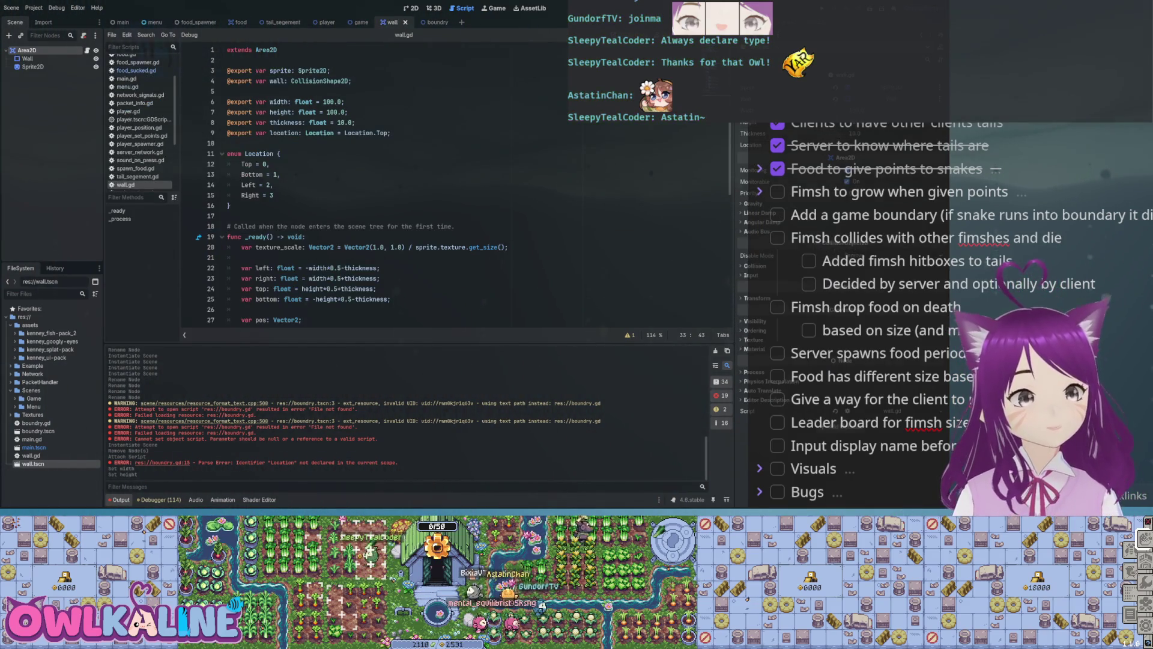
pyautogui.scroll(-5, 445, 180)
pyautogui.click(228, 279)
pyautogui.hotkey('ctrl', 'shift', 'End')
pyautogui.press('BackSpace')
pyautogui.hotkey('ctrl', 'z')
pyautogui.hotkey('ctrl', 'z')
pyautogui.hotkey('ctrl', 'shift', 'z')
pyautogui.hotkey('ctrl', 'shift', 'z')
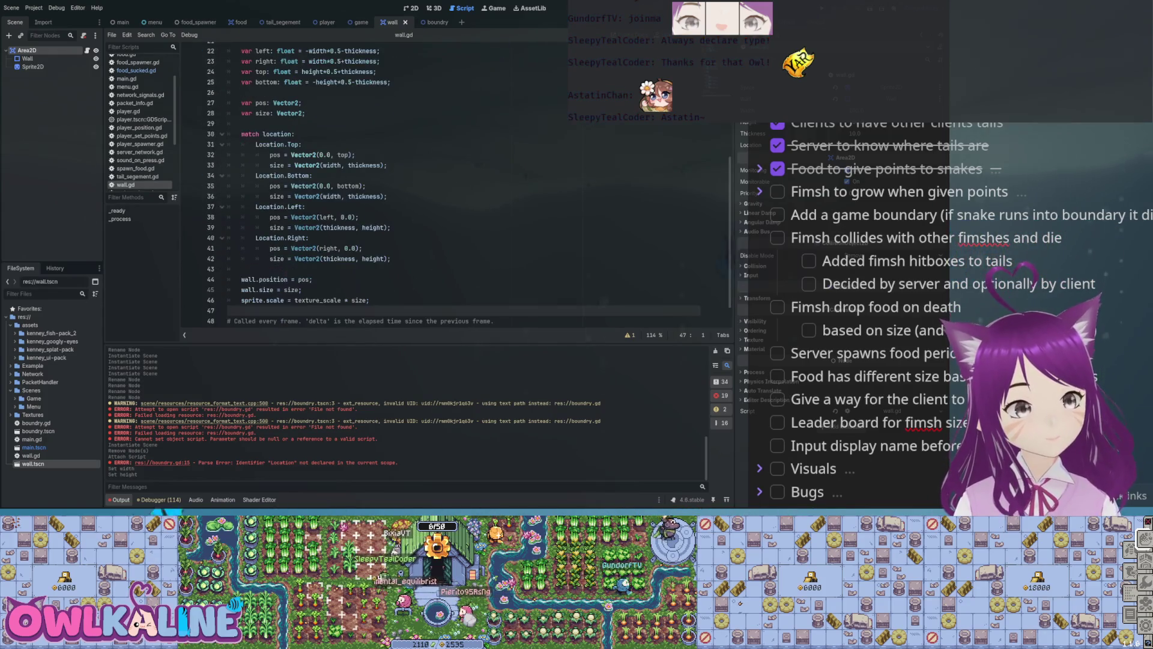
pyautogui.hotkey('ctrl', 'z')
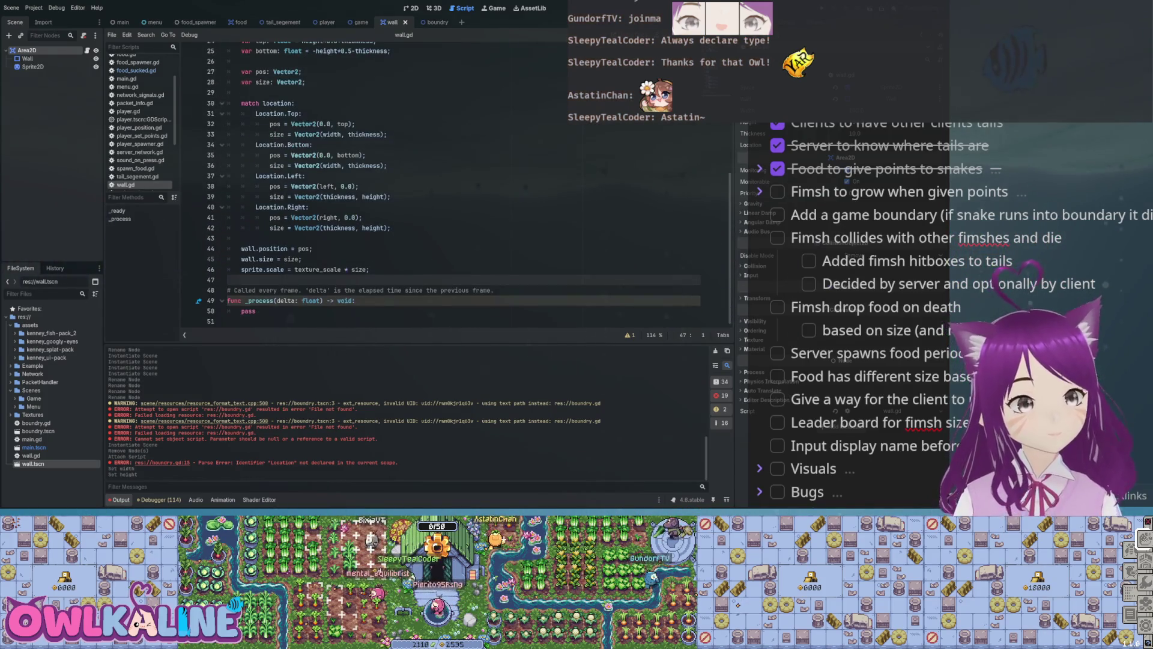
# - Add a blank line after the wall sizing code and begin a func declaration
pyautogui.scroll(4, 421, 180)
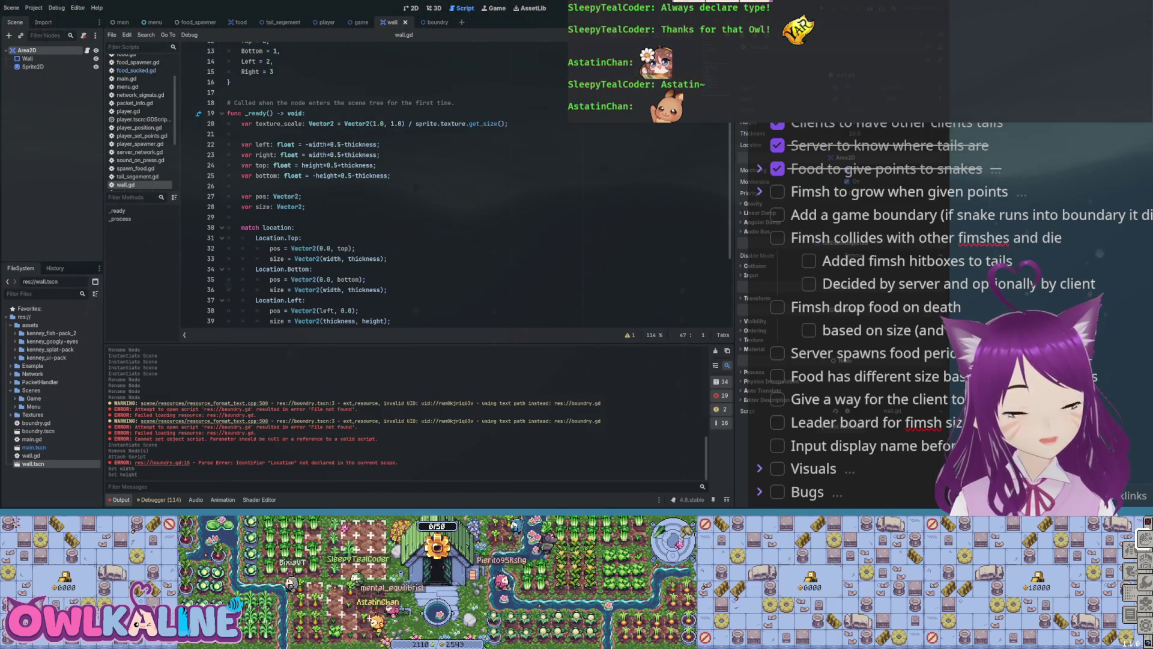
pyautogui.scroll(-1, 420, 181)
pyautogui.scroll(-3, 420, 180)
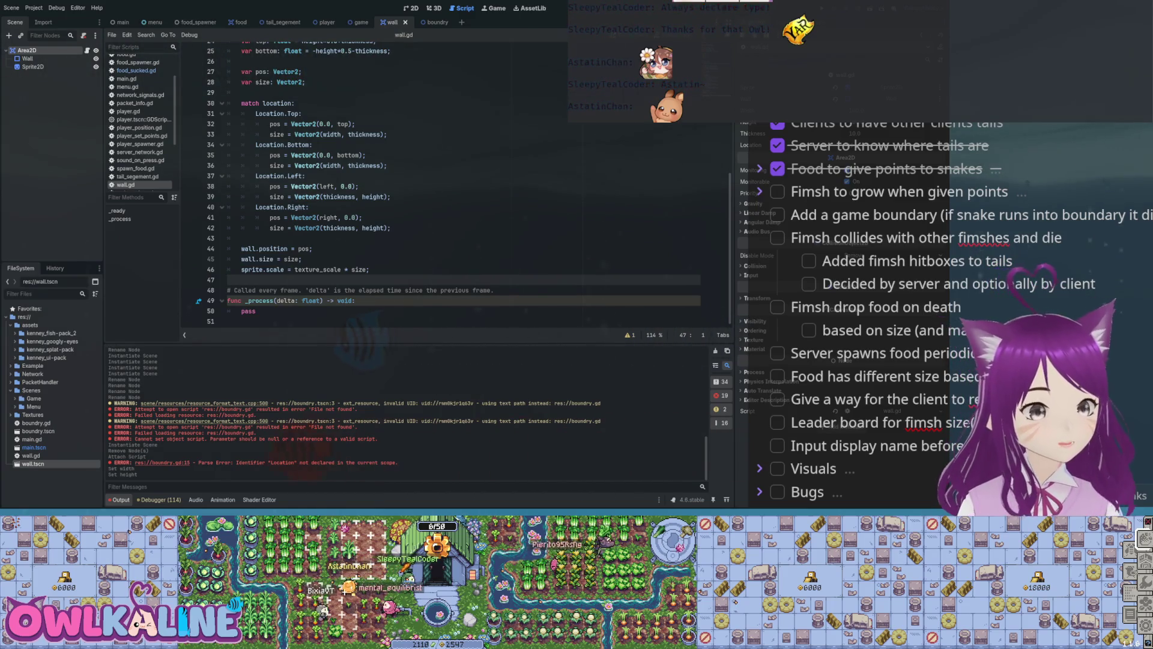
pyautogui.press('Return')
pyautogui.press('Return')
pyautogui.press('Up')
pyautogui.write('func')
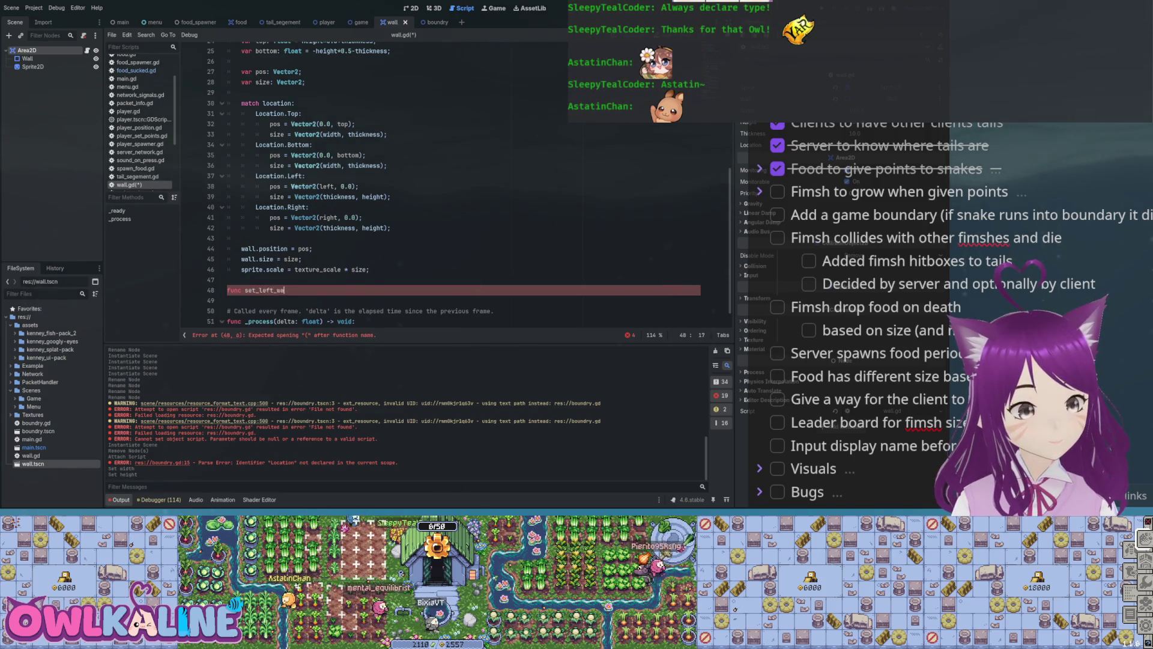
# - Finish set_left_wall in wall.gd with body 'location = Location.Left;' and save
pyautogui.write(':')
pyautogui.press('Return')
pyautogui.write('l')
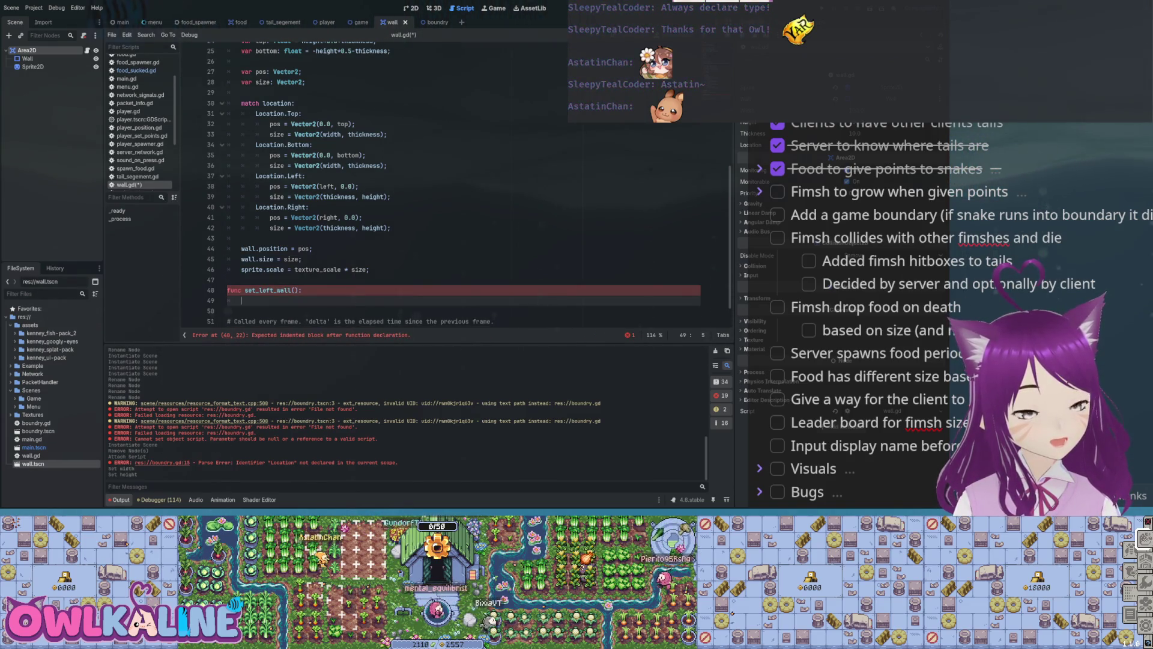
pyautogui.write('ocation = Loca')
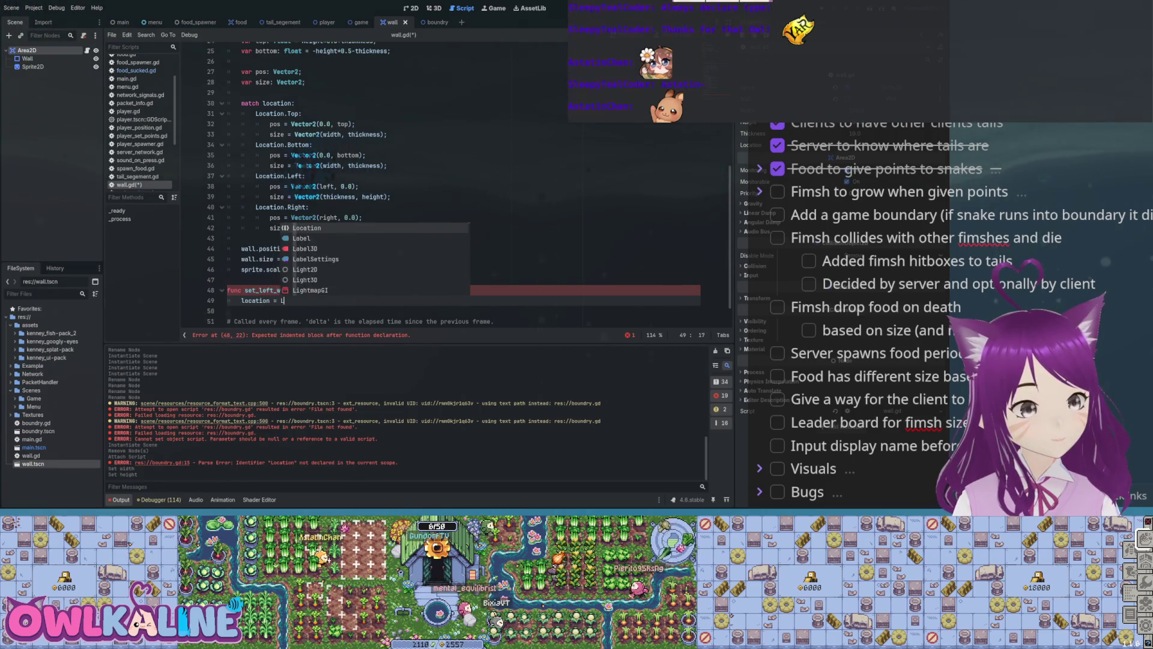
pyautogui.write('tion.Left;')
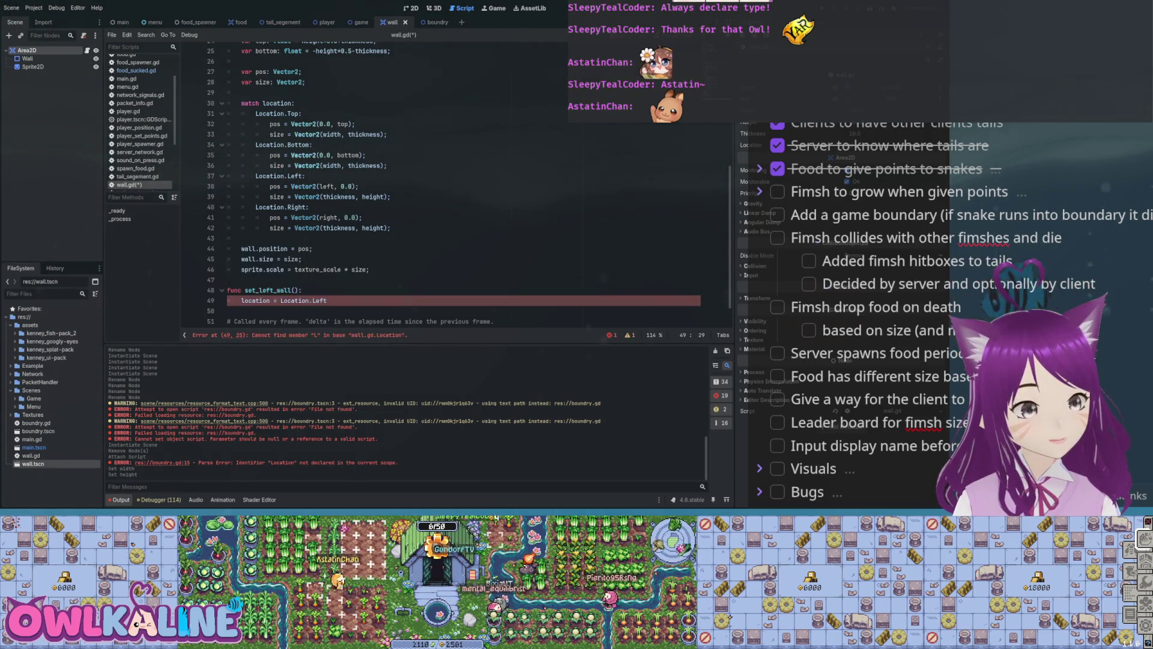
pyautogui.hotkey('ctrl', 's')
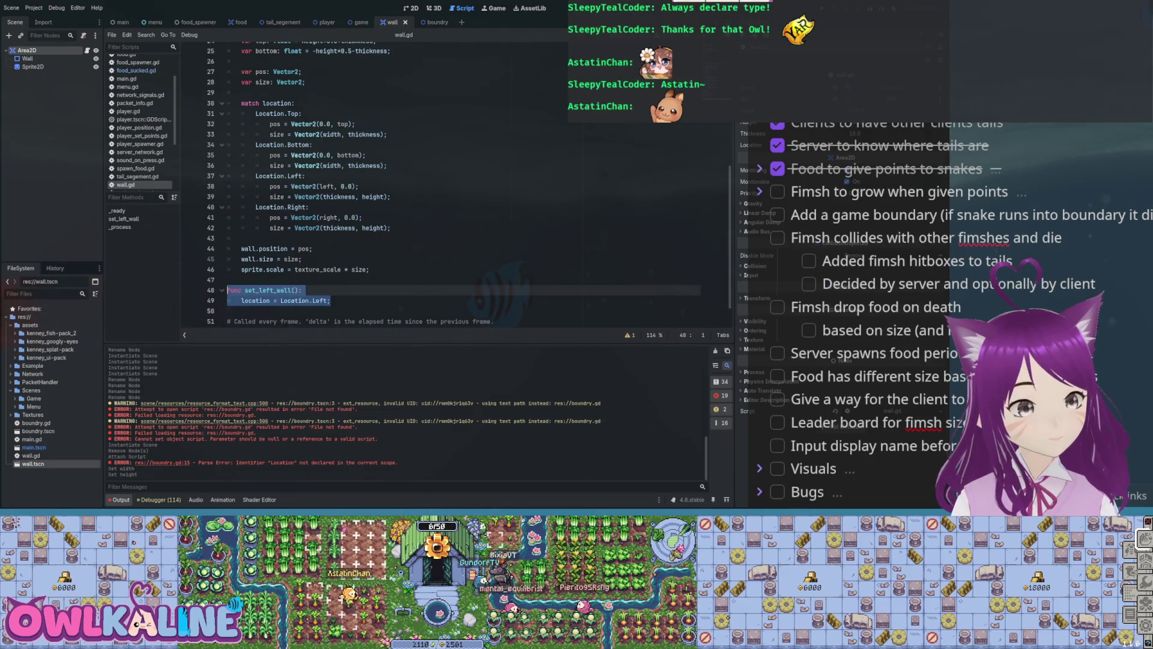
# - Paste three copies of the set_left_wall function below the original
pyautogui.press('Down')
pyautogui.hotkey('ctrl', 'v')
pyautogui.click(328, 310)
pyautogui.press('Return')
pyautogui.write('#')
pyautogui.press('BackSpace')
pyautogui.press('Home')
pyautogui.write('func set_left_wall(): \tlocation = Location.Left;')
pyautogui.press('Return')
pyautogui.write('func set_left_wall(): \tlocation = Location.Left;')
pyautogui.press('Up')
# - Rename the copies to set_right_wall, set_bottom_wall and set_top_wall with matching Location values, then save
pyautogui.click(266, 248)
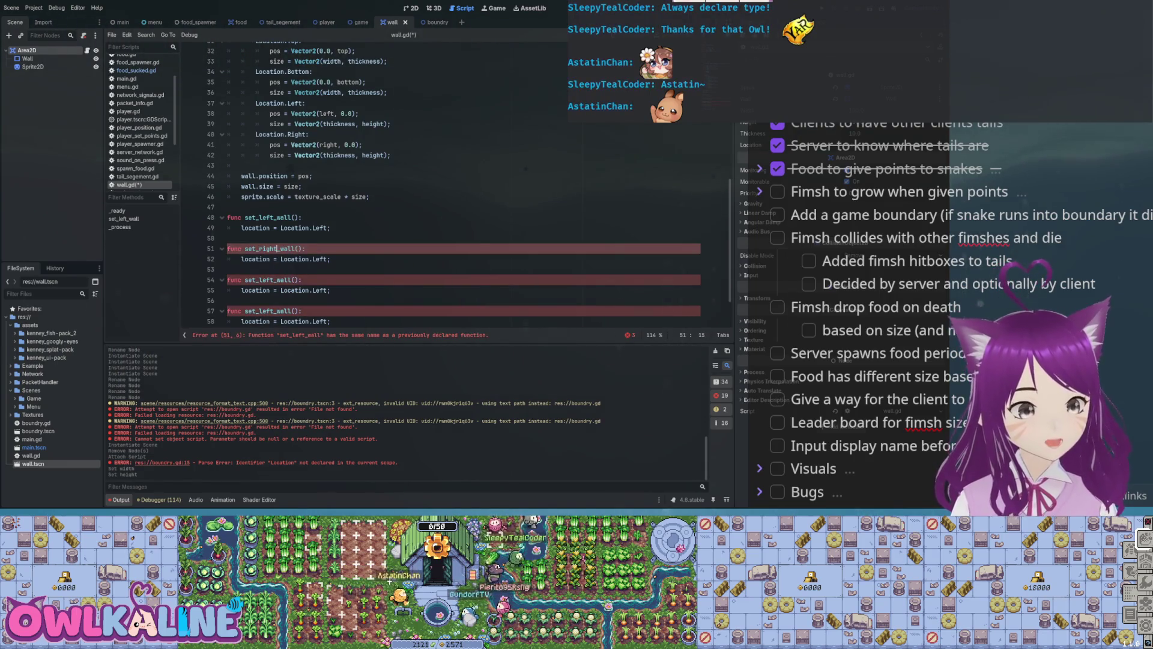
pyautogui.doubleClick(319, 258)
pyautogui.write('Righ')
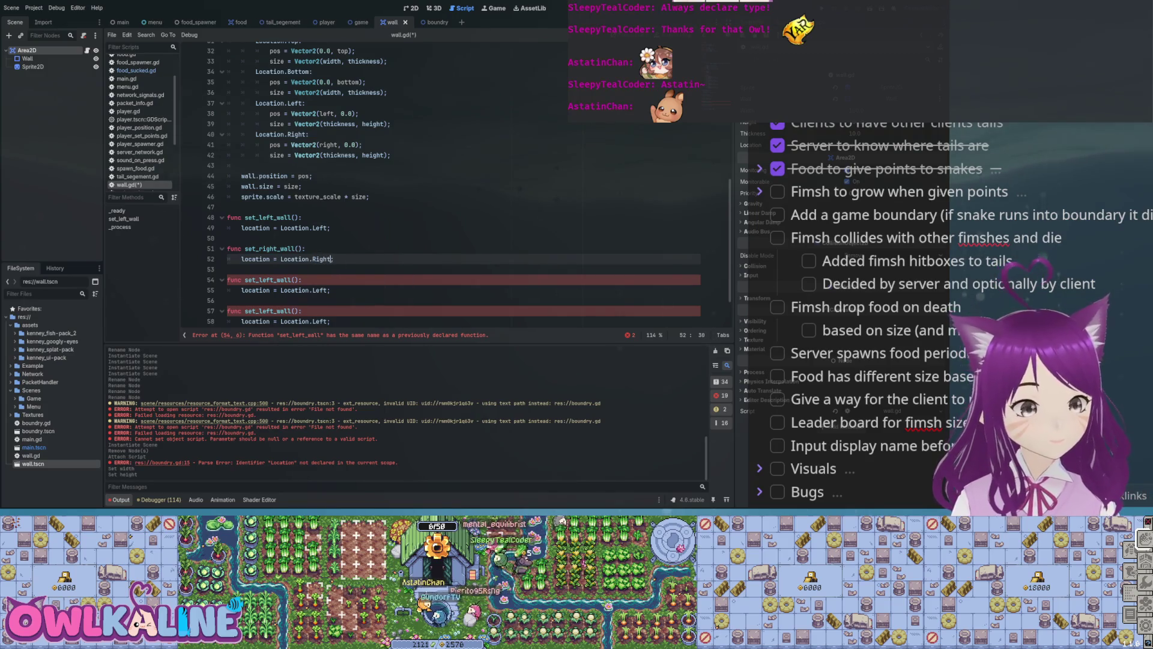
pyautogui.click(273, 280)
pyautogui.press('BackSpace')
pyautogui.press('BackSpace')
pyautogui.press('BackSpace')
pyautogui.write('bottom')
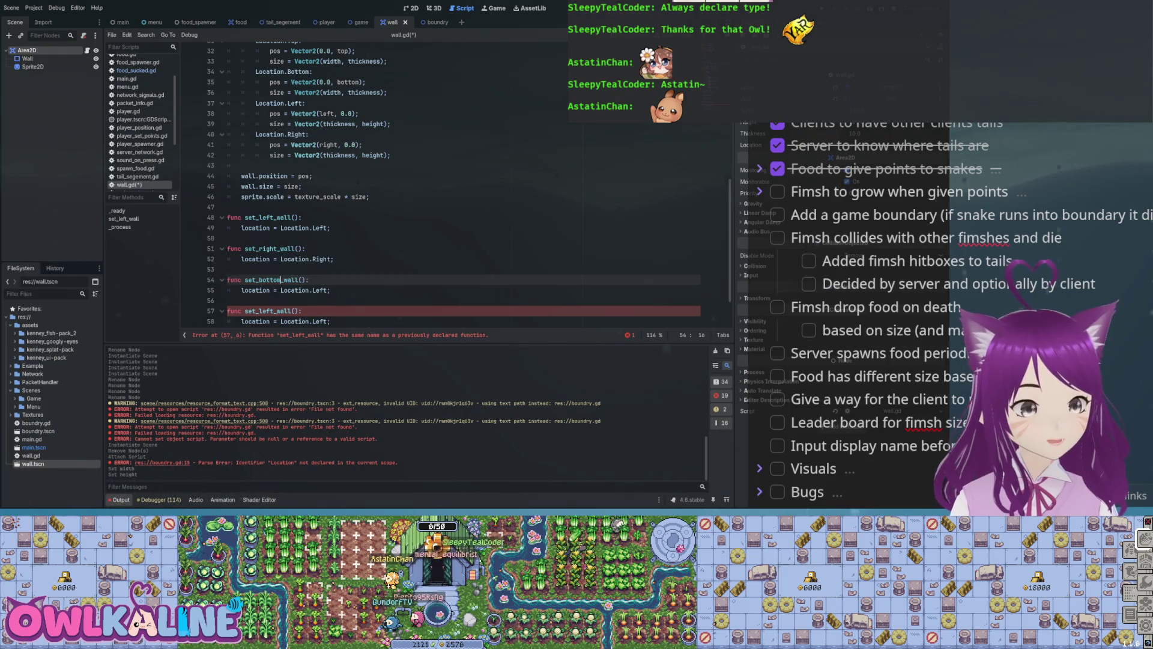
pyautogui.click(323, 290)
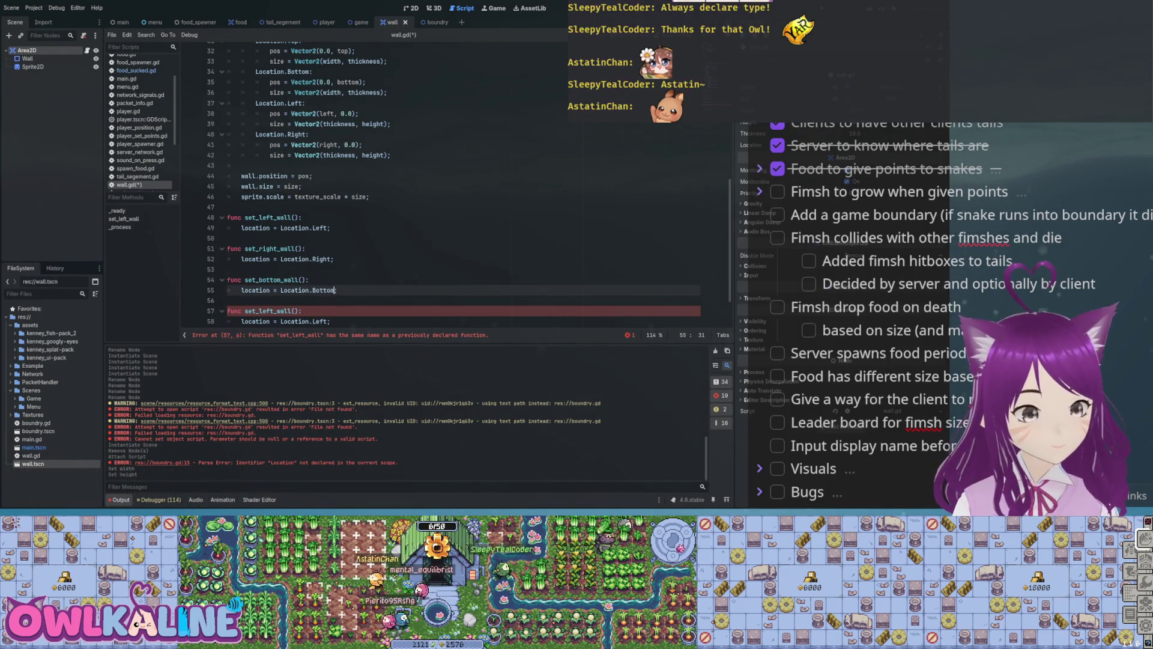
pyautogui.click(273, 311)
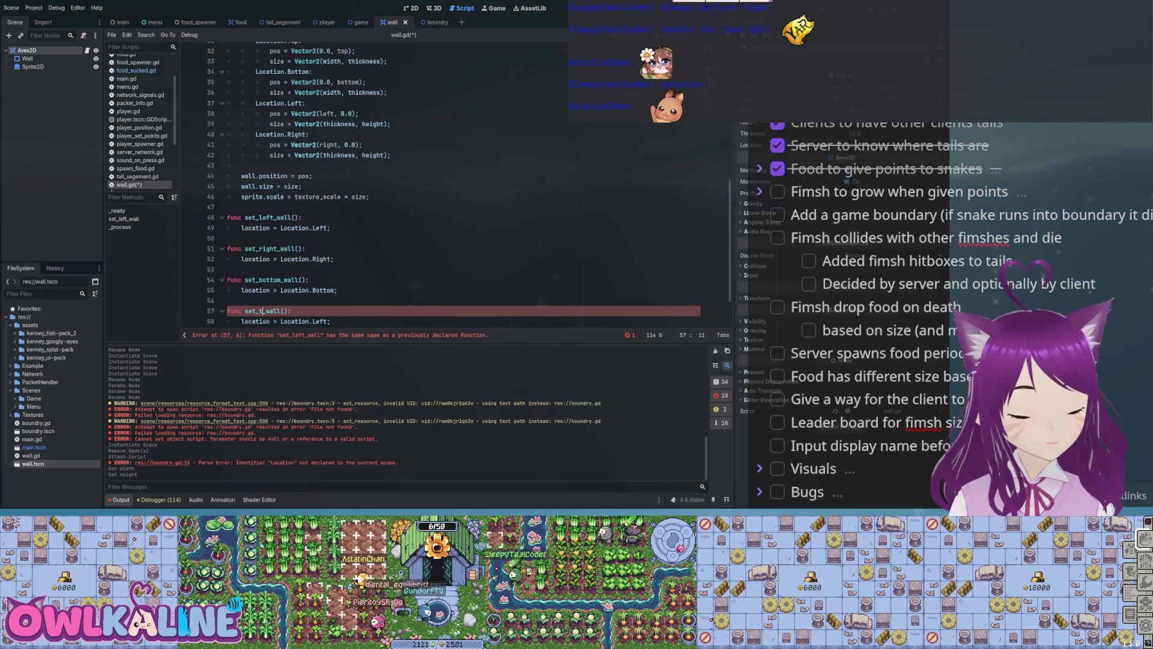
pyautogui.write('op')
pyautogui.press('BackSpace')
pyautogui.press('BackSpace')
pyautogui.press('BackSpace')
pyautogui.write('top')
pyautogui.doubleClick(319, 322)
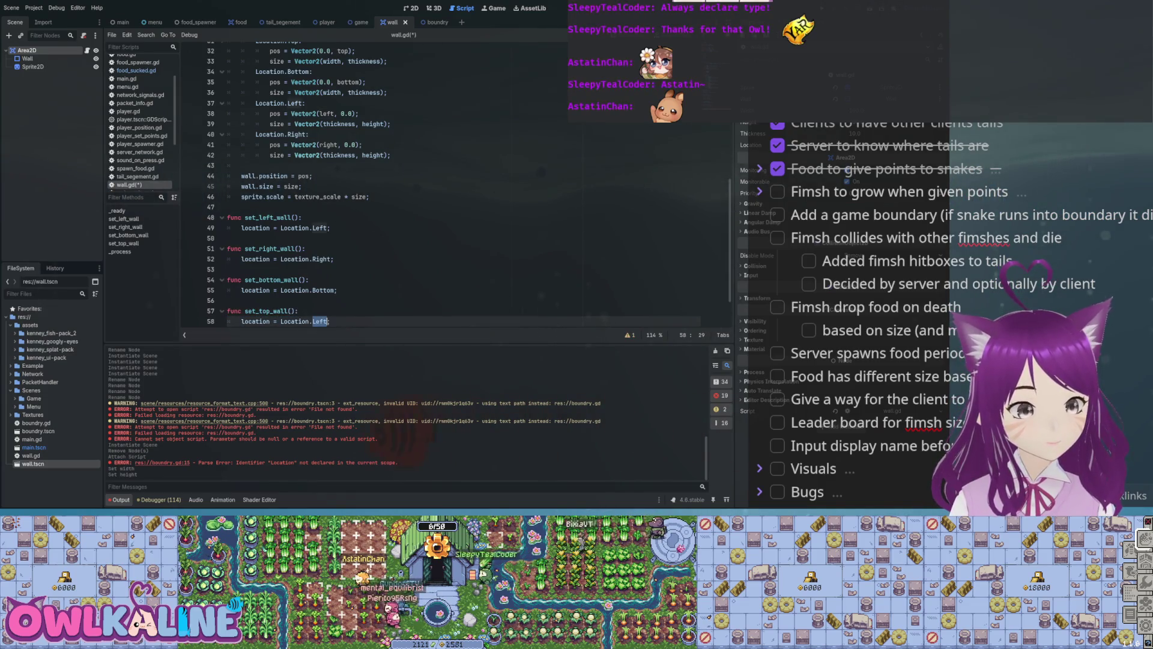
pyautogui.write('Top')
pyautogui.hotkey('ctrl', 's')
# - Switch to the boundry.gd script
pyautogui.click(361, 280)
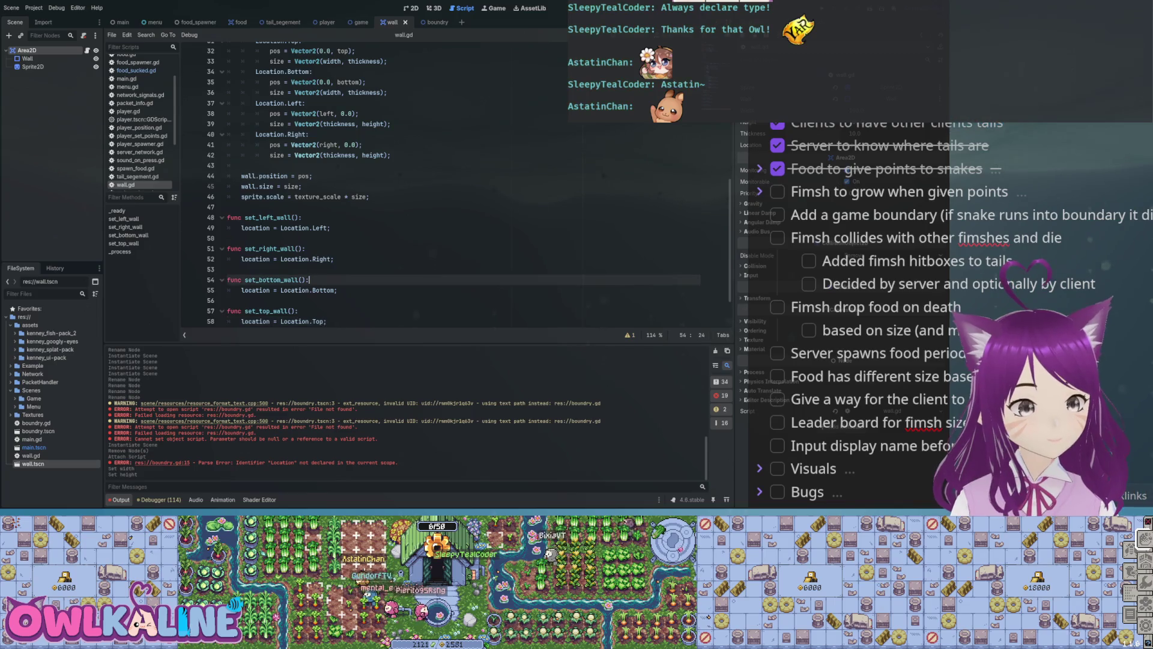
pyautogui.click(360, 300)
pyautogui.scroll(7, 420, 180)
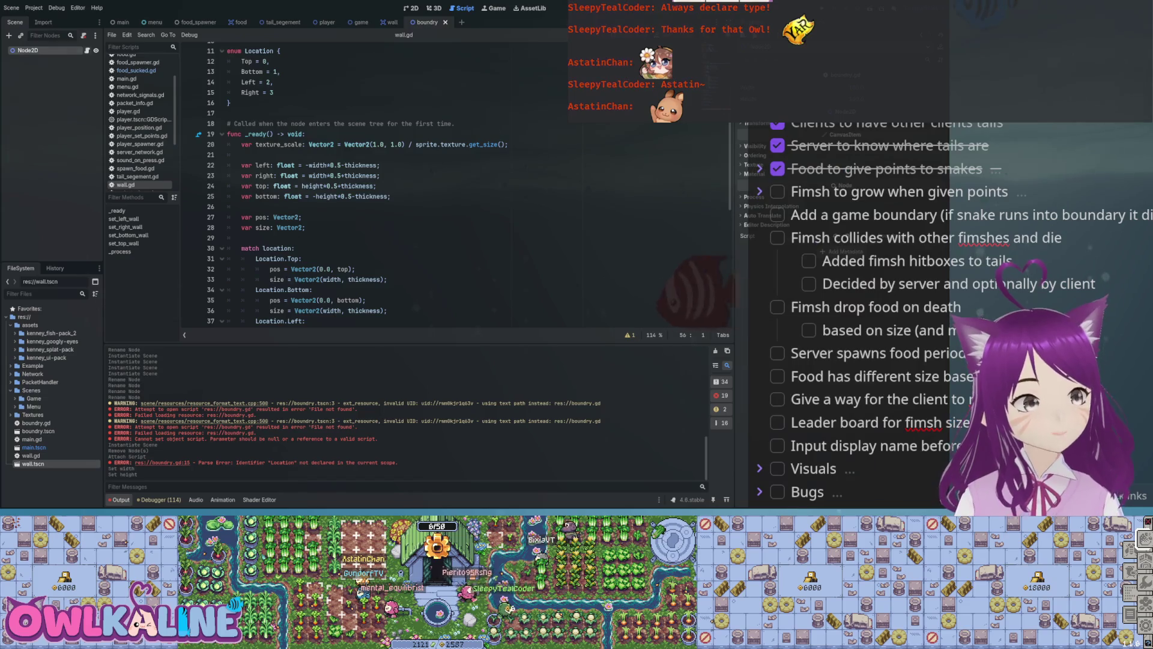
pyautogui.click(431, 23)
pyautogui.click(322, 164)
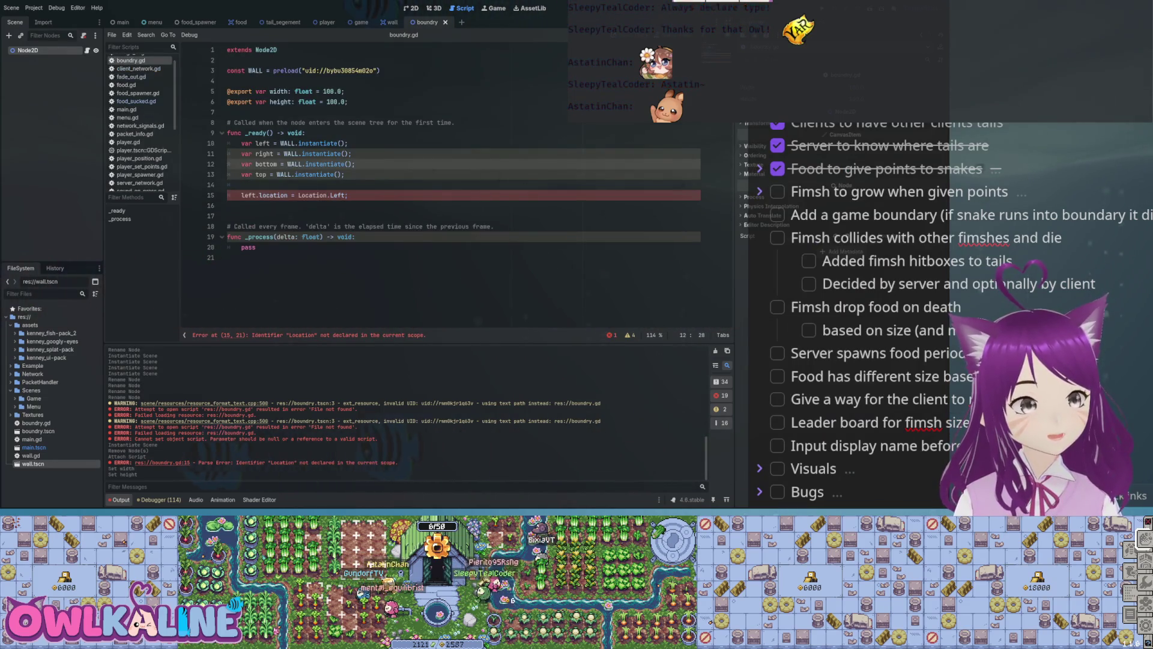
# - Replace the old location assignment on line 15 with left.set_left_wall() and save
pyautogui.moveTo(295, 195); pyautogui.dragTo(347, 195)
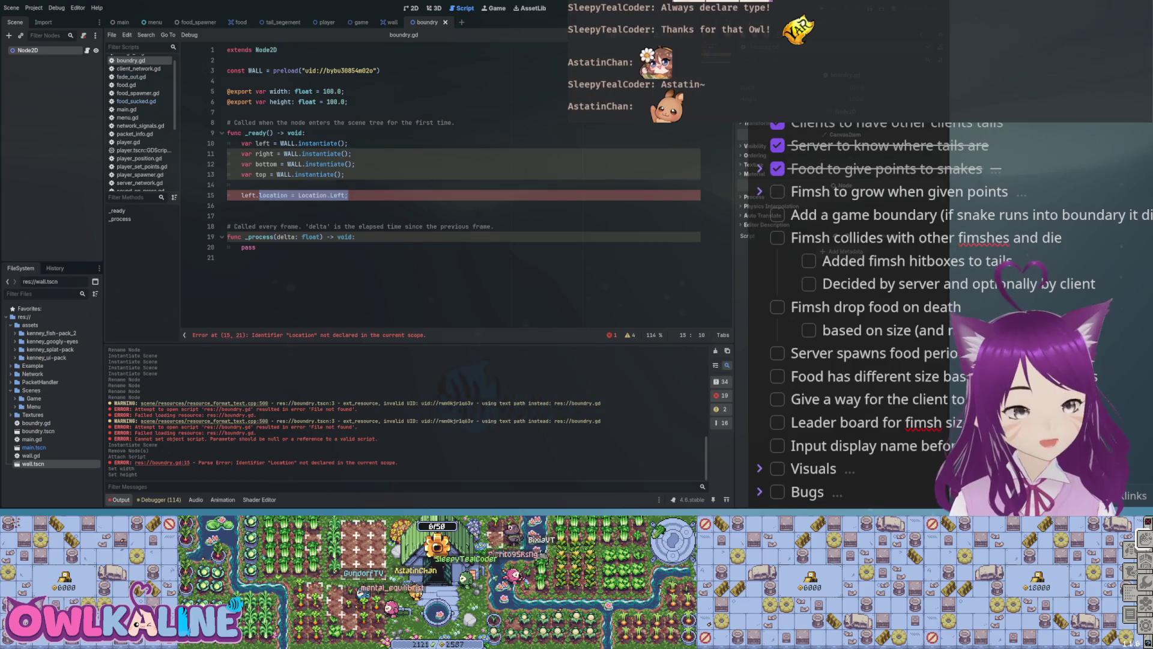
pyautogui.press('BackSpace')
pyautogui.write('eft_wall')
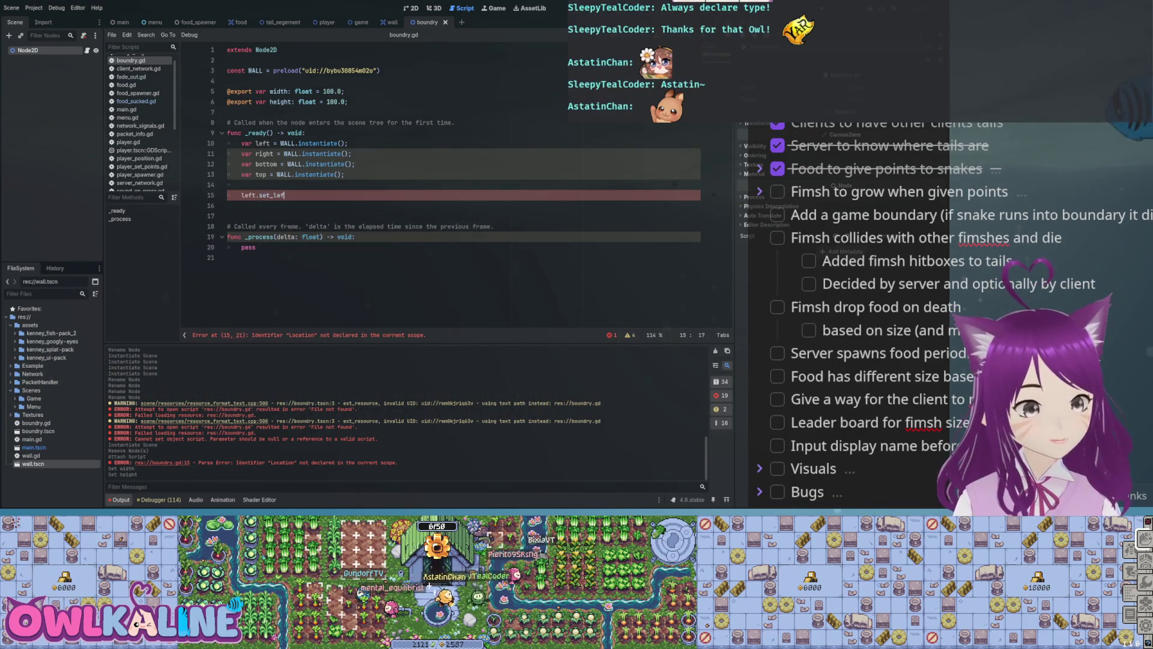
pyautogui.write('();')
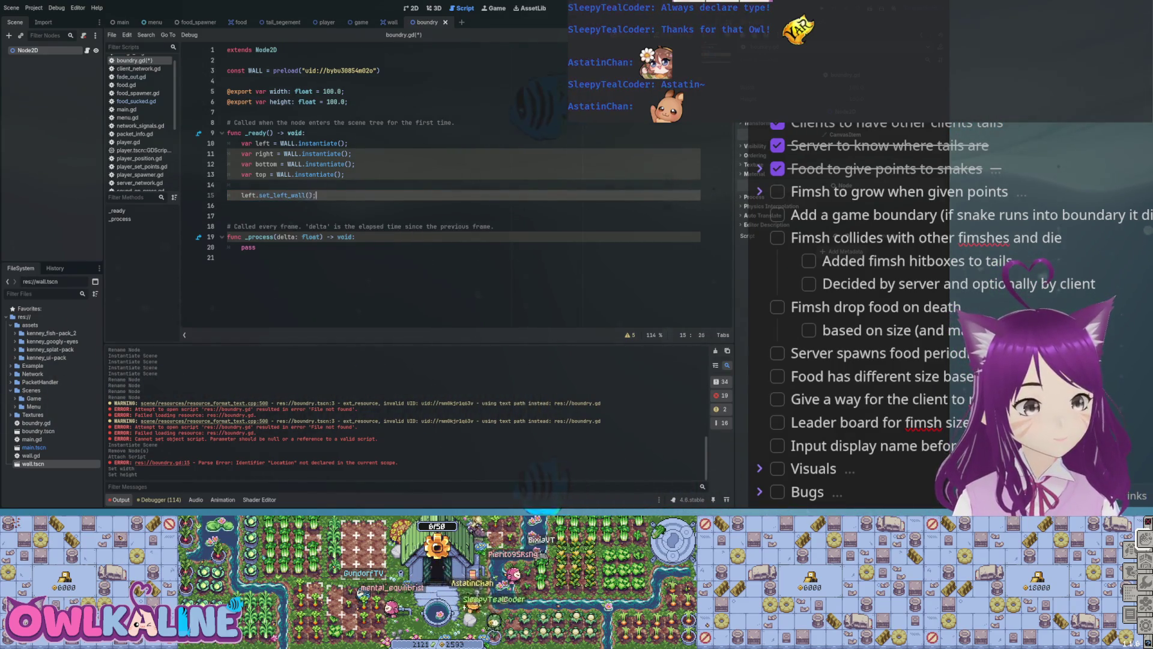
pyautogui.hotkey('ctrl', 's')
# - Duplicate the left.set_left_wall() call three times below itself
pyautogui.hotkey('shift', 'Home')
pyautogui.hotkey('ctrl', 'c')
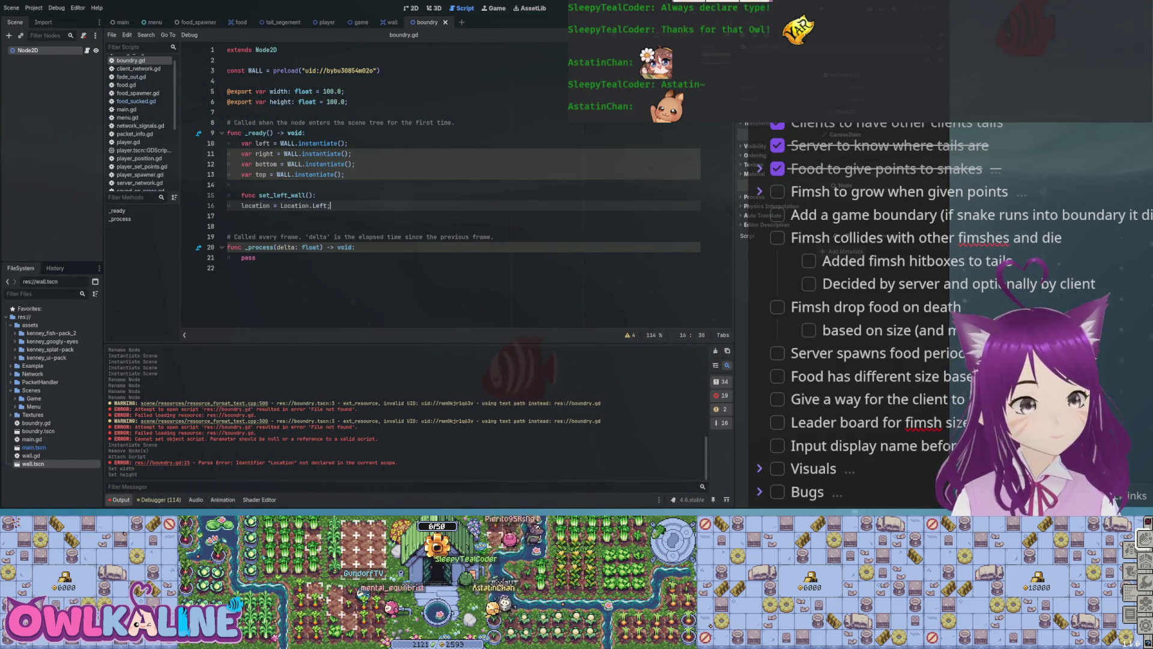
pyautogui.press('End')
pyautogui.press('Return')
pyautogui.hotkey('ctrl', 'v')
pyautogui.press('Return')
pyautogui.hotkey('ctrl', 'v')
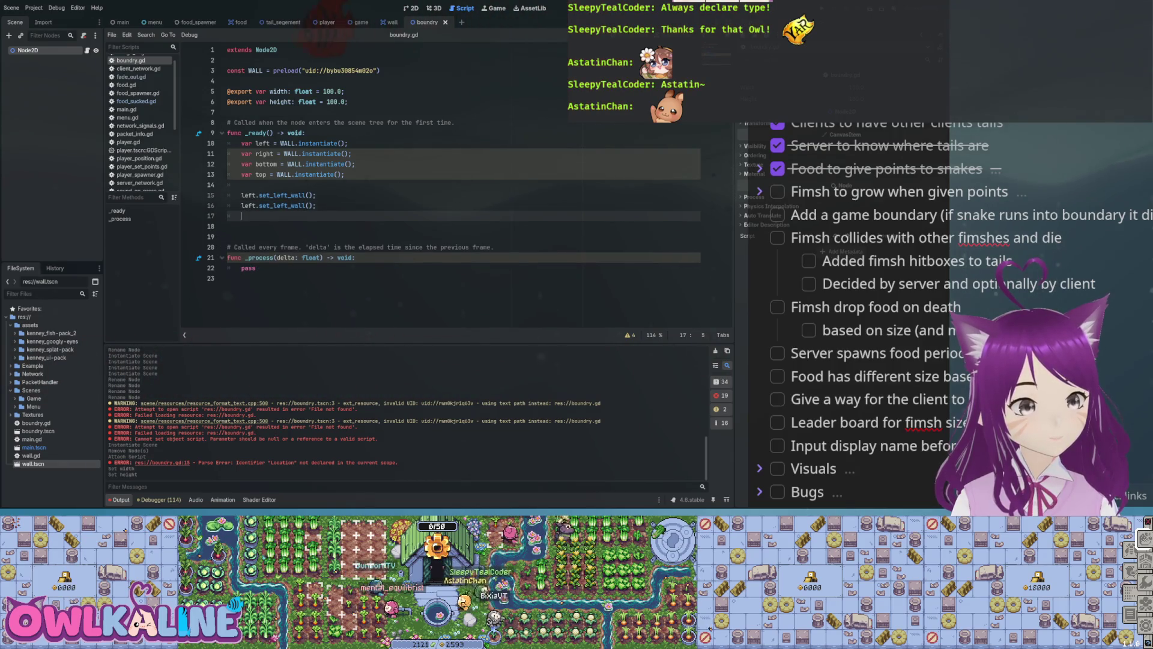
pyautogui.press('Return')
pyautogui.hotkey('ctrl', 'v')
pyautogui.press('Up')
pyautogui.press('Up')
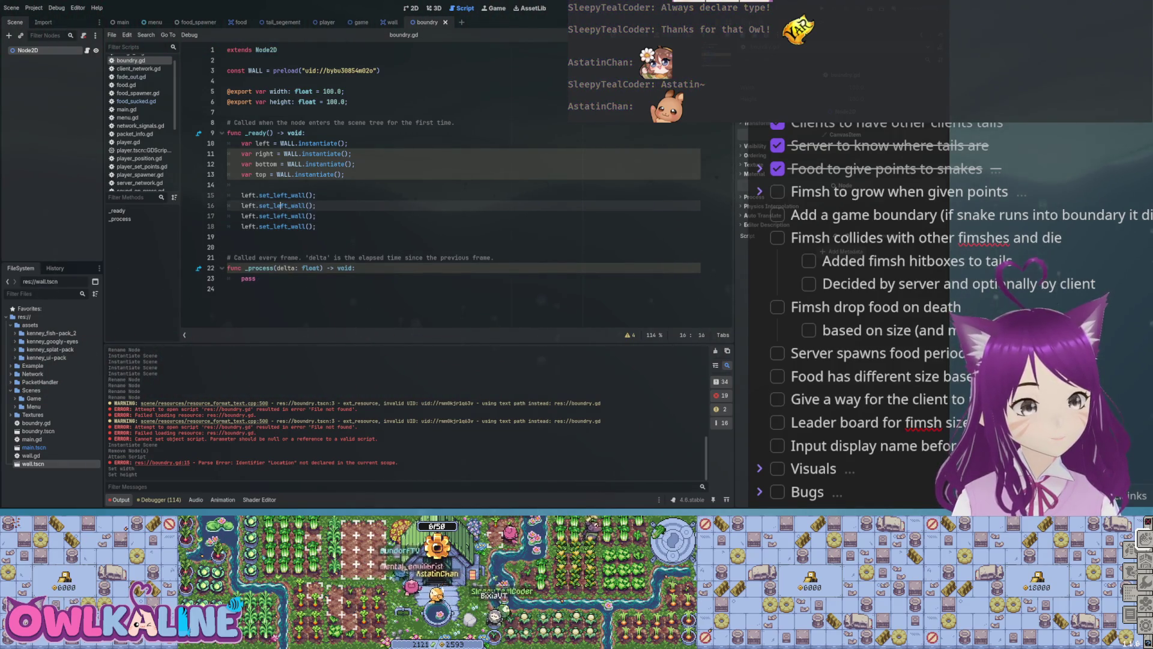
# - Edit the copies into right.set_right_wall(), bottom.set_bottom_wall() and top.set_top_wall(), then save
pyautogui.write('r')
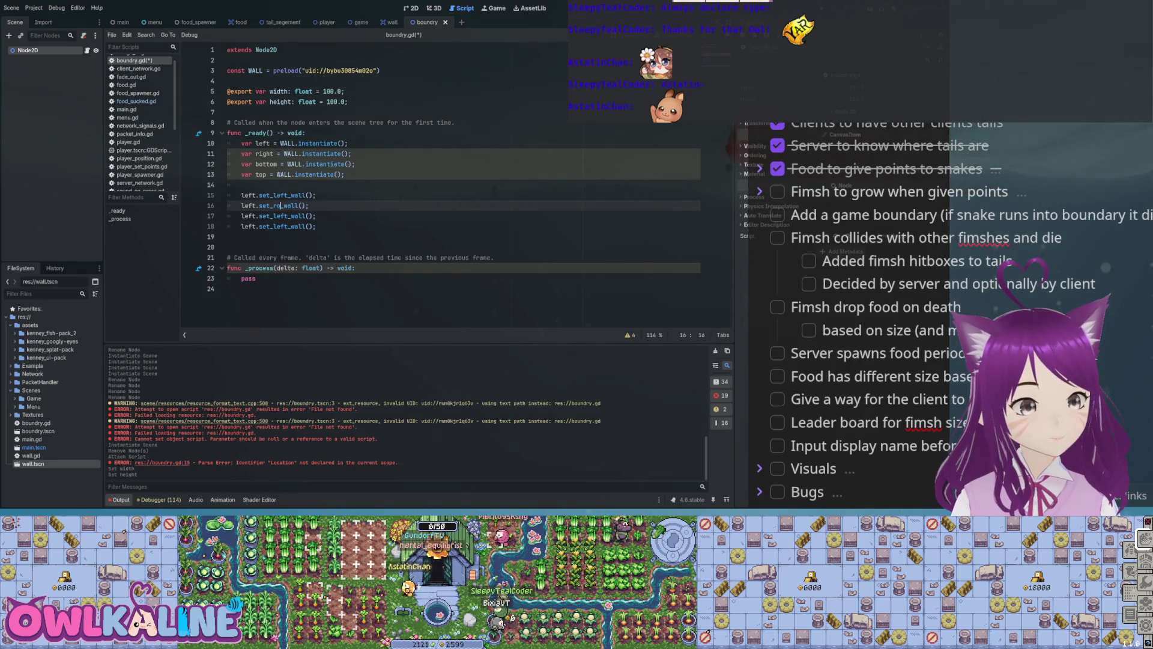
pyautogui.write('ight')
pyautogui.click(288, 215)
pyautogui.press('BackSpace')
pyautogui.press('BackSpace')
pyautogui.write('bottom')
pyautogui.click(285, 226)
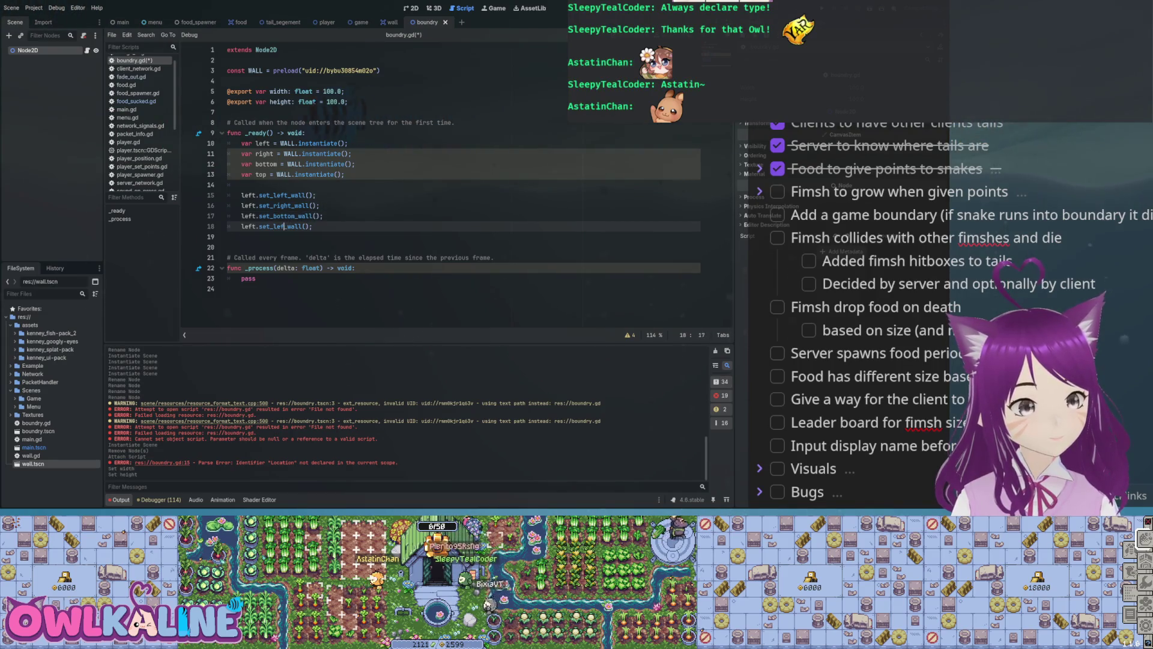
pyautogui.write('p')
pyautogui.click(284, 206)
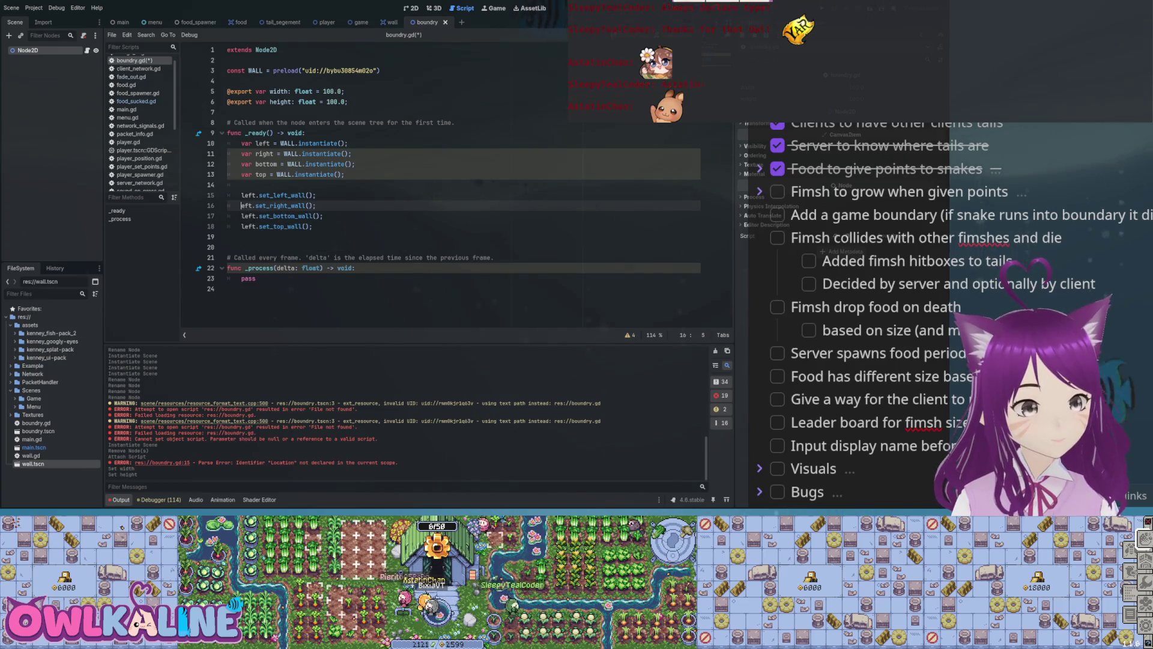
pyautogui.write('righ')
pyautogui.click(259, 215)
pyautogui.press('BackSpace')
pyautogui.press('BackSpace')
pyautogui.press('BackSpace')
pyautogui.write('righ')
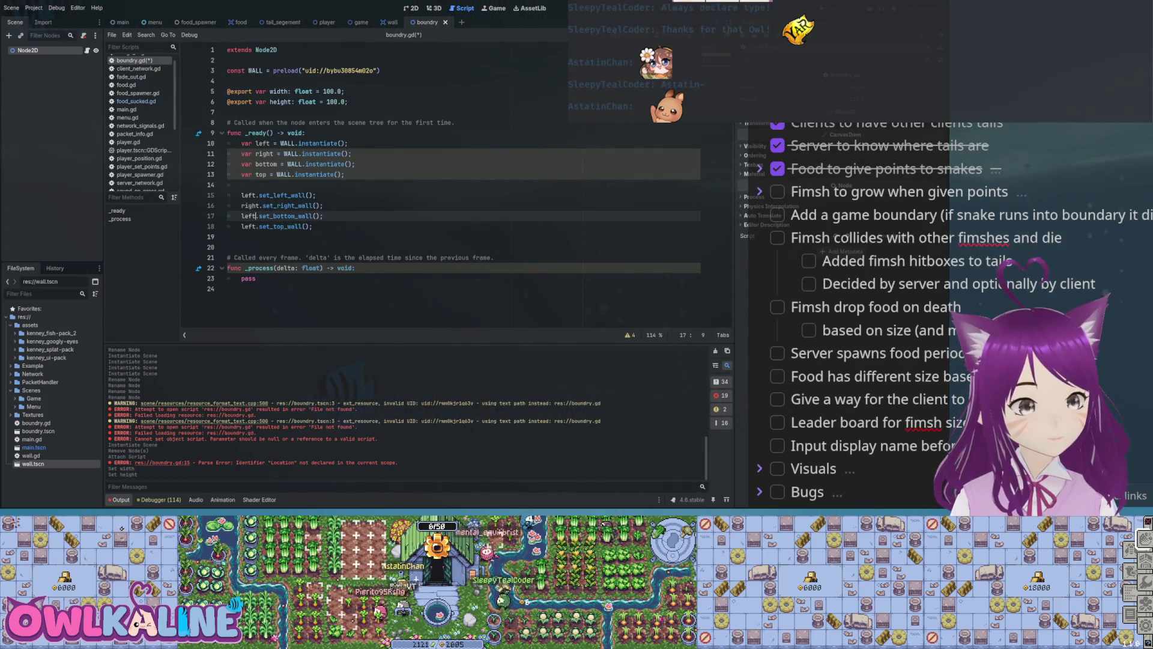
pyautogui.write('bottom')
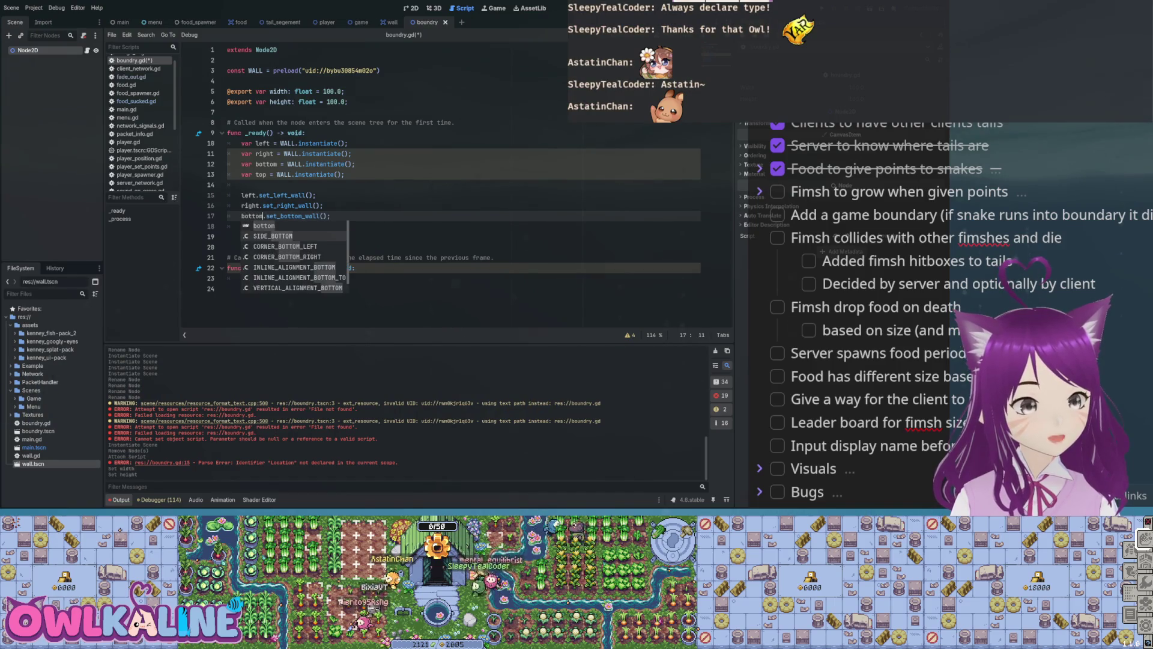
pyautogui.click(257, 226)
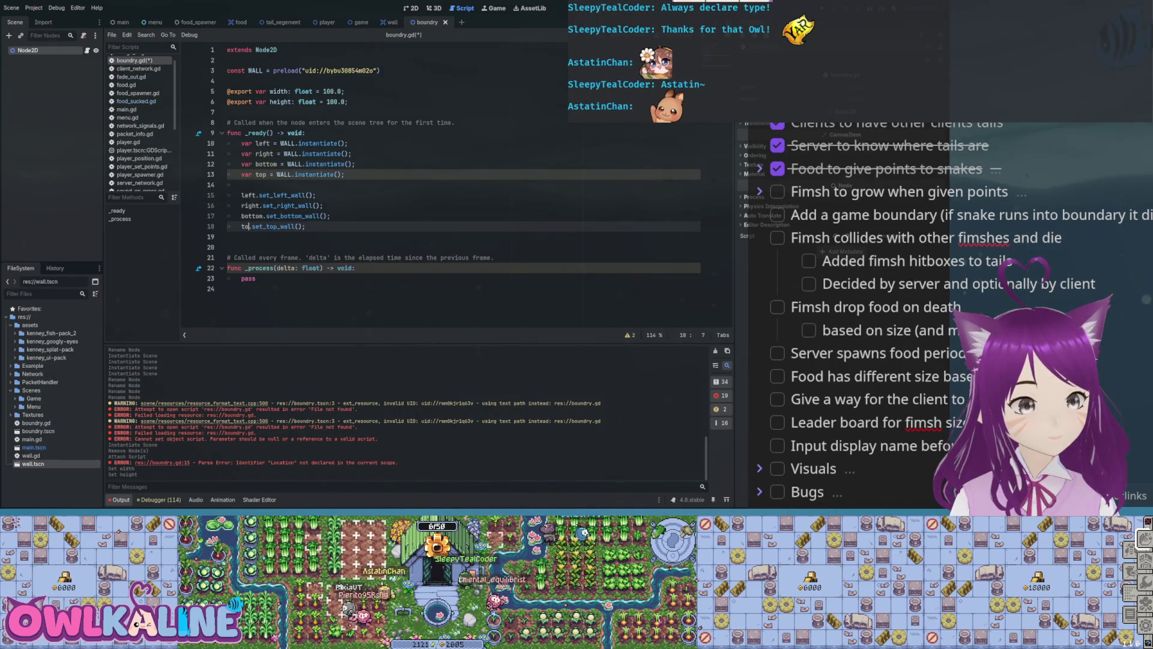
pyautogui.write('p')
pyautogui.hotkey('ctrl', 's')
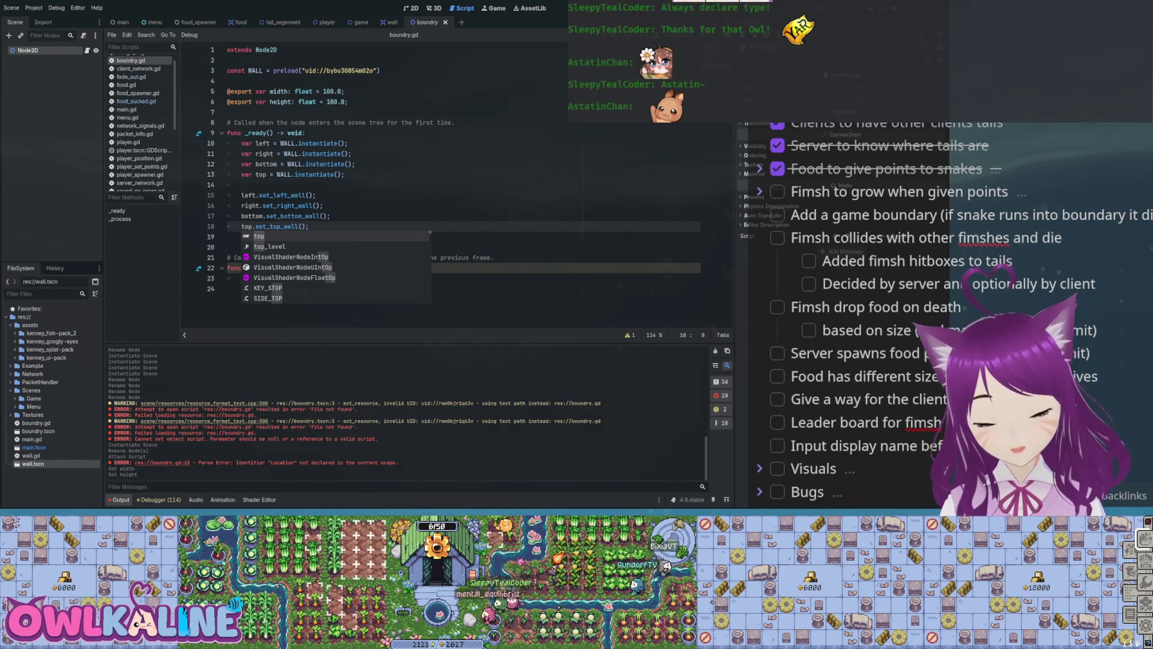
pyautogui.click(349, 143)
pyautogui.click(316, 195)
pyautogui.click(327, 22)
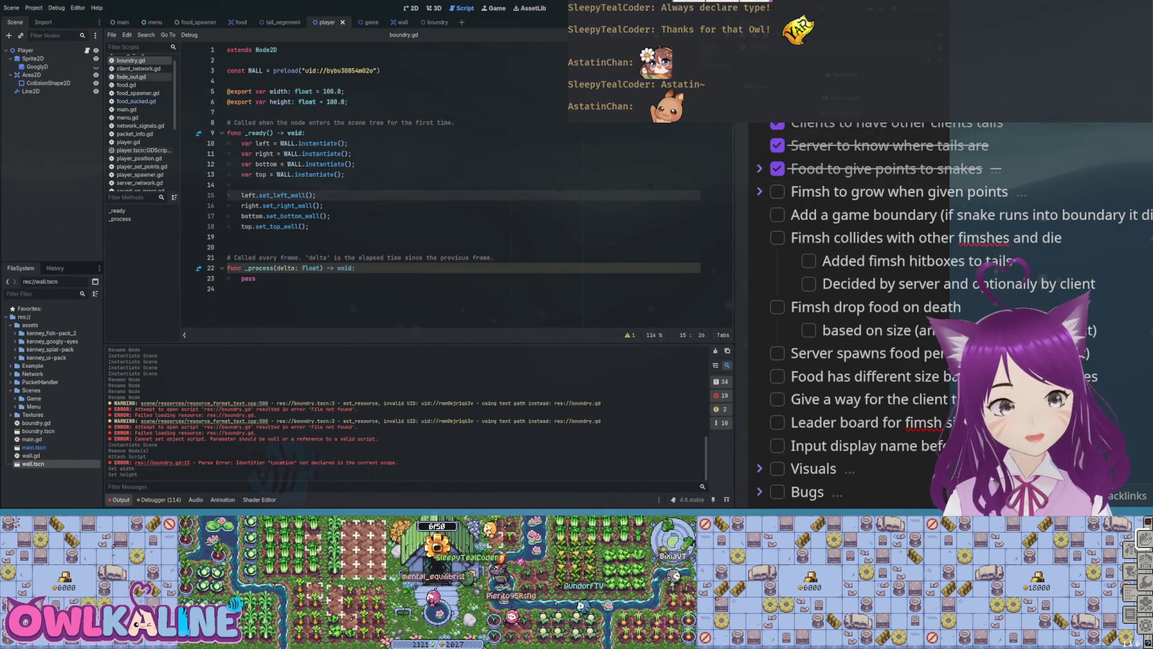
pyautogui.moveTo(319, 324)
pyautogui.mouseDown()
pyautogui.moveTo(336, 216)
pyautogui.moveTo(324, 186)
pyautogui.moveTo(227, 81)
pyautogui.mouseUp()
pyautogui.moveTo(318, 325)
pyautogui.mouseDown()
pyautogui.moveTo(270, 213)
pyautogui.moveTo(241, 92)
pyautogui.mouseUp()
pyautogui.click(334, 196)
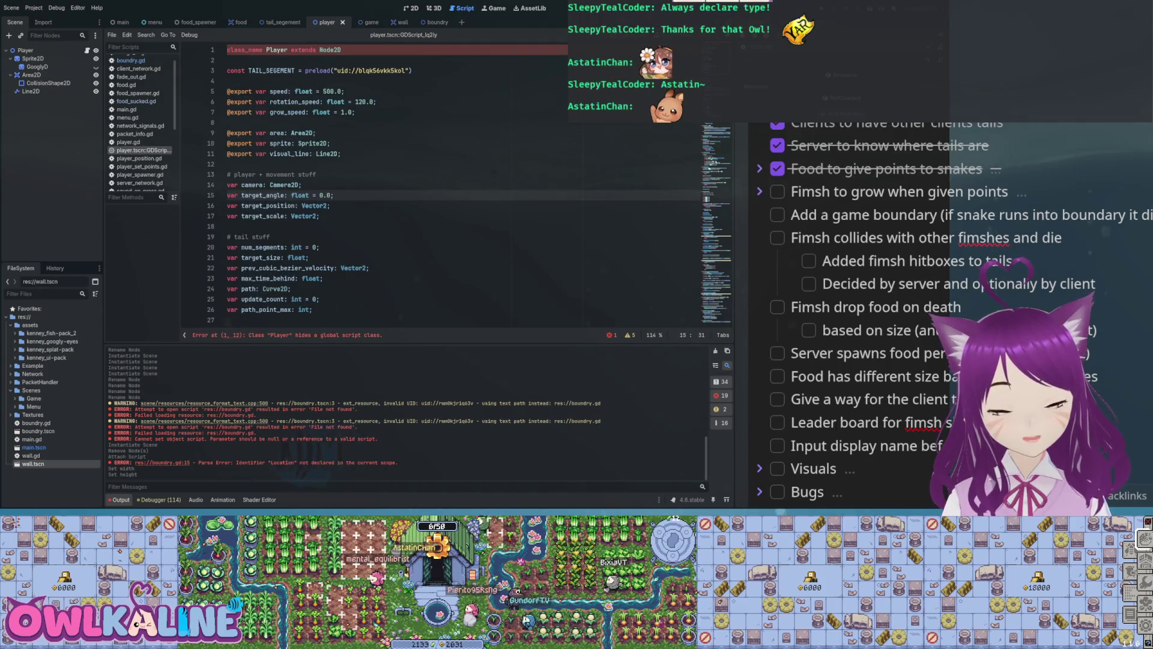
pyautogui.click(378, 101)
pyautogui.click(428, 23)
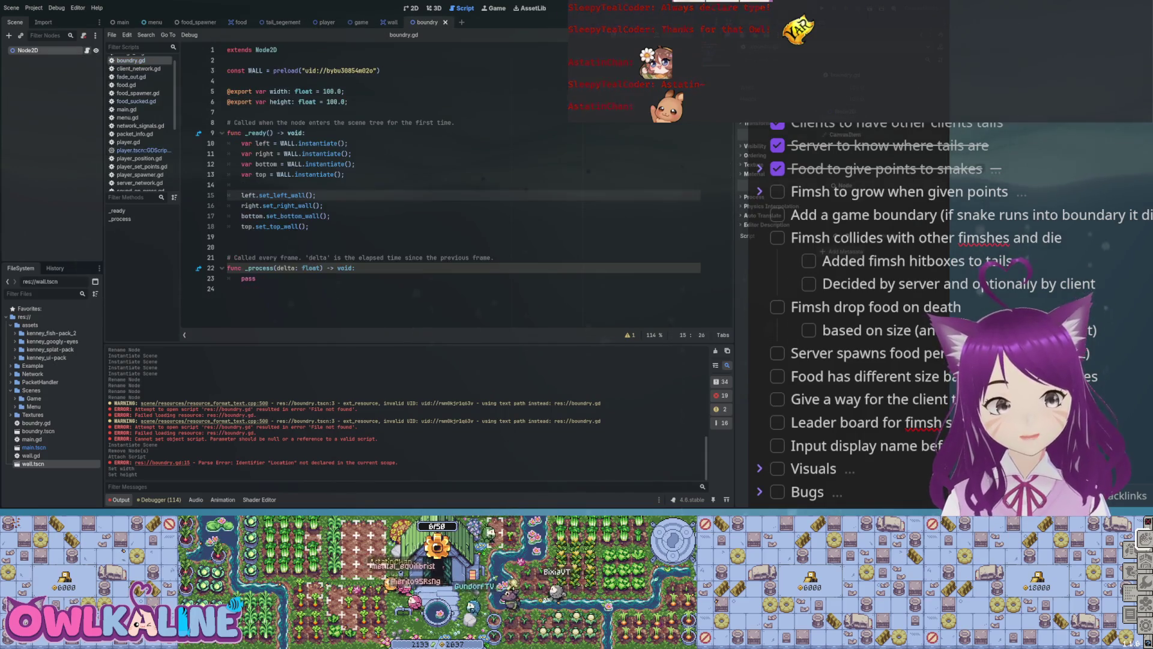
pyautogui.click(228, 247)
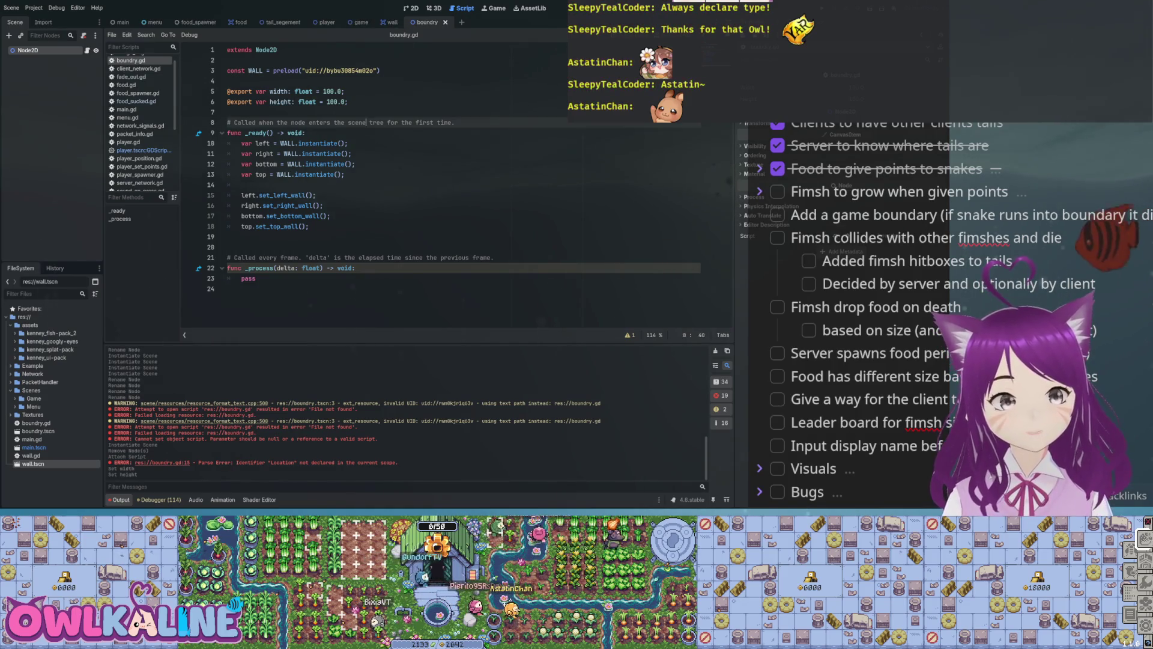
pyautogui.moveTo(348, 102); pyautogui.dragTo(228, 60)
pyautogui.moveTo(309, 227); pyautogui.dragTo(227, 122)
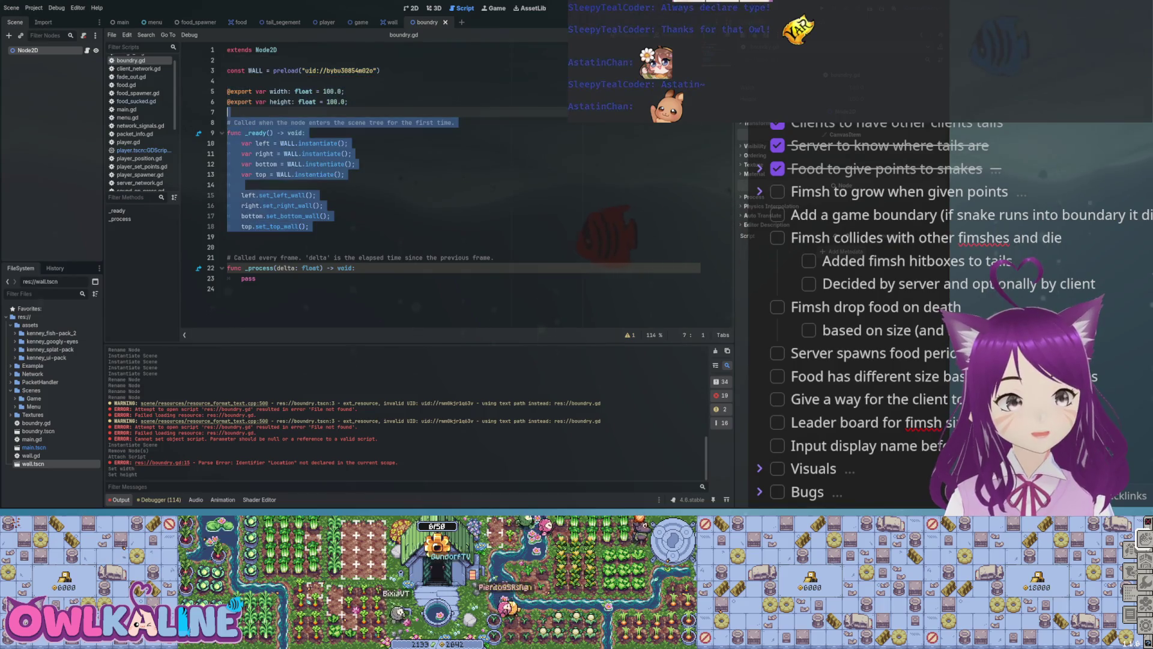
pyautogui.click(294, 195)
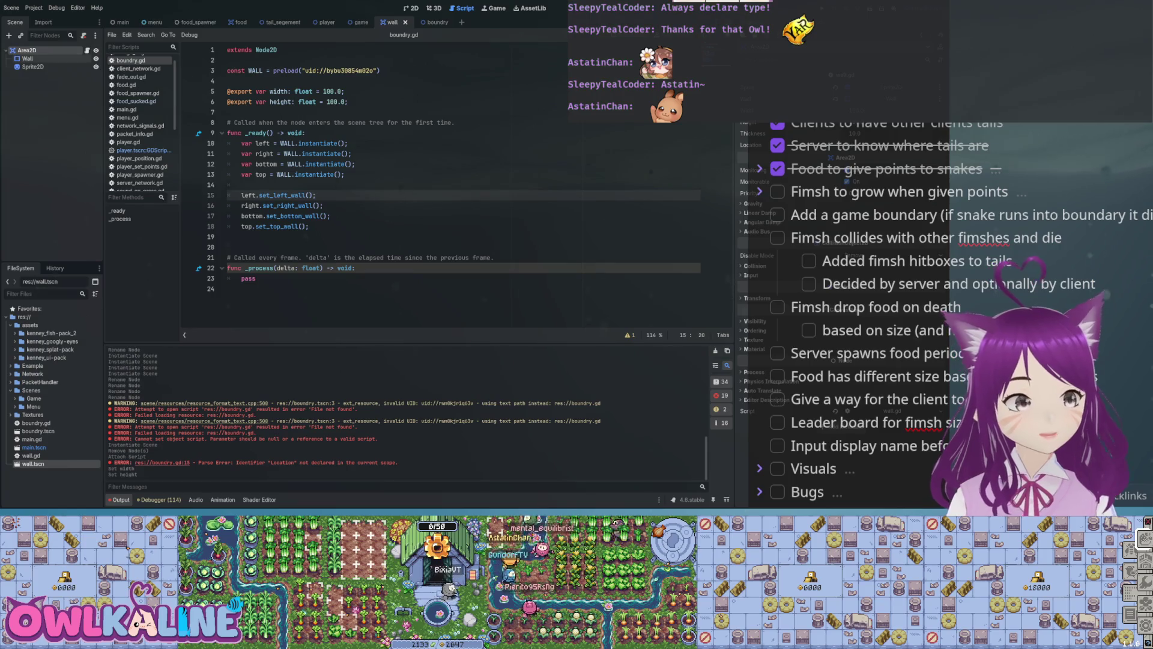
pyautogui.click(88, 49)
pyautogui.scroll(-5, 420, 180)
pyautogui.scroll(5, 421, 180)
pyautogui.click(427, 22)
pyautogui.click(273, 185)
pyautogui.scroll(-10, 420, 180)
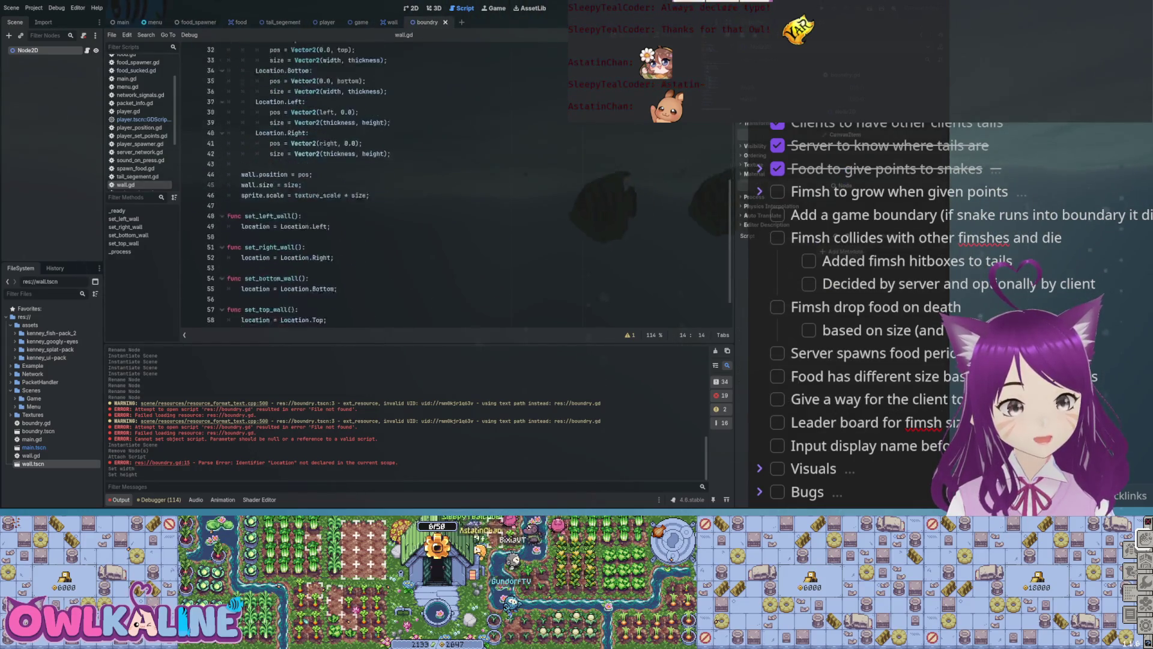
pyautogui.scroll(-2, 420, 180)
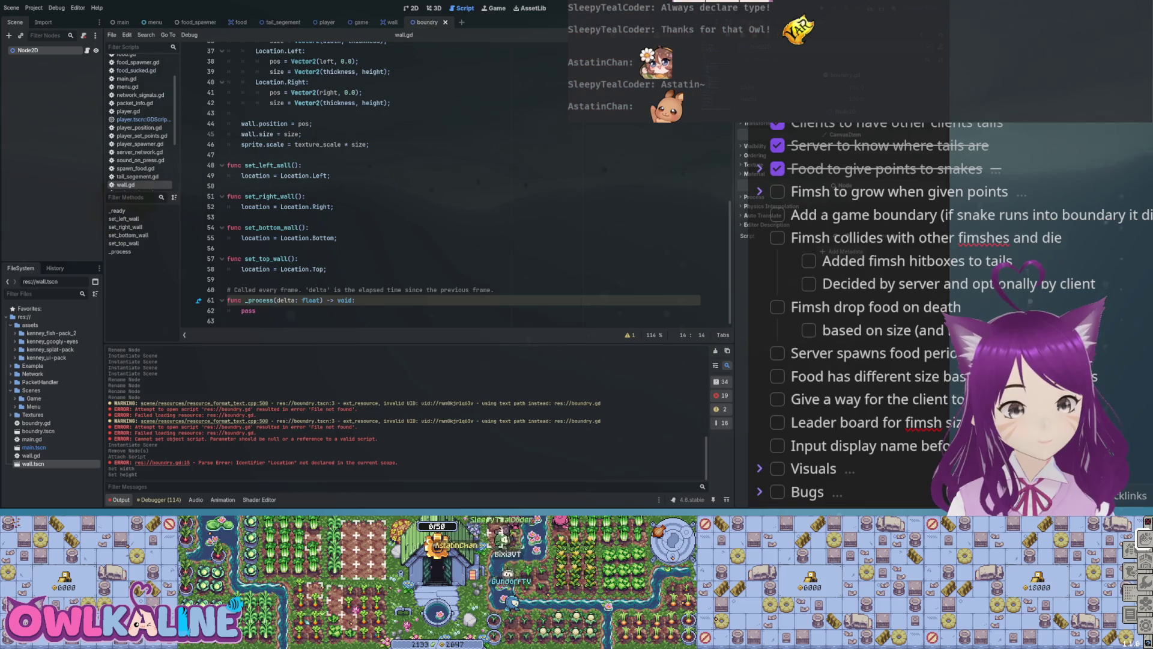
pyautogui.scroll(5, 421, 180)
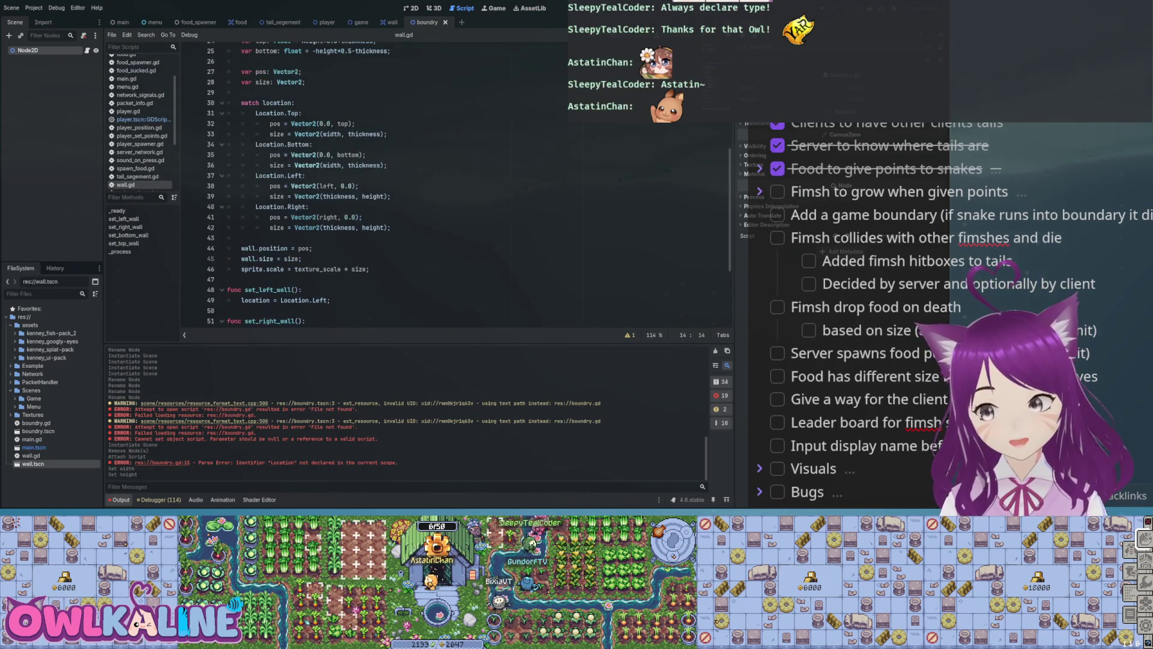
pyautogui.click(305, 175)
pyautogui.scroll(7, 420, 180)
pyautogui.scroll(1, 420, 181)
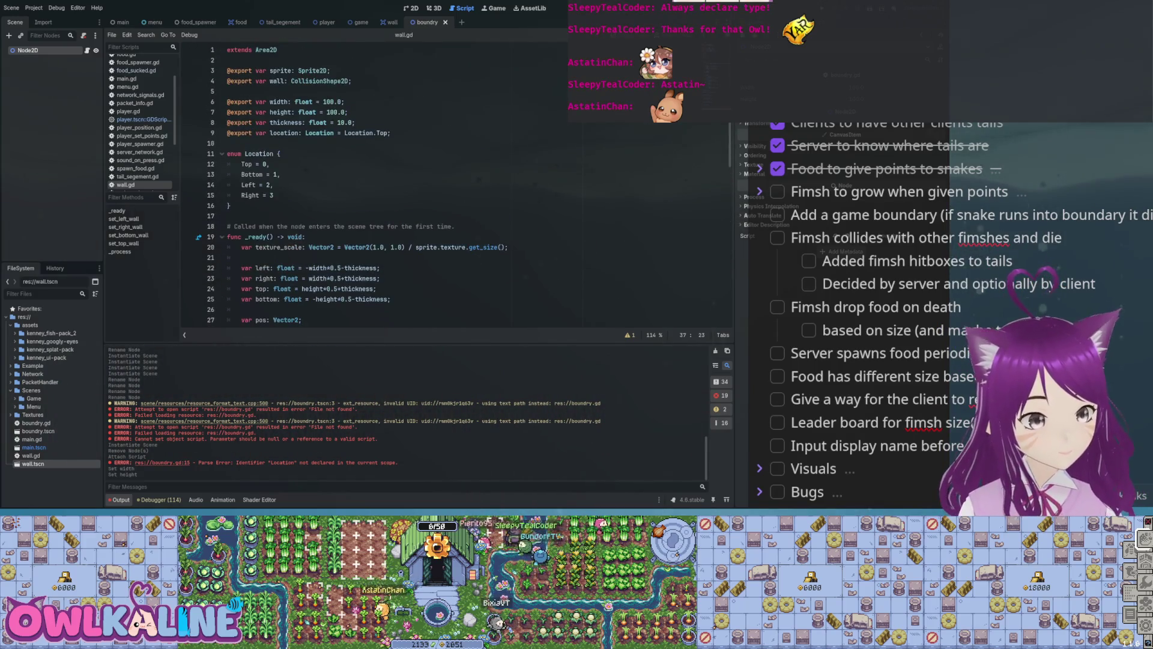
pyautogui.scroll(-12, 420, 180)
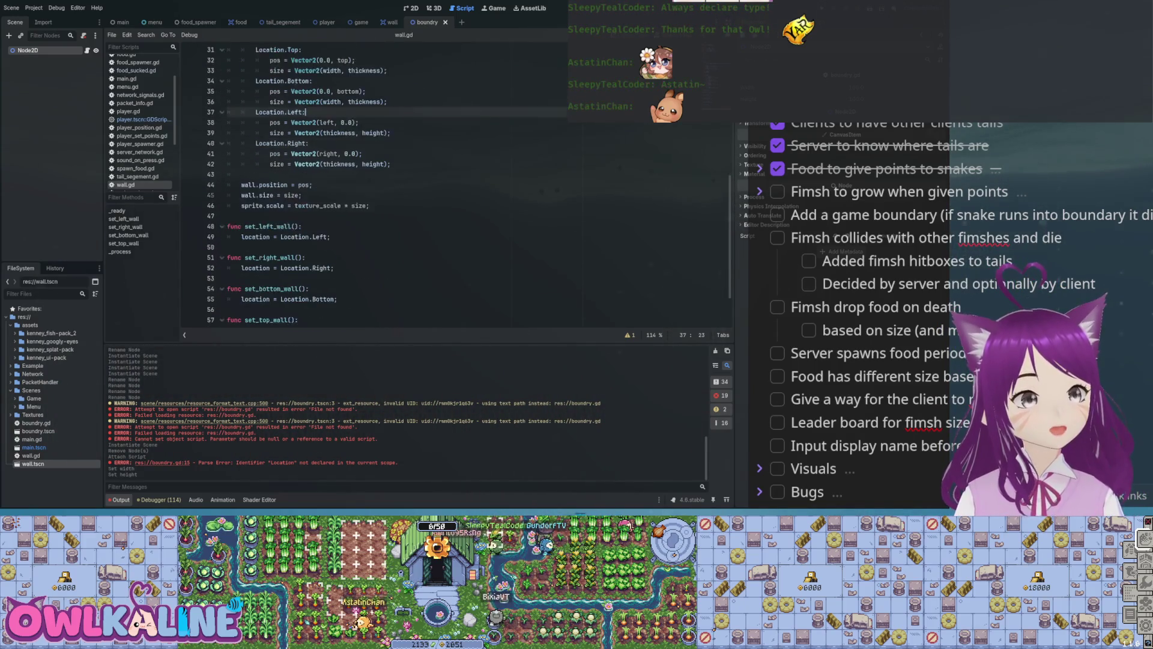
pyautogui.scroll(4, 421, 181)
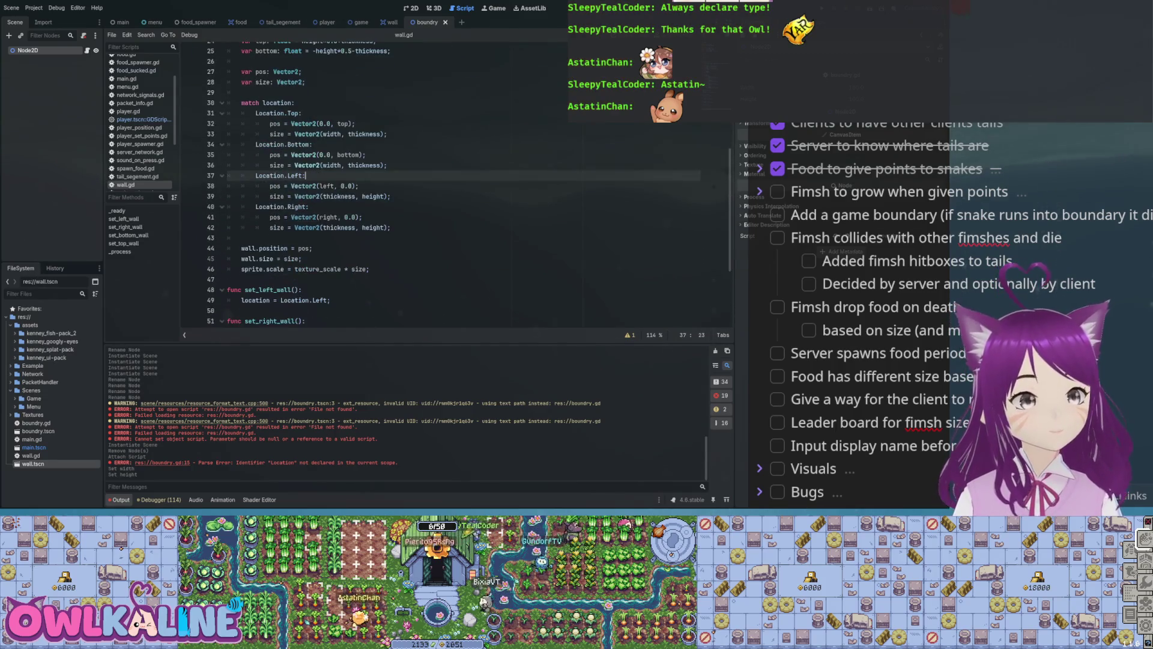
pyautogui.scroll(8, 421, 181)
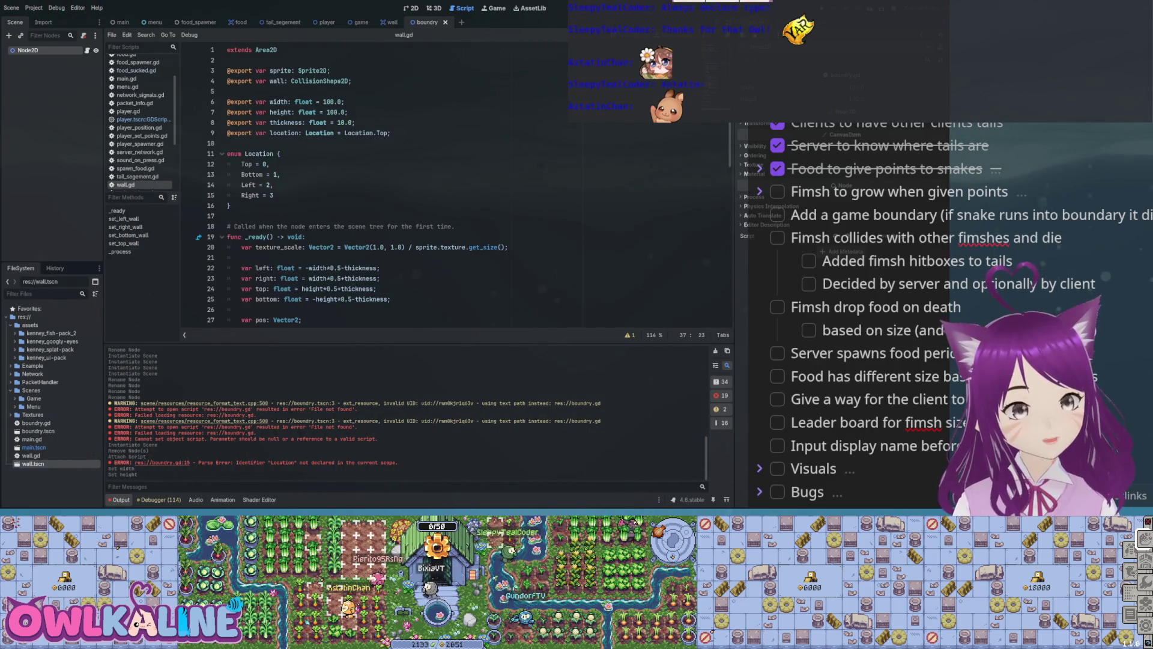
pyautogui.click(390, 22)
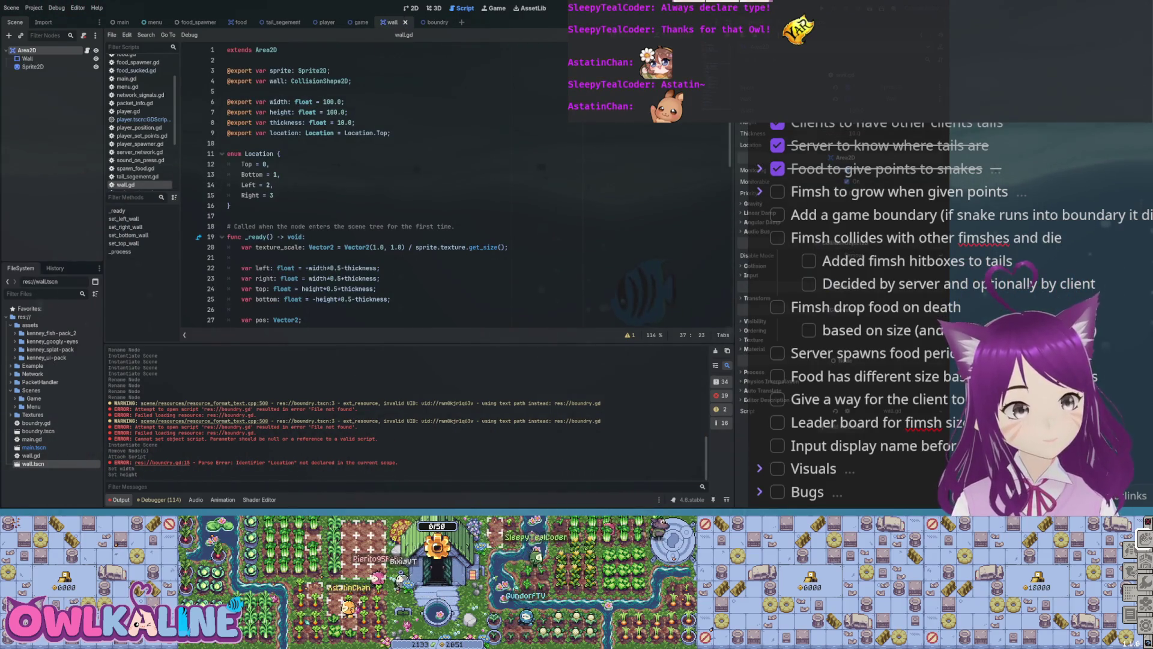
pyautogui.click(427, 22)
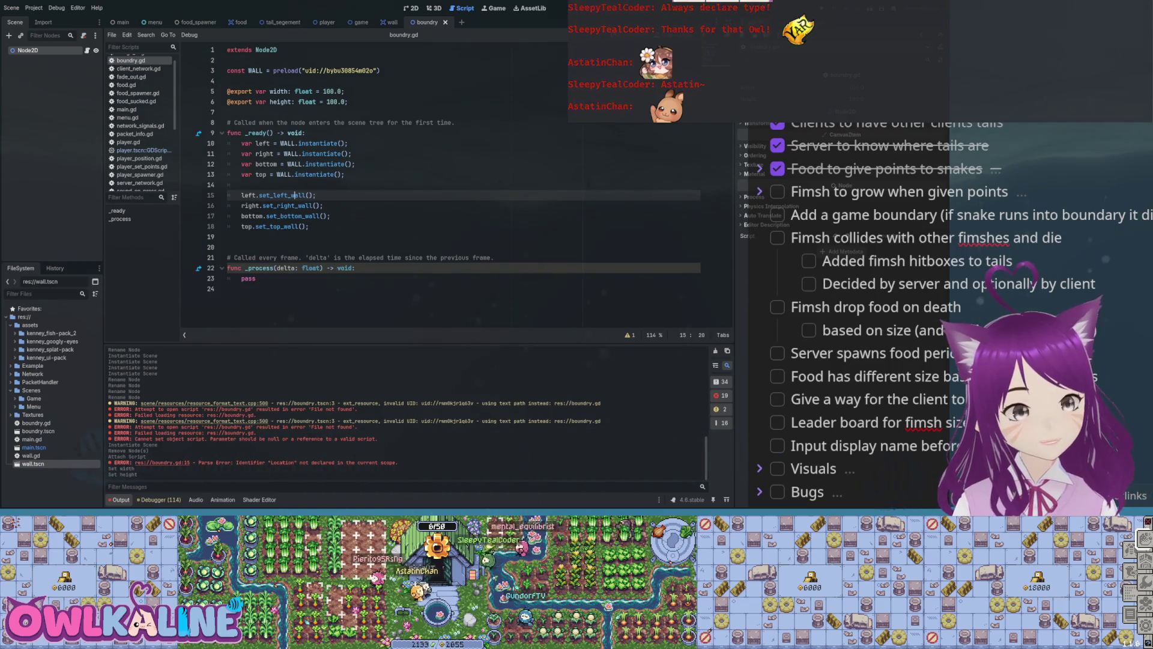
# - Add 'left.width = width;' and 'left.height = height;' after the set-wall calls
pyautogui.click(310, 226)
pyautogui.press('Return')
pyautogui.press('Return')
pyautogui.write('left.width = ')
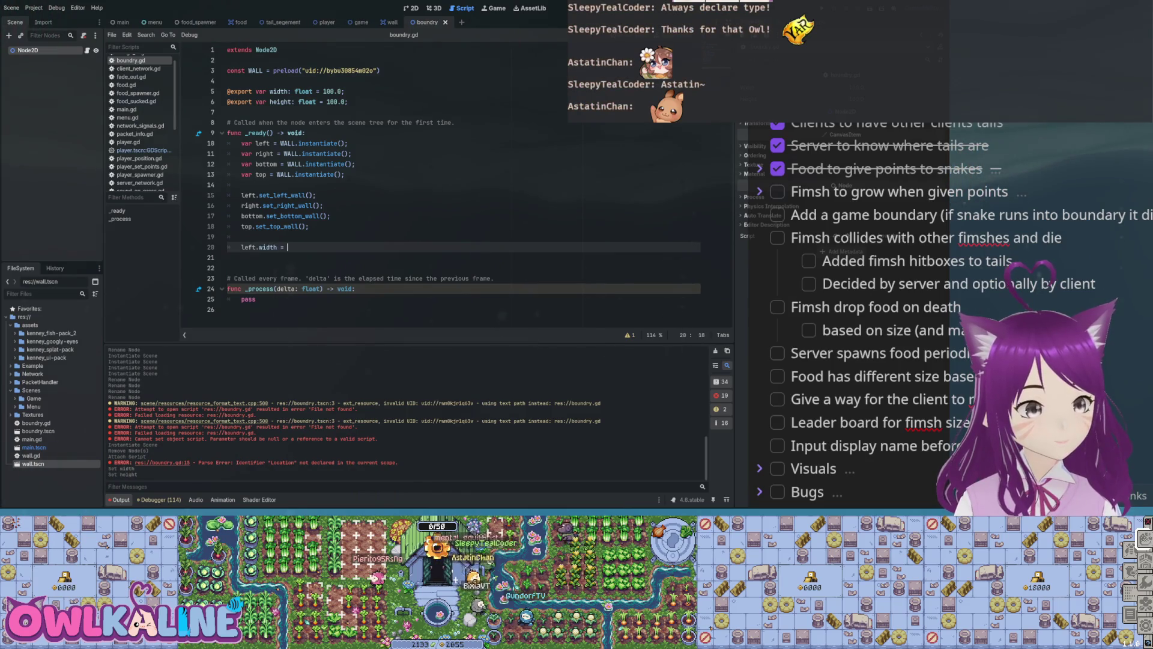
pyautogui.write('width;')
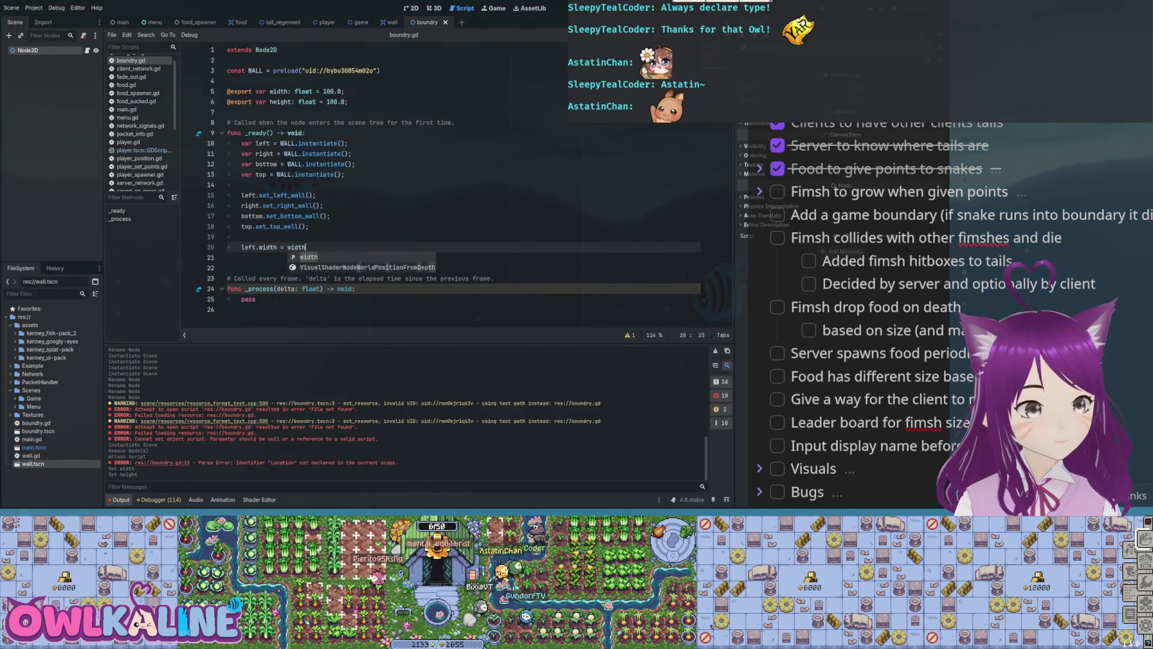
pyautogui.press('Return')
pyautogui.write('left.height = height')
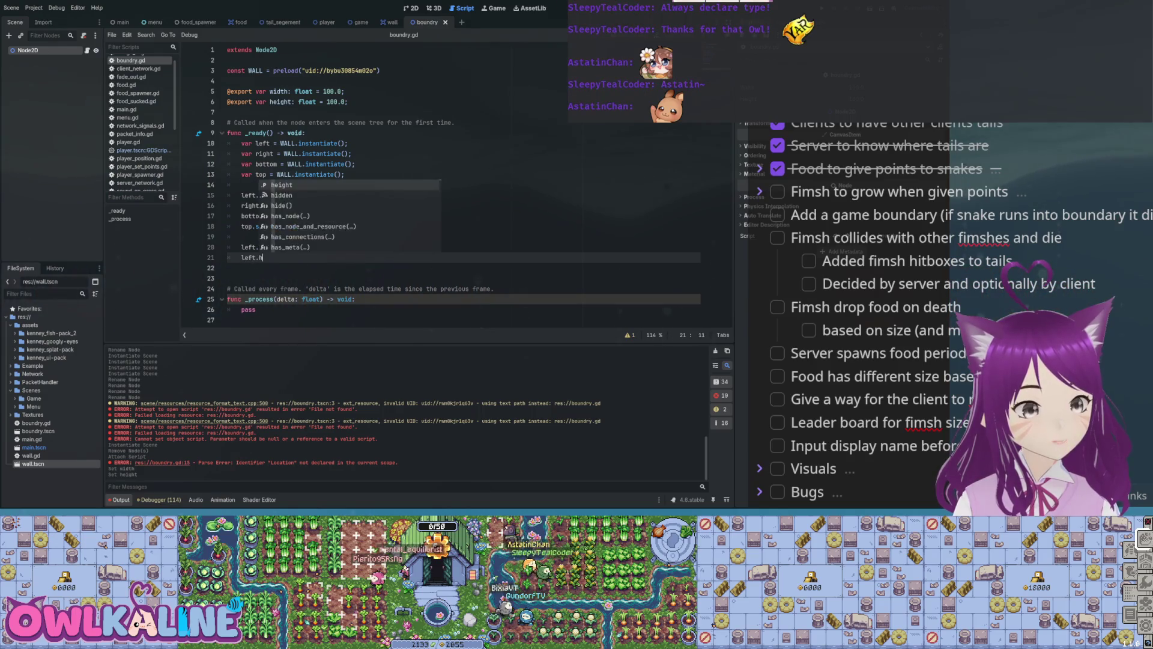
pyautogui.write(';')
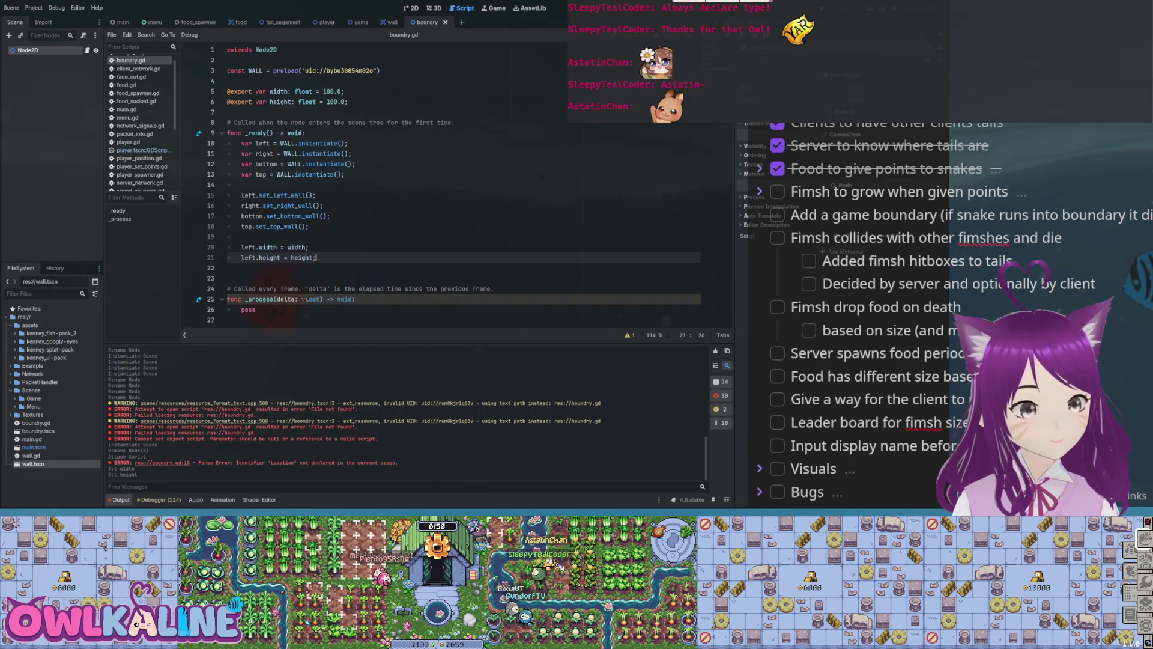
# - Copy the two left size lines and paste them three more times
pyautogui.hotkey('shift', 'Up')
pyautogui.hotkey('shift', 'Home')
pyautogui.hotkey('ctrl', 'c')
pyautogui.hotkey('ctrl', 'v')
pyautogui.press('Return')
pyautogui.hotkey('ctrl', 'v')
pyautogui.press('Return')
pyautogui.hotkey('ctrl', 'v')
pyautogui.press('Return')
pyautogui.hotkey('ctrl', 'v')
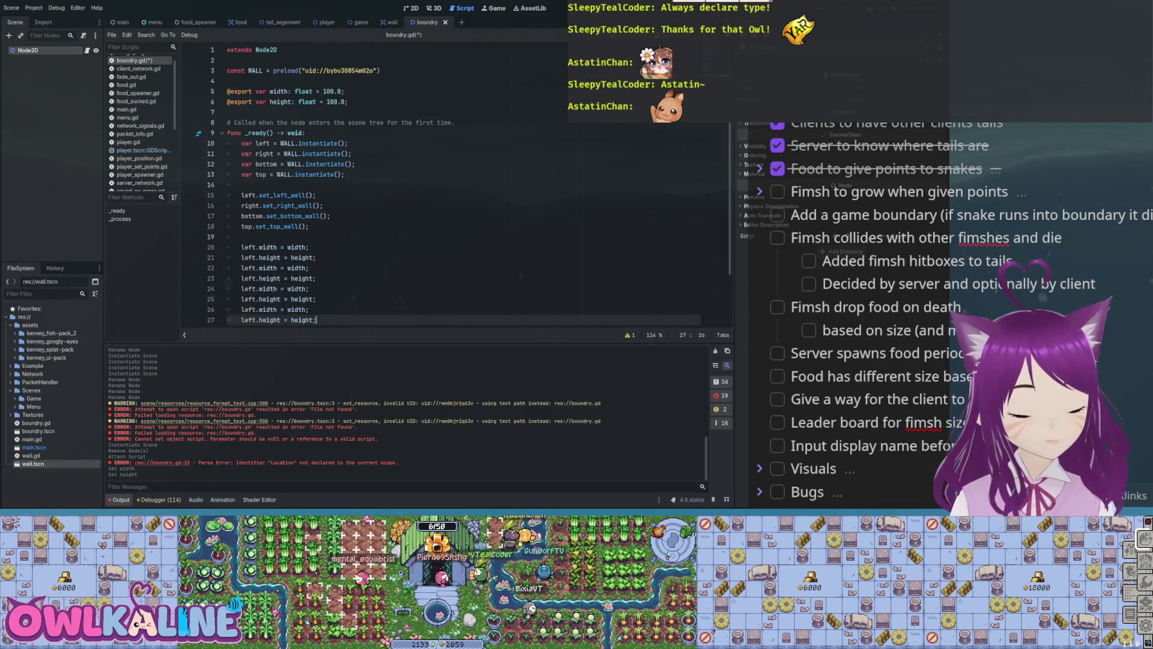
pyautogui.scroll(-2, 456, 181)
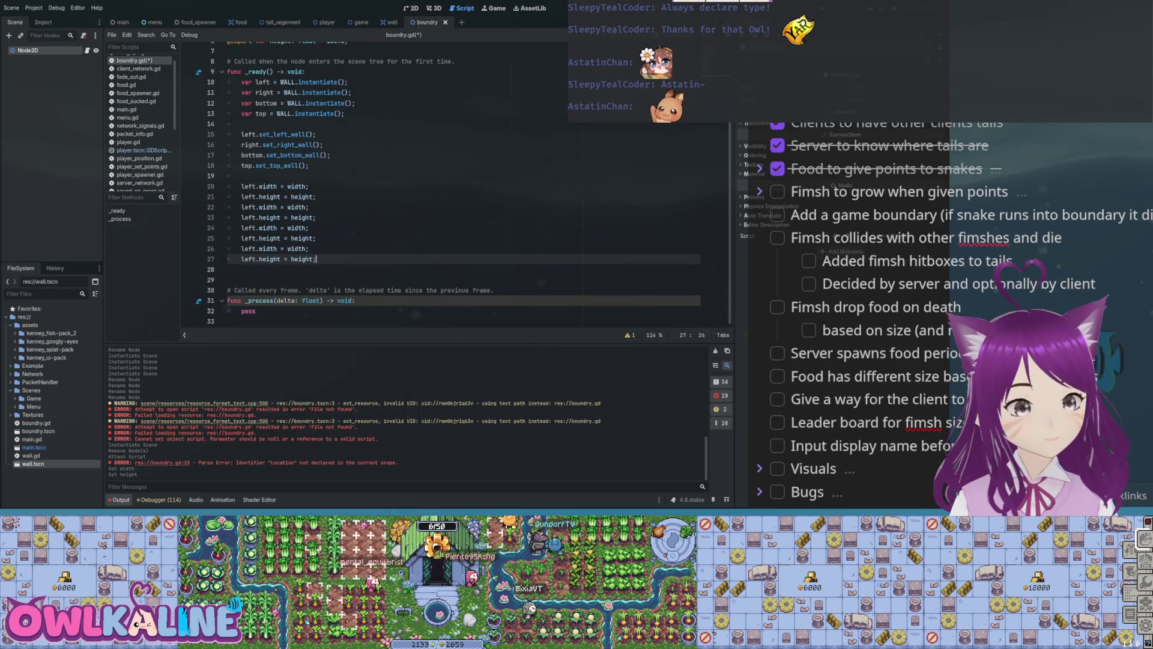
# - Rename the copied size lines to use the right, bottom and top walls
pyautogui.doubleClick(249, 207)
pyautogui.write('ri')
pyautogui.doubleClick(248, 218)
pyautogui.write('right')
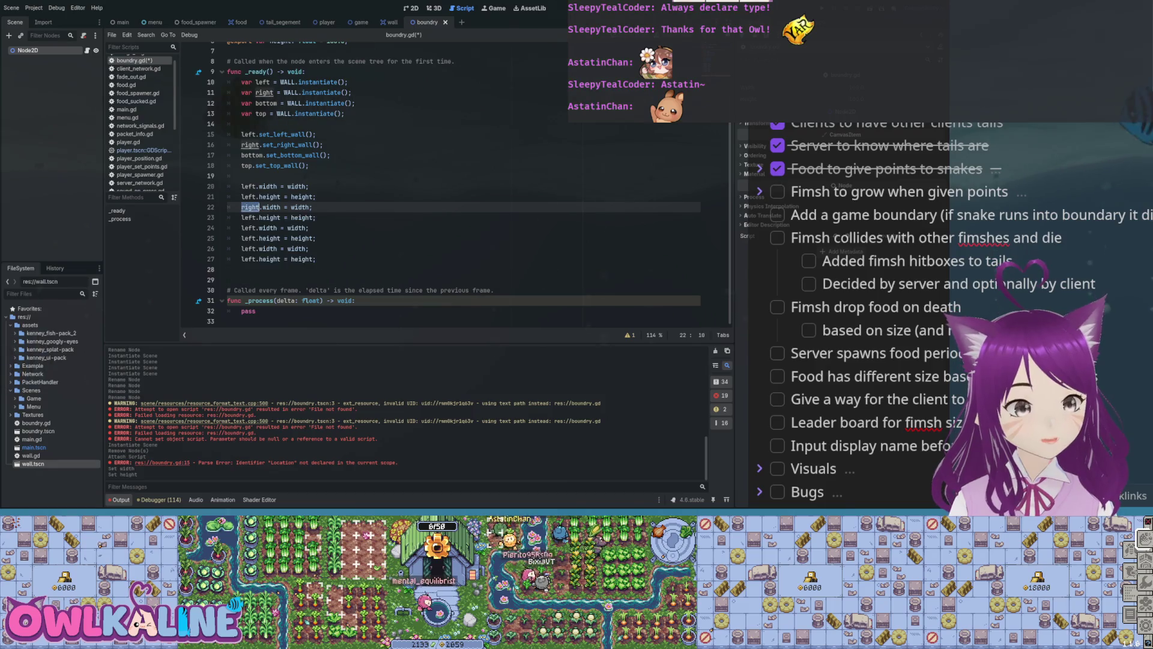
pyautogui.doubleClick(248, 227)
pyautogui.write('bottom')
pyautogui.press('Escape')
pyautogui.doubleClick(248, 238)
pyautogui.write('bottom')
pyautogui.doubleClick(248, 248)
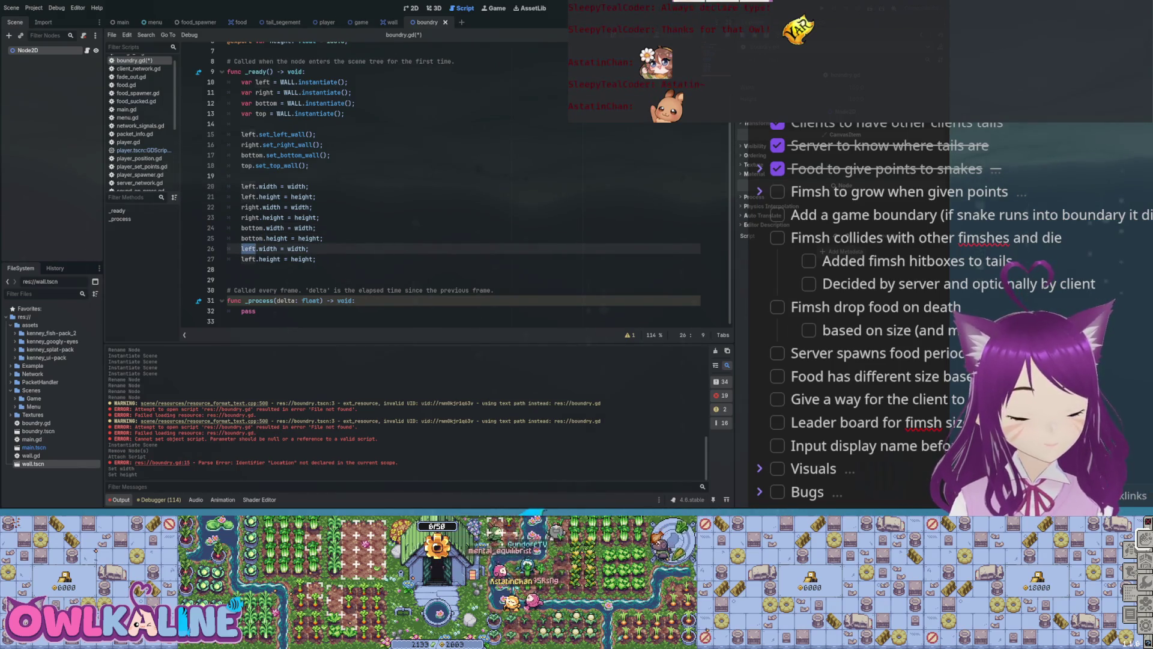
pyautogui.write('top')
pyautogui.press('Escape')
pyautogui.doubleClick(249, 259)
pyautogui.write('top')
# - Save boundry.gd and delete the extra empty line
pyautogui.click(323, 238)
pyautogui.hotkey('ctrl', 's')
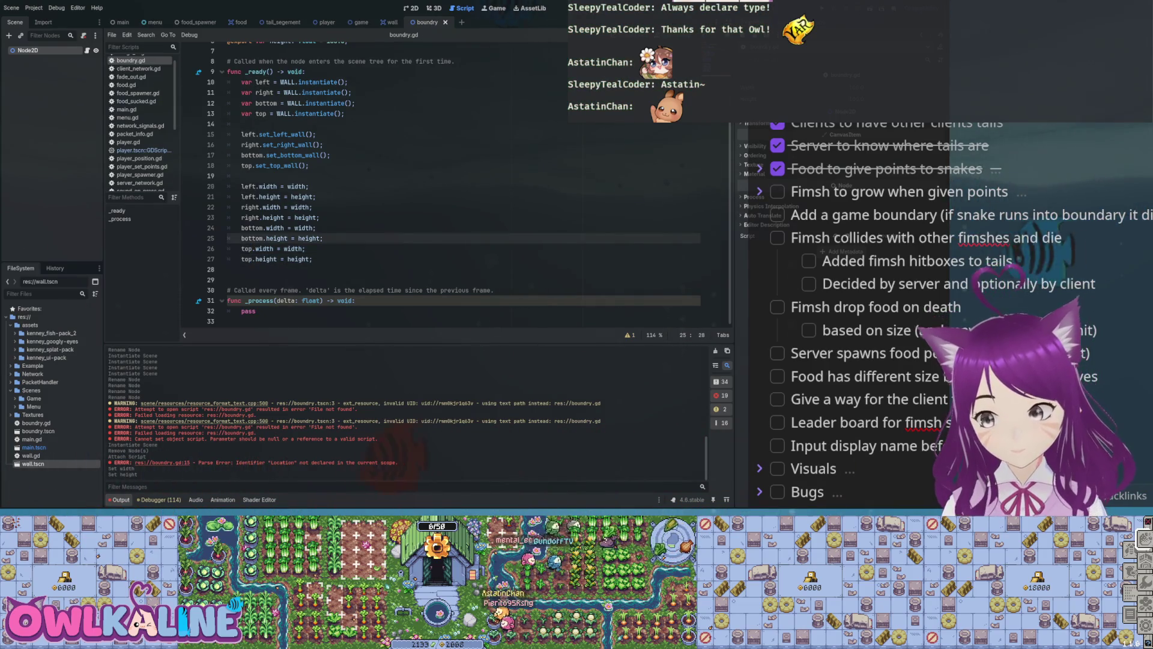
pyautogui.click(228, 279)
pyautogui.press('BackSpace')
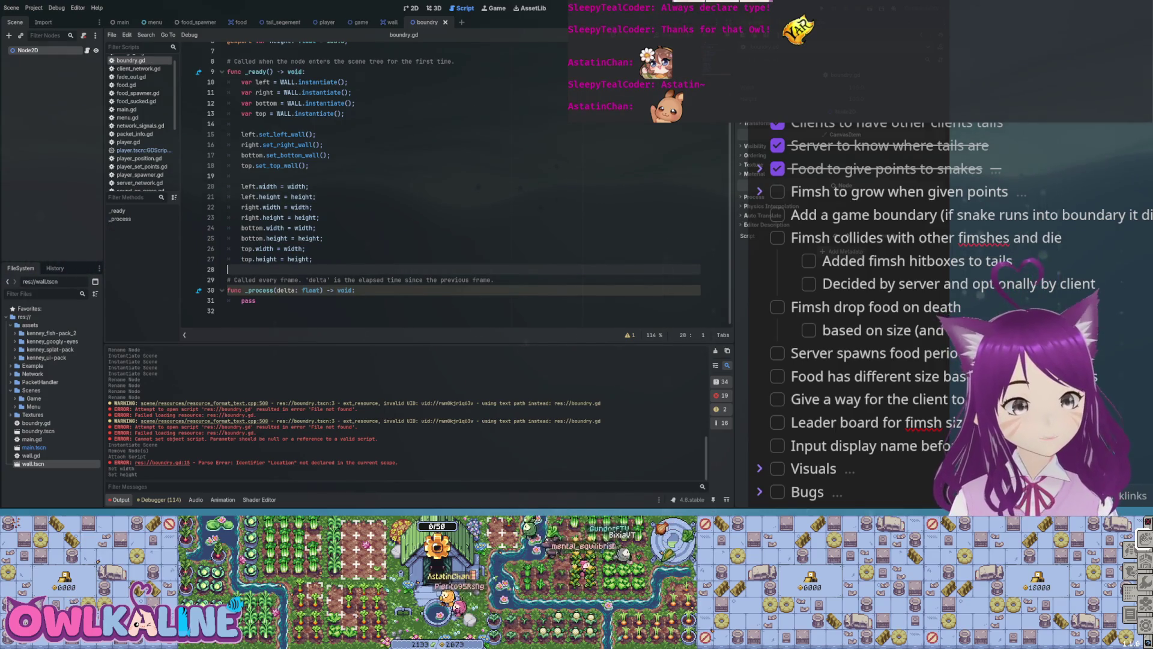
pyautogui.scroll(2, 462, 180)
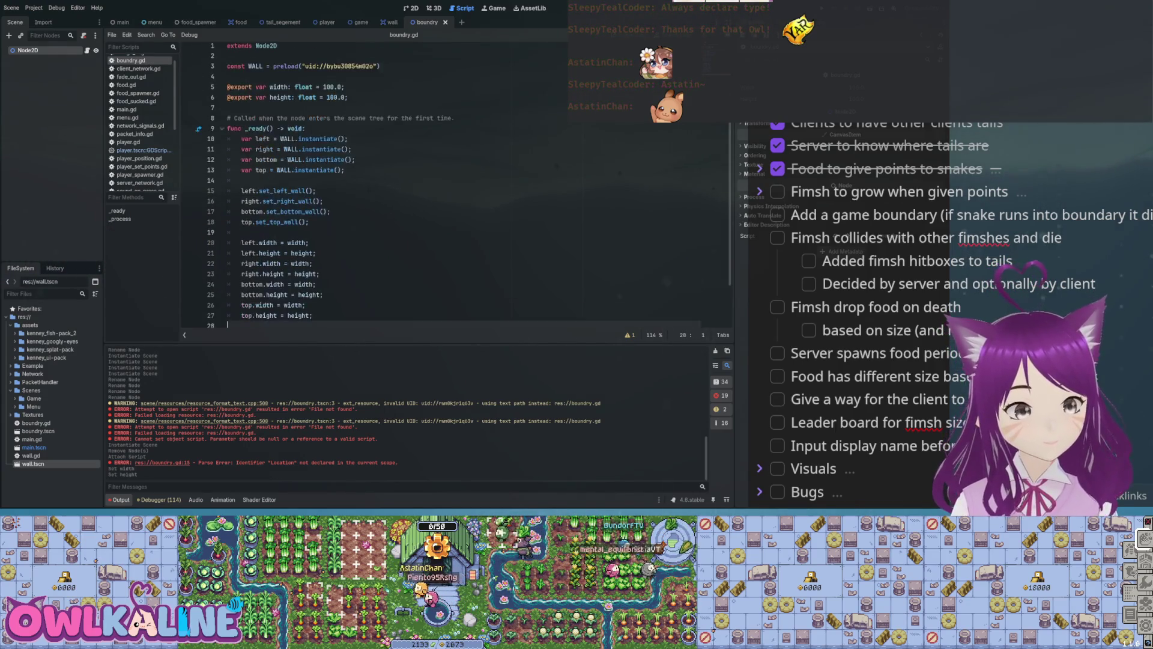
# - Add add_child(left) after the top.height line and duplicate it three times
pyautogui.scroll(-2, 462, 180)
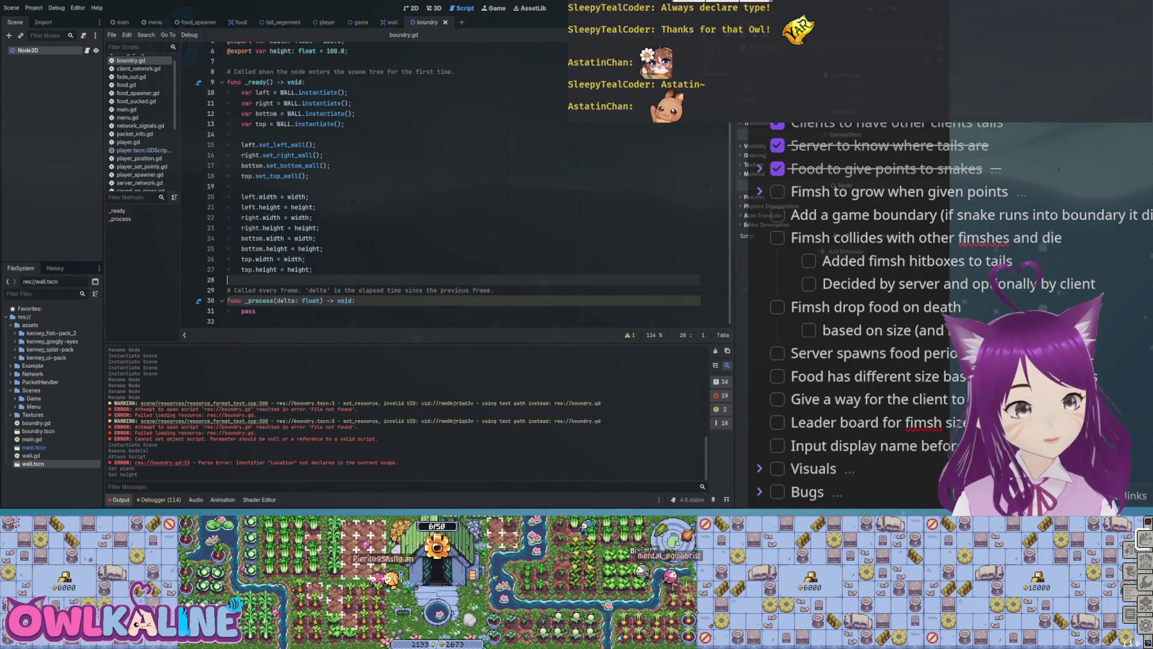
pyautogui.scroll(2, 463, 180)
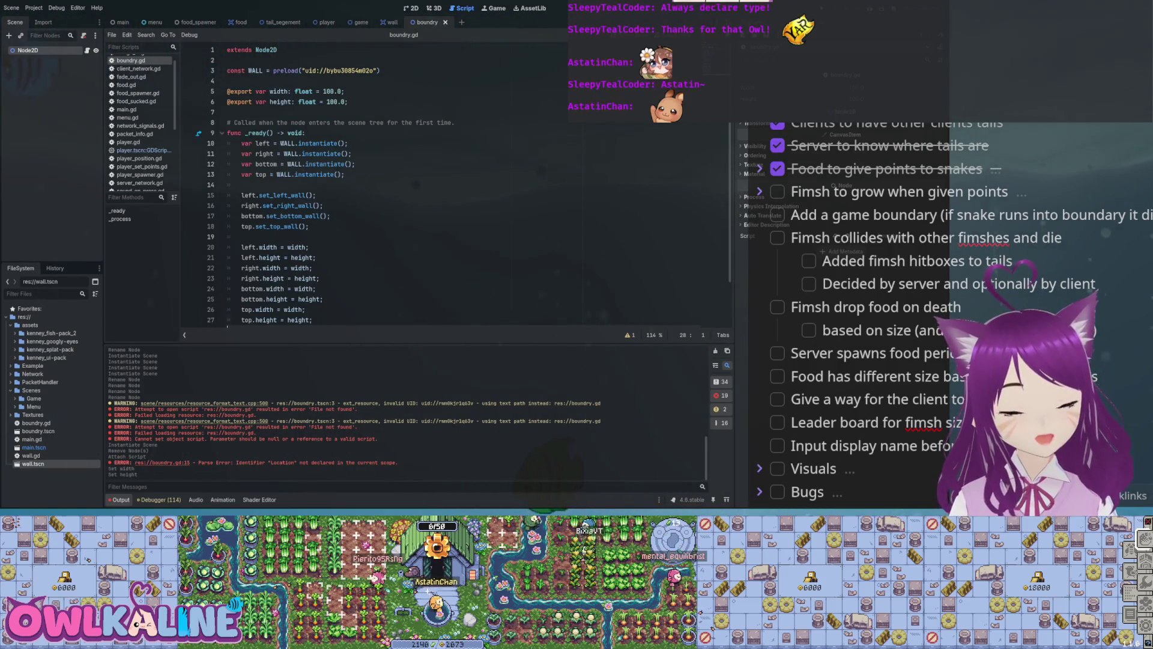
pyautogui.scroll(-2, 462, 180)
pyautogui.click(314, 269)
pyautogui.press('Return')
pyautogui.press('Return')
pyautogui.write('add_c')
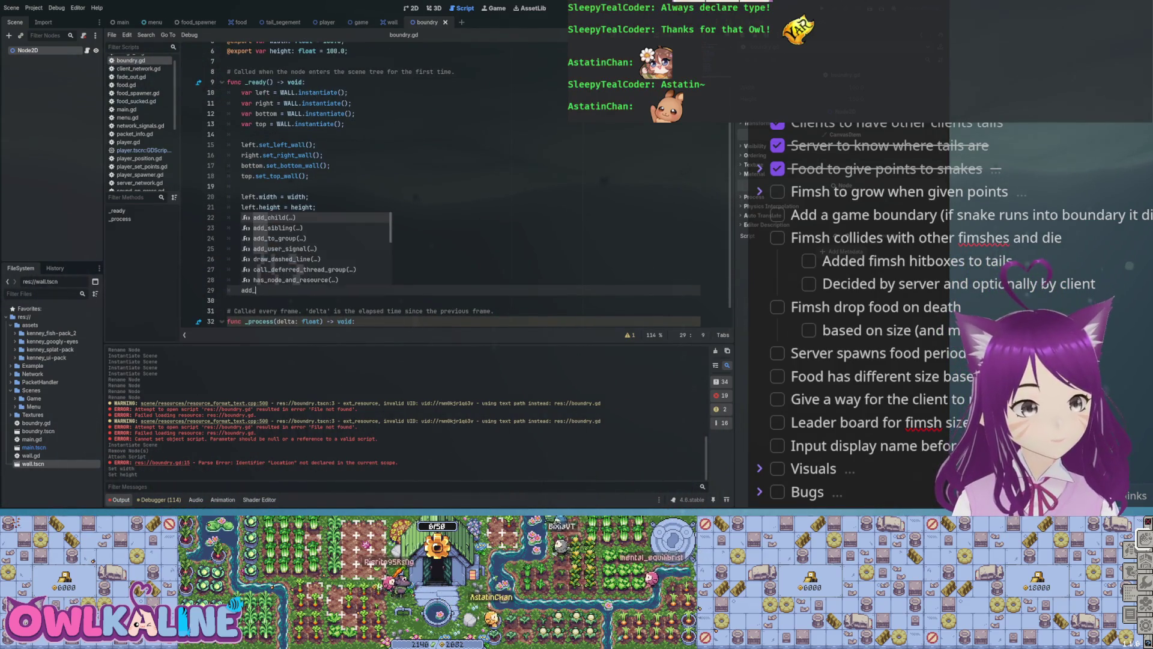
pyautogui.press('Return')
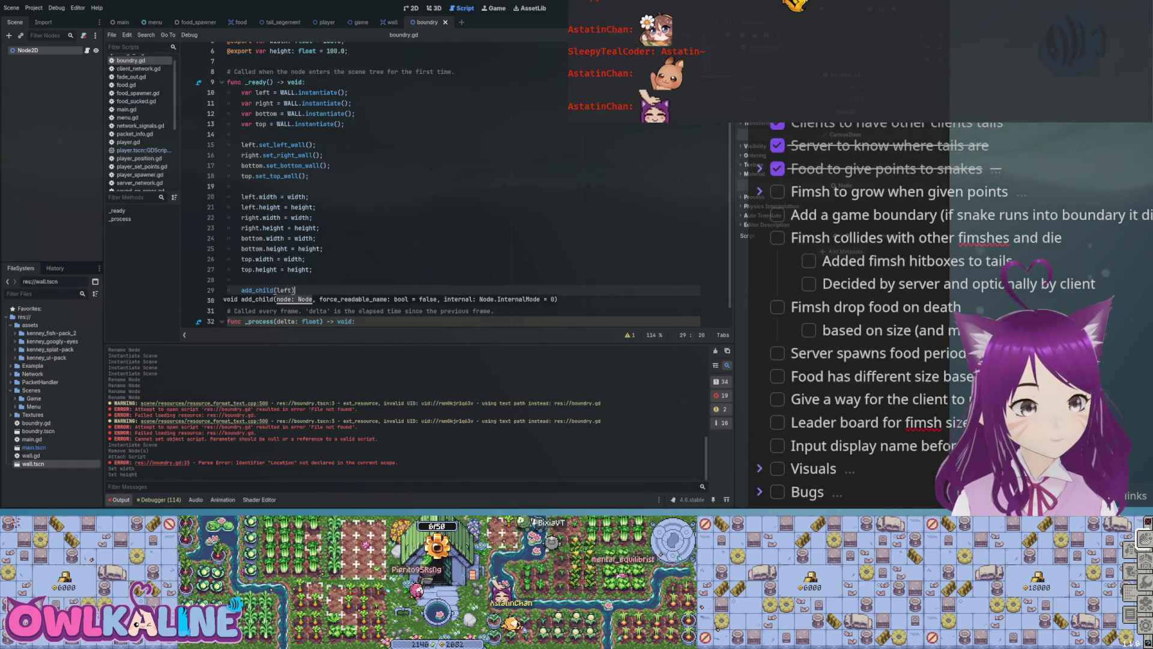
pyautogui.hotkey('shift', 'Home')
pyautogui.hotkey('ctrl', 'shift', 'd')
pyautogui.hotkey('ctrl', 'shift', 'd')
pyautogui.hotkey('ctrl', 'shift', 'd')
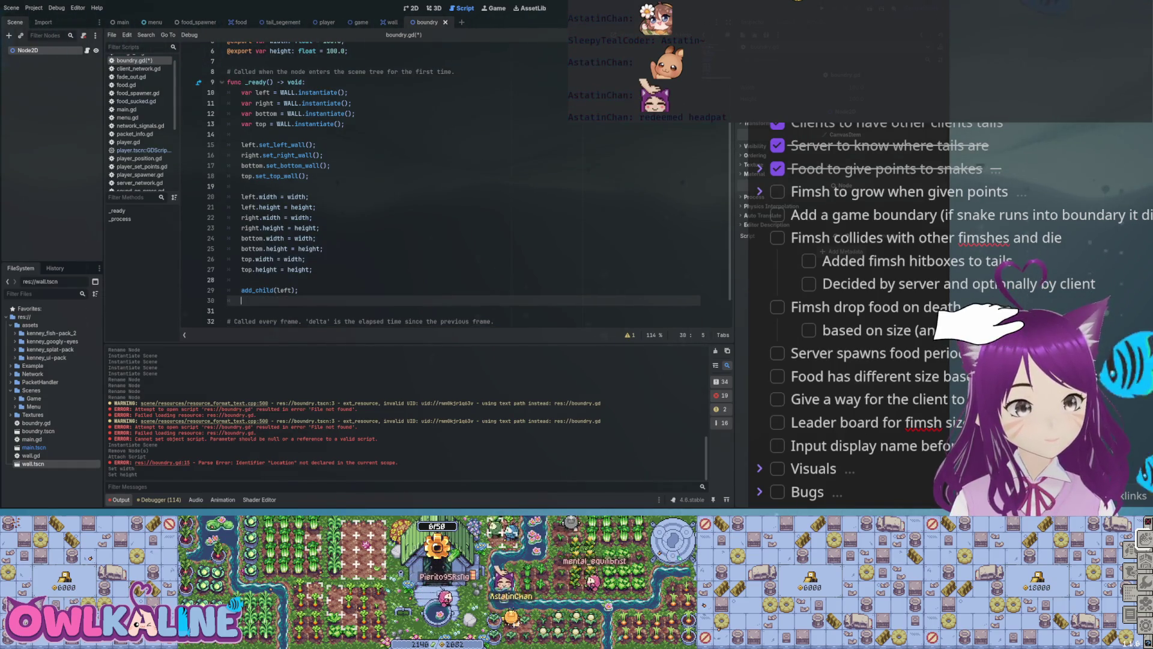
# - Change the duplicated add_child arguments to right, top and bottom
pyautogui.press('Left')
pyautogui.press('BackSpace')
pyautogui.press('BackSpace')
pyautogui.press('BackSpace')
pyautogui.write('right')
pyautogui.press('Escape')
pyautogui.press('Down')
pyautogui.press('Left')
pyautogui.press('BackSpace')
pyautogui.press('BackSpace')
pyautogui.press('BackSpace')
pyautogui.write('top')
pyautogui.press('Escape')
pyautogui.press('Down')
pyautogui.press('Right')
pyautogui.press('BackSpace')
pyautogui.press('BackSpace')
pyautogui.press('BackSpace')
pyautogui.write('bo')
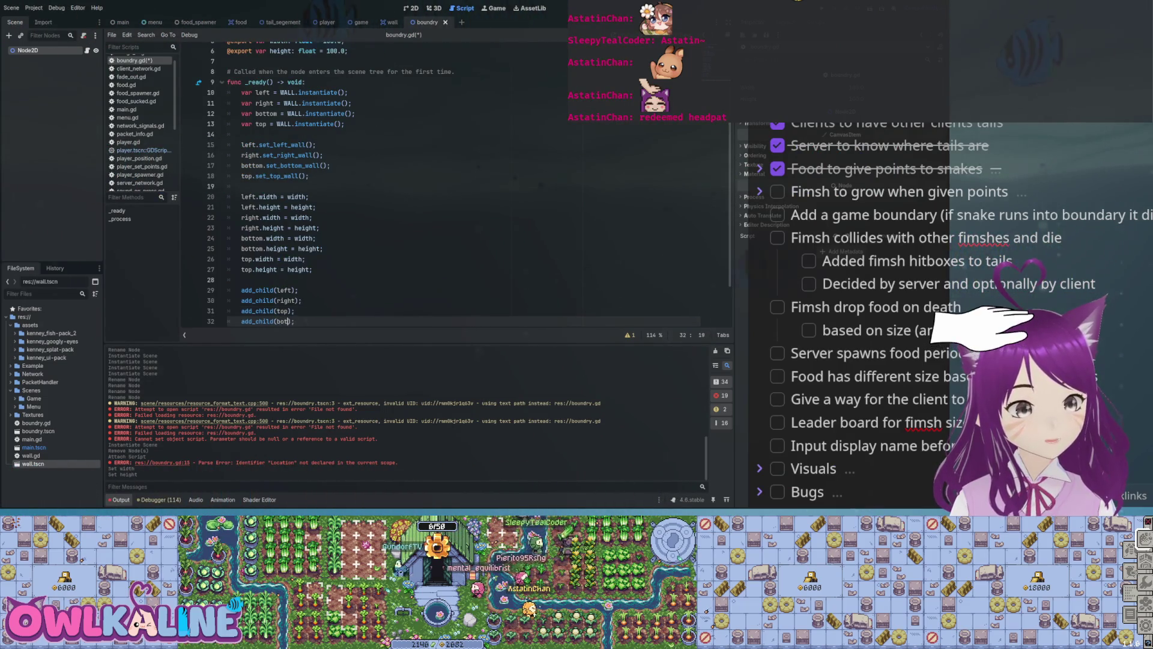
pyautogui.write('ttom')
pyautogui.click(301, 134)
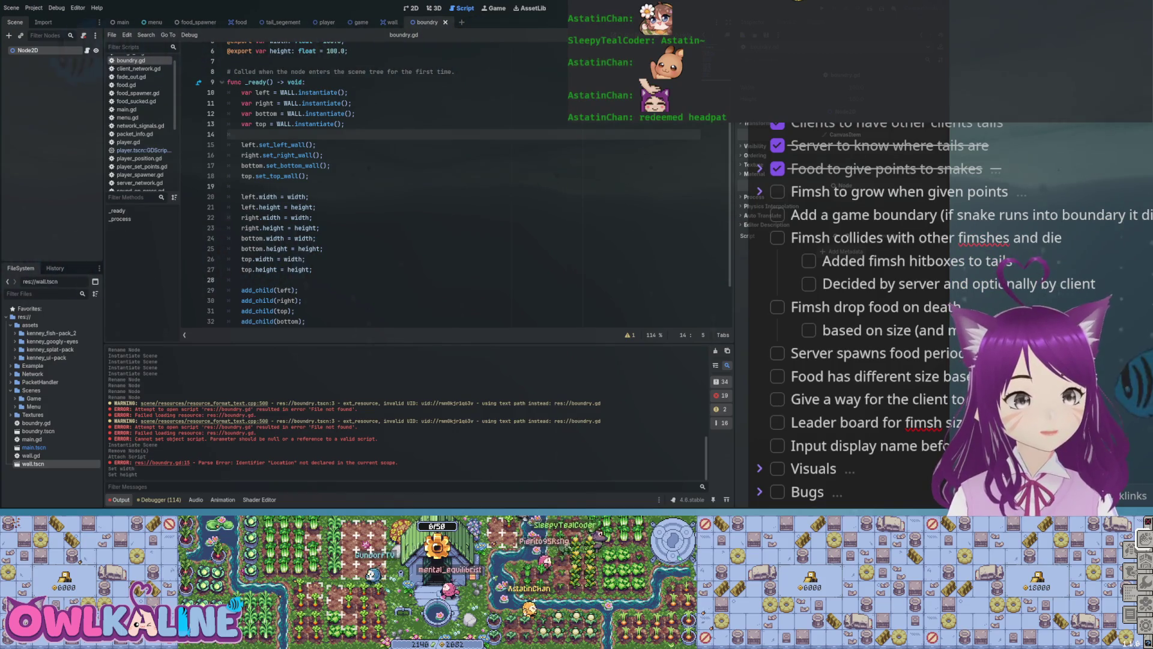
pyautogui.scroll(2, 420, 180)
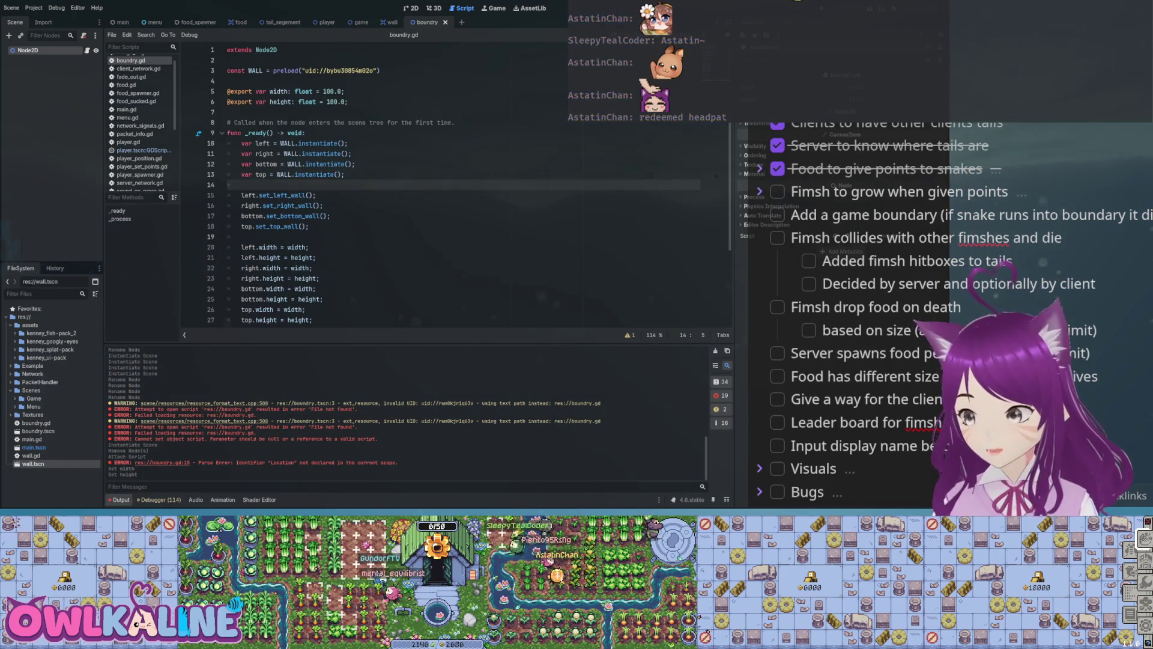
pyautogui.click(323, 205)
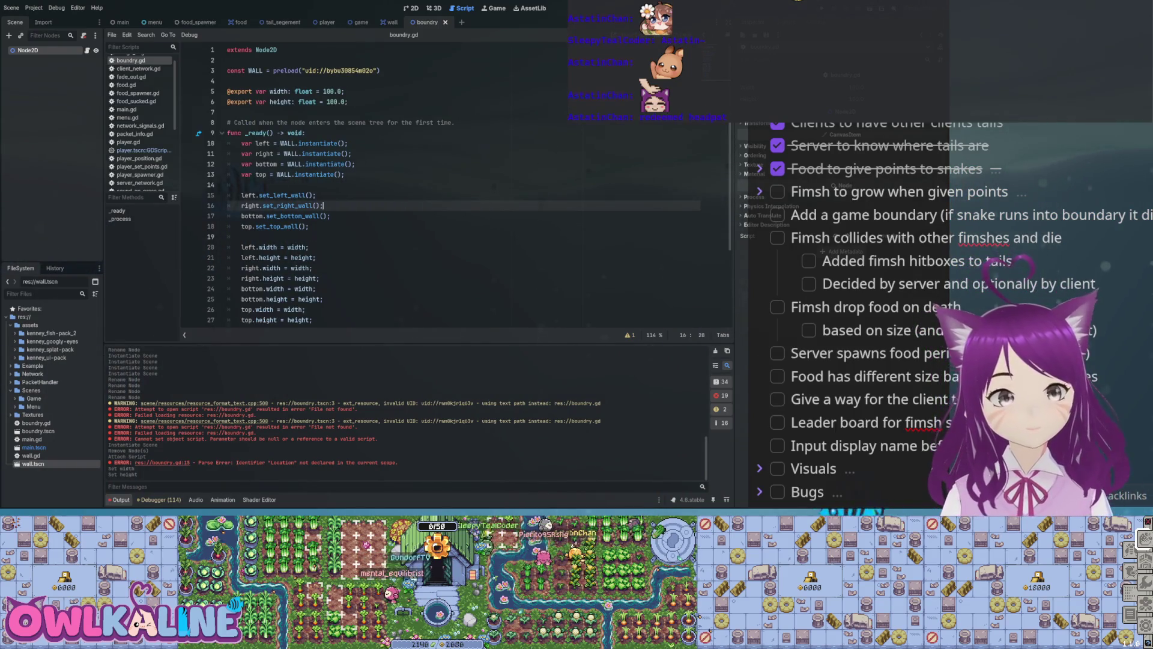
# - Instance boundry.tscn under the Game node, name it Boundry, and run the game
pyautogui.click(390, 22)
pyautogui.click(361, 22)
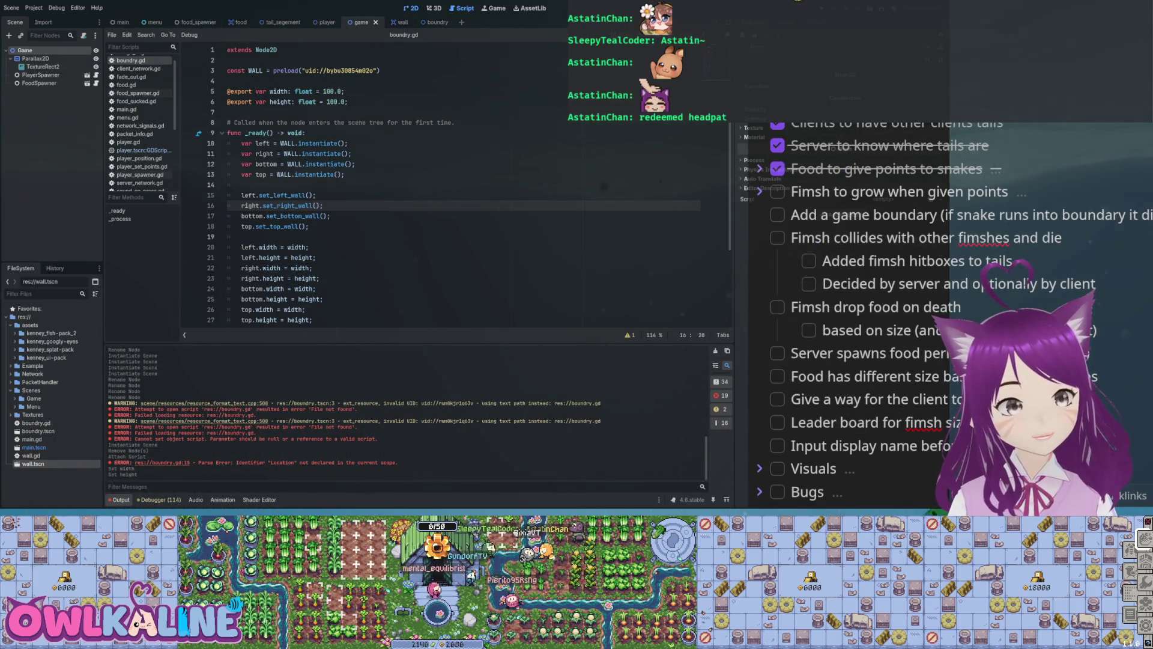
pyautogui.hotkey('ctrl', 'F1')
pyautogui.press('Up')
pyautogui.press('Up')
pyautogui.press('Up')
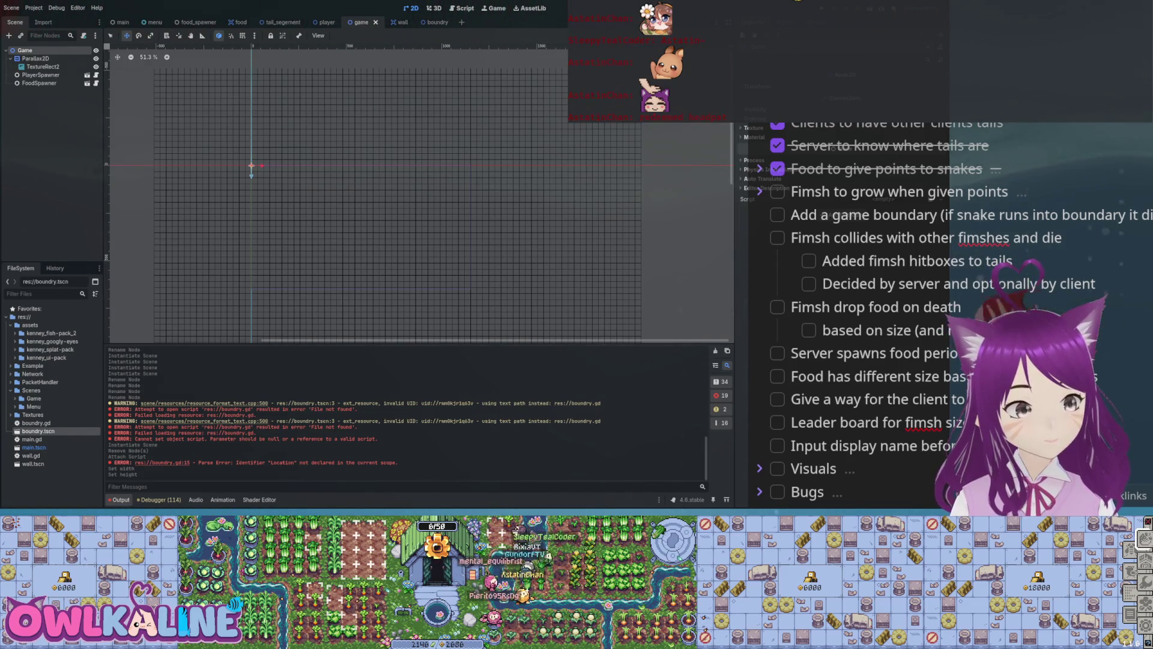
pyautogui.moveTo(45, 91); pyautogui.dragTo(45, 91)
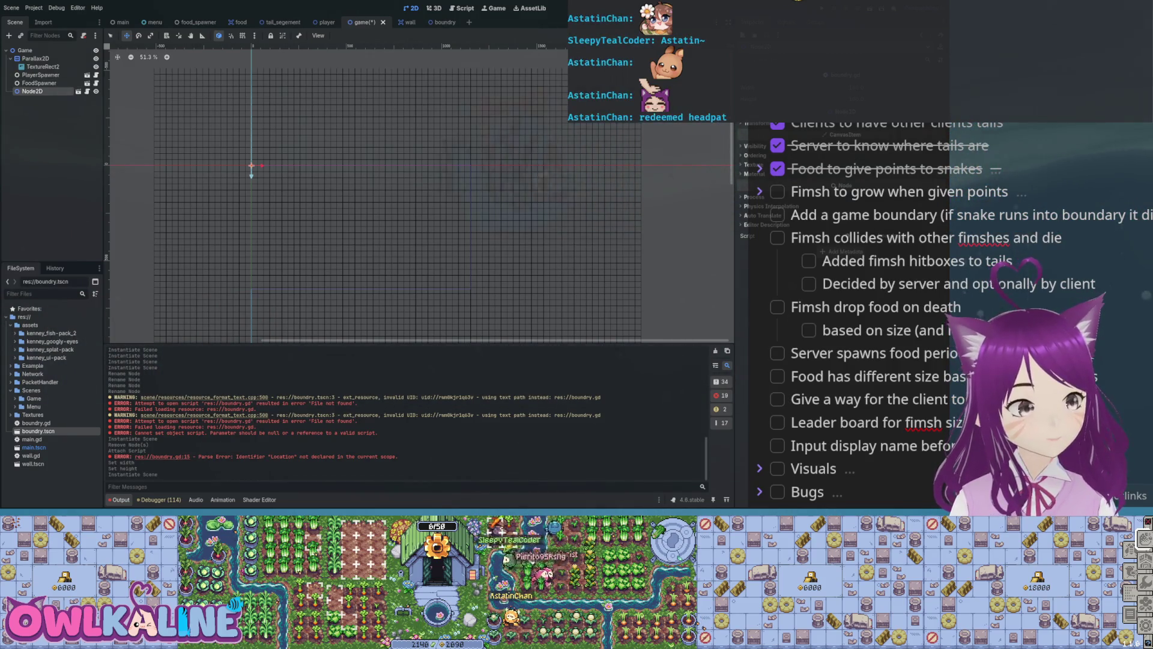
pyautogui.write('Boundry')
pyautogui.press('Return')
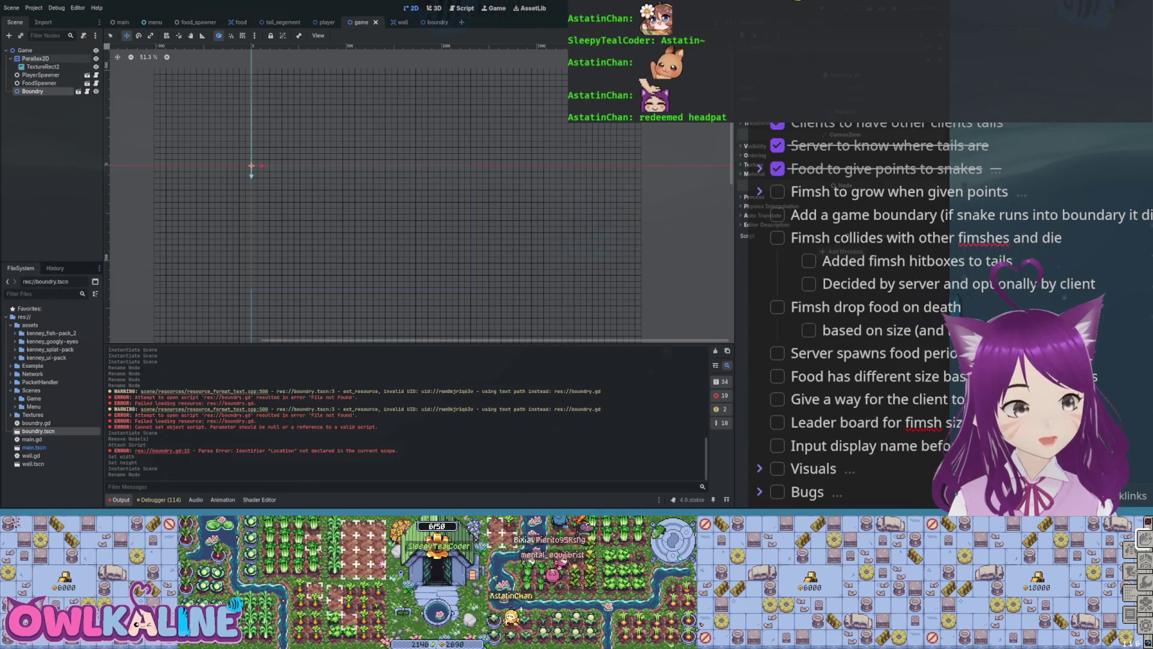
pyautogui.click(10, 59)
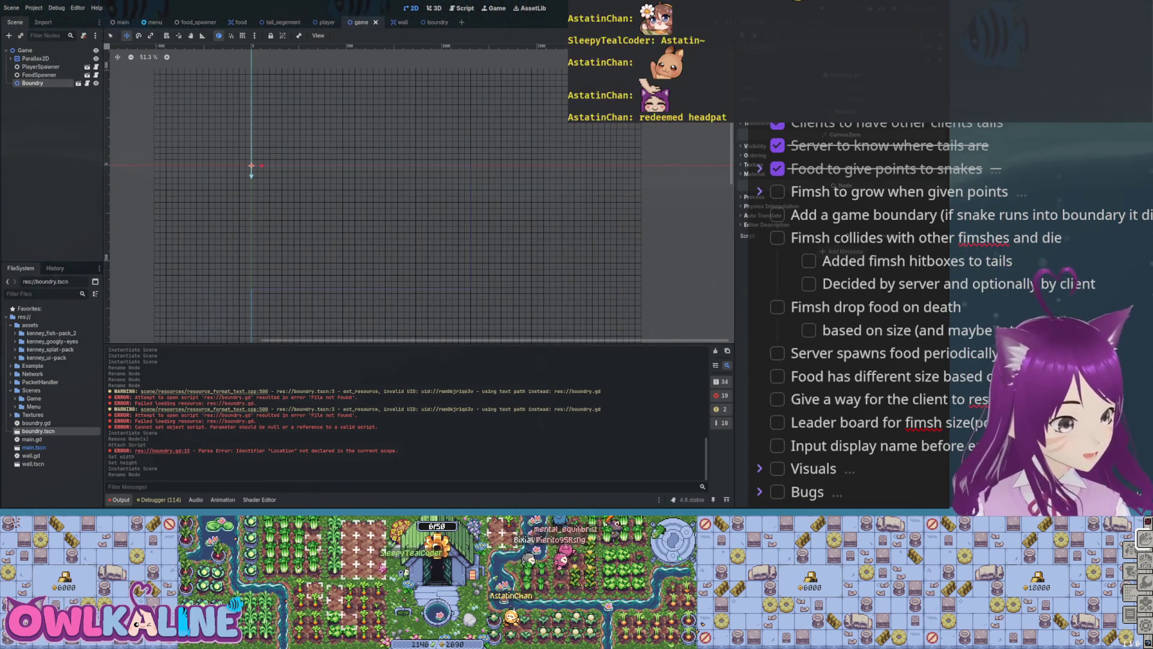
pyautogui.press('F5')
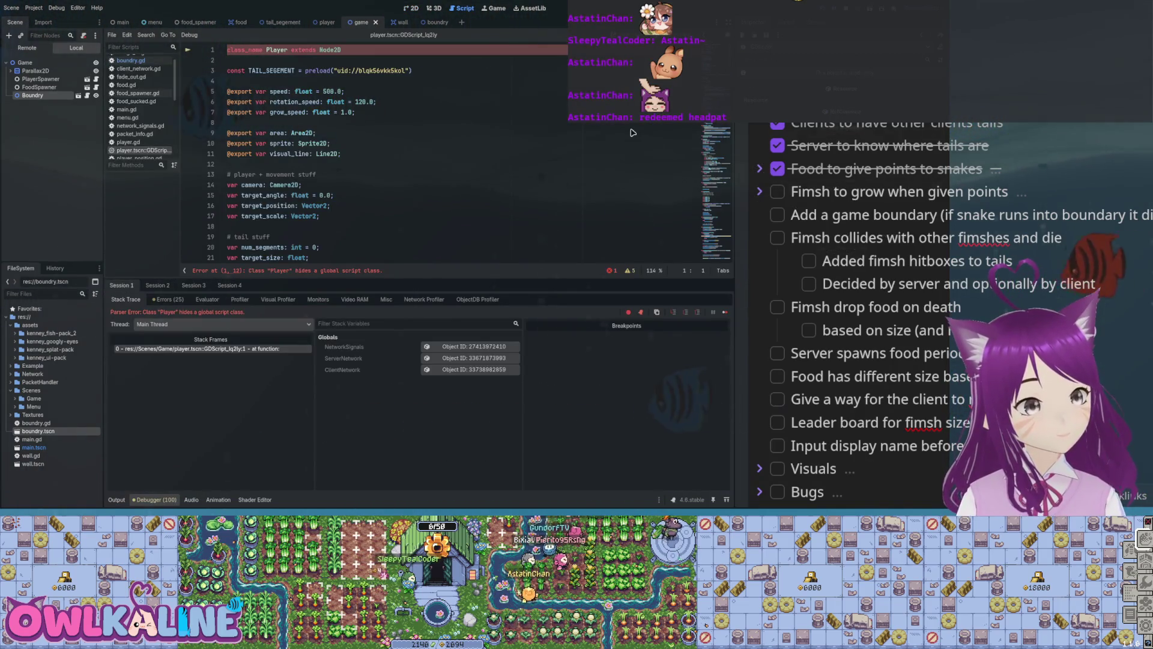
# - Stop the run, inspect player.gd's 'Player' class-name error, and stop all debug sessions
pyautogui.press('F8')
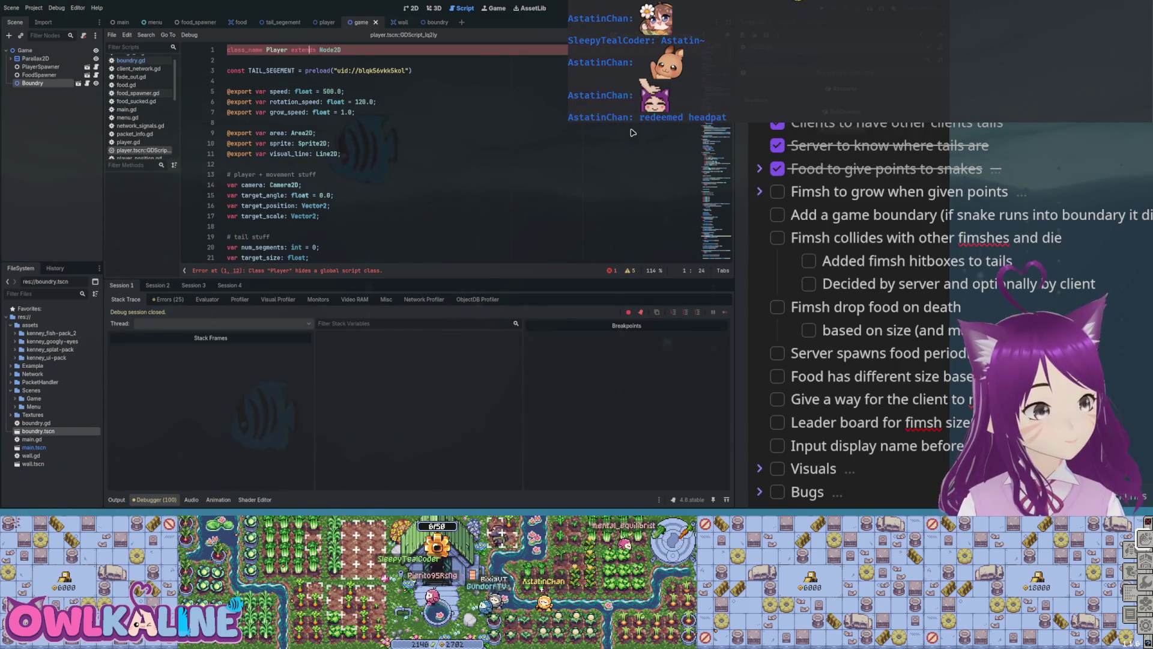
pyautogui.click(24, 49)
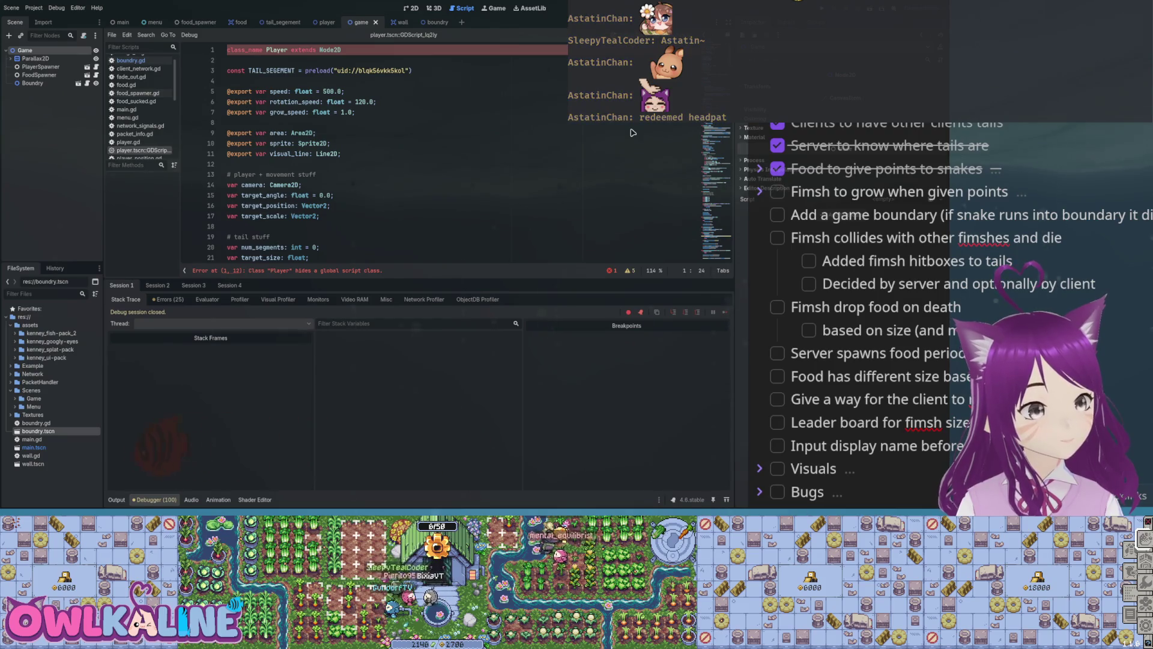
pyautogui.click(327, 22)
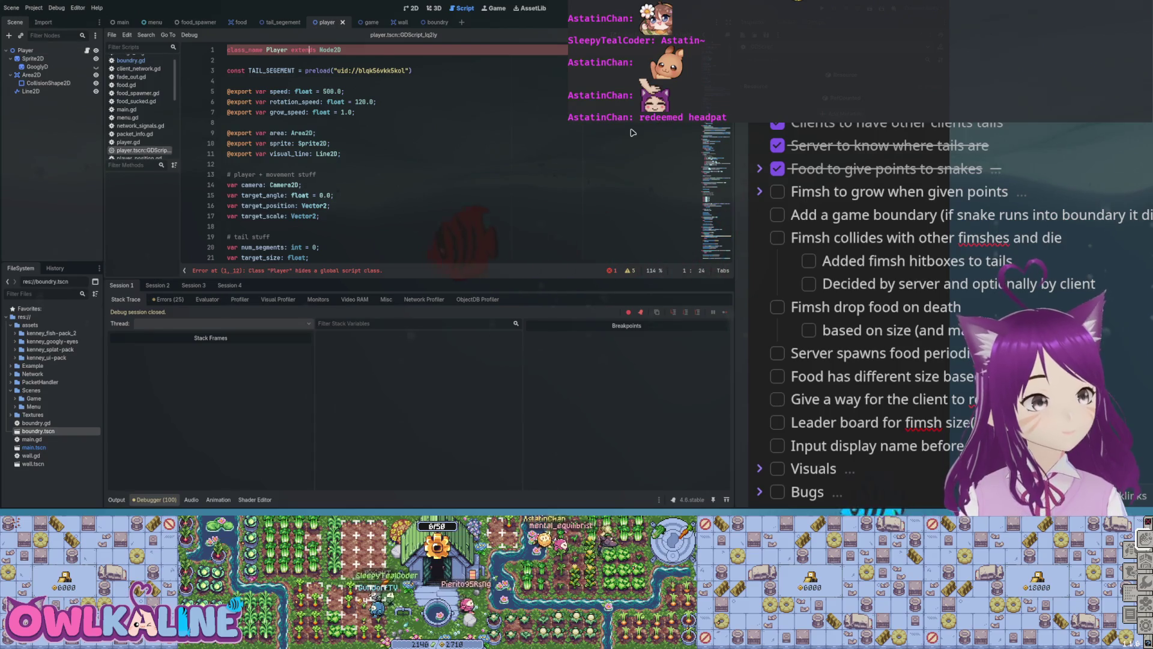
pyautogui.press('Down')
pyautogui.press('Down')
pyautogui.press('Down')
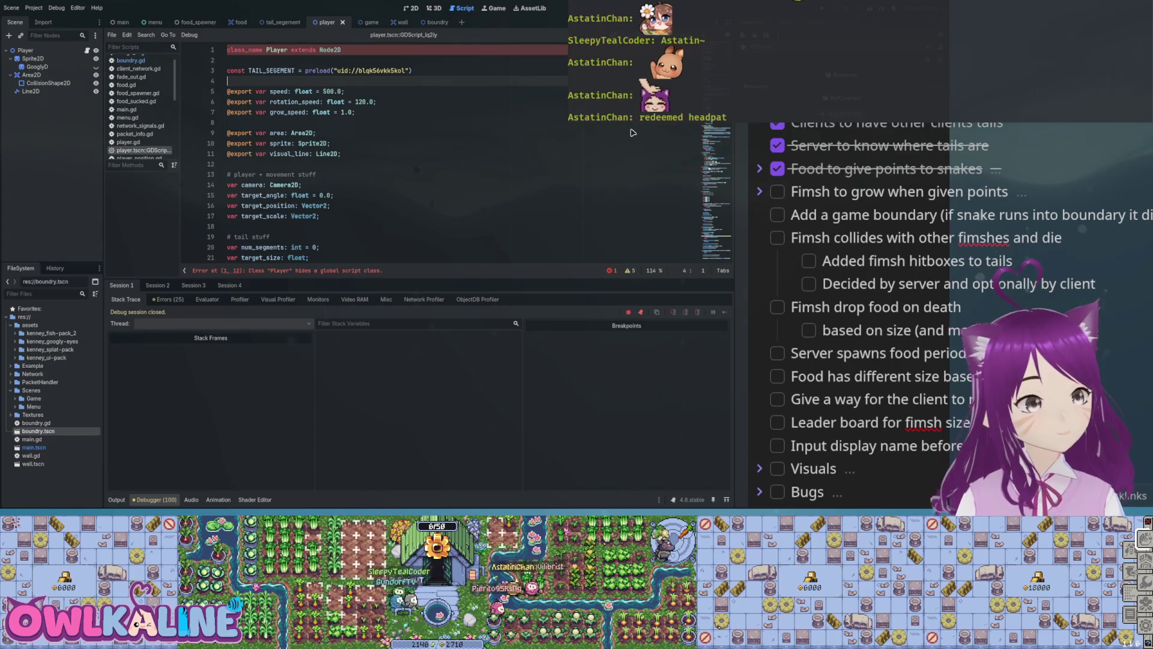
pyautogui.click(276, 50)
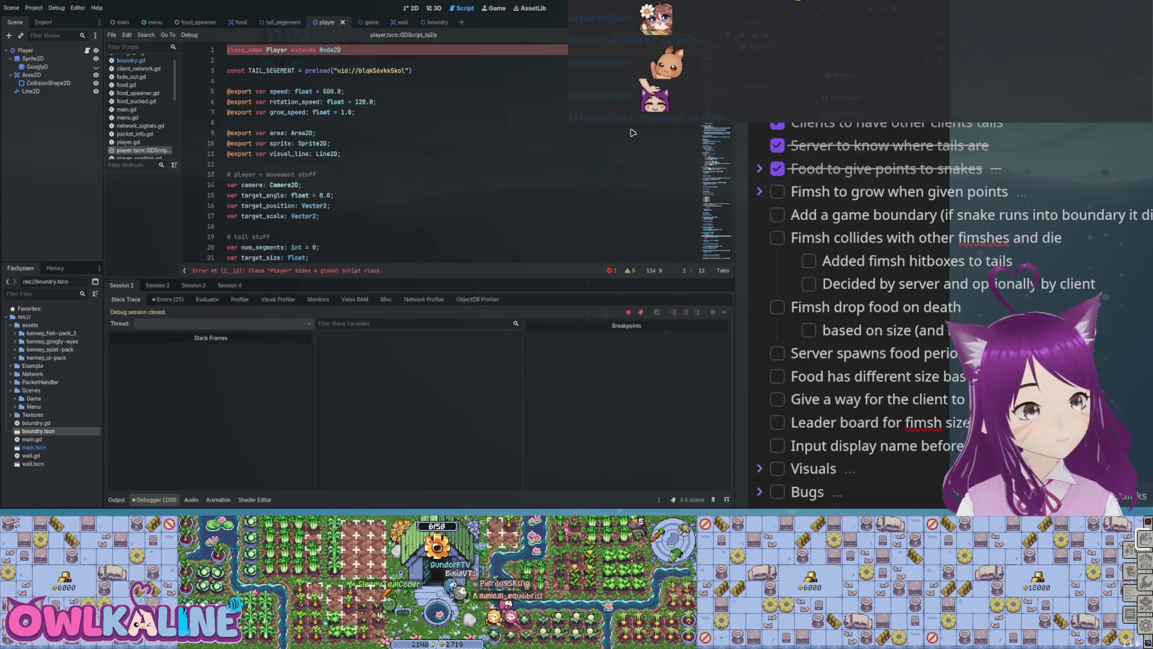
pyautogui.hotkey('ctrl', '\\')
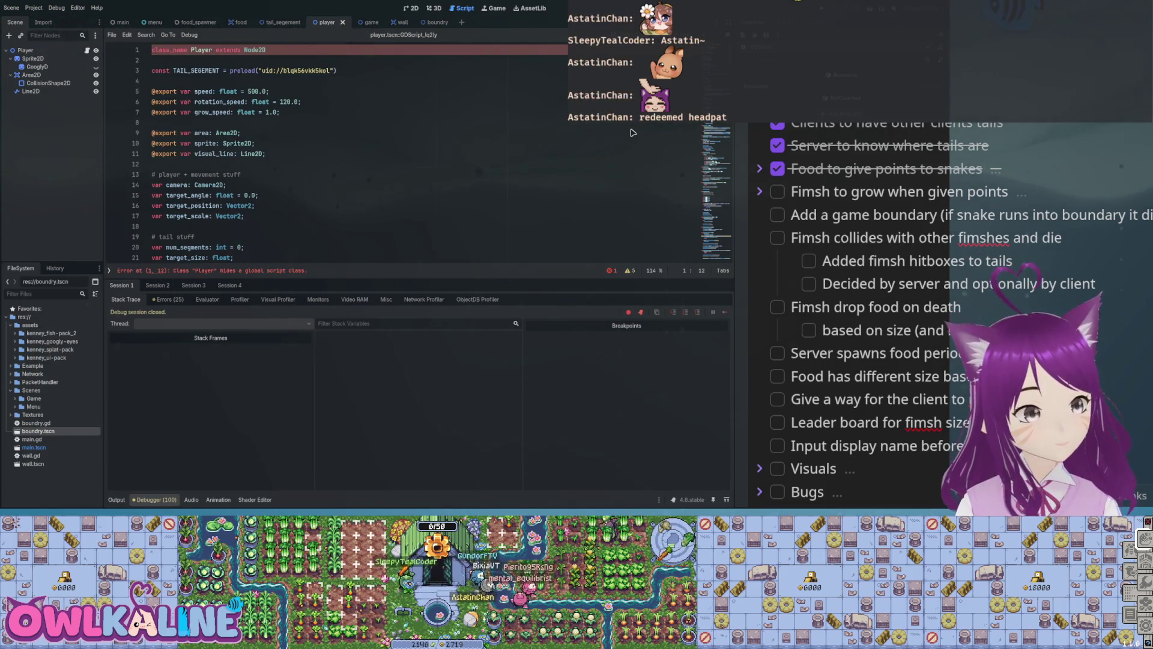
pyautogui.hotkey('ctrl', '\\')
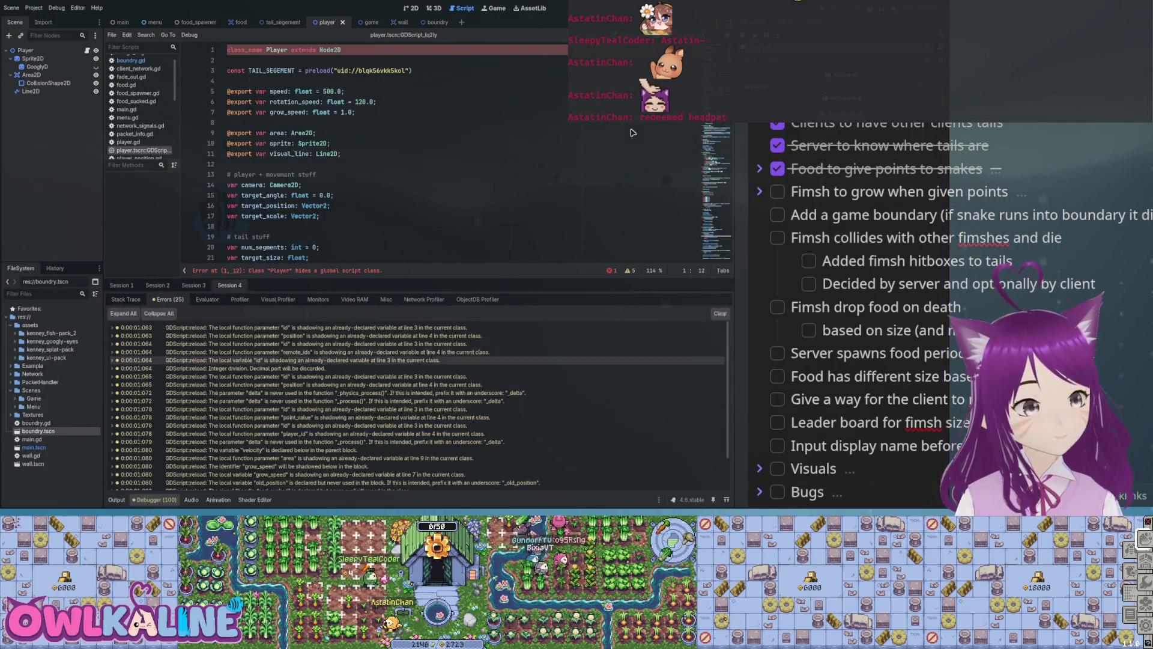
pyautogui.press('F8')
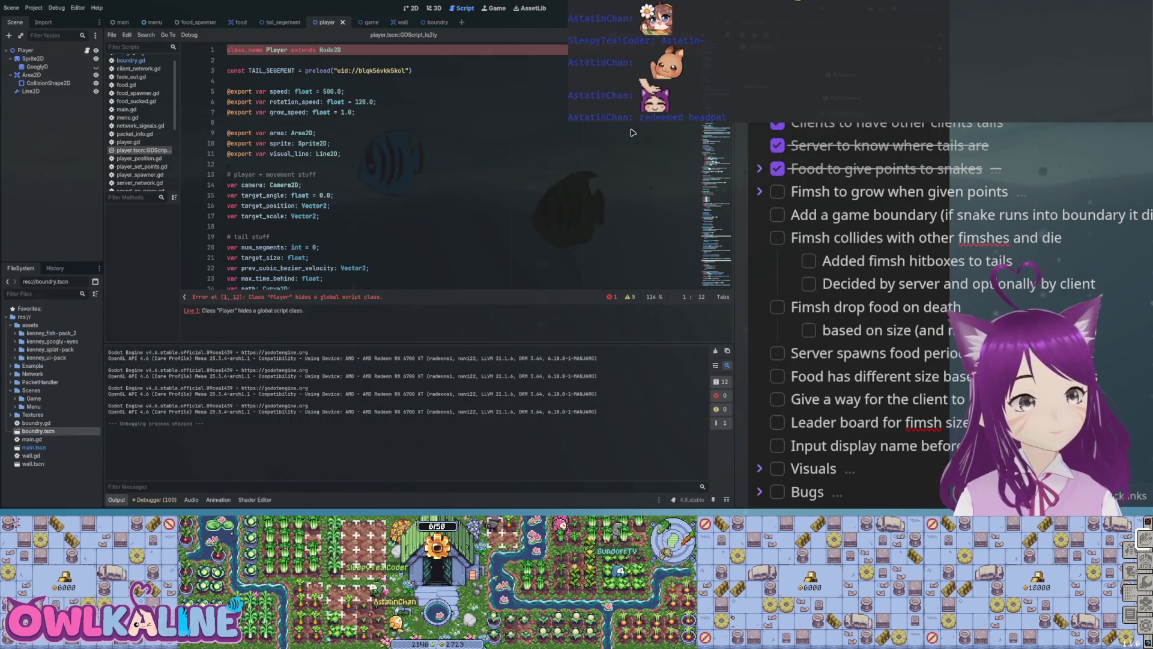
# - Compare player.gd with the player scene's built-in script, then close and reopen the player scene
pyautogui.click(271, 164)
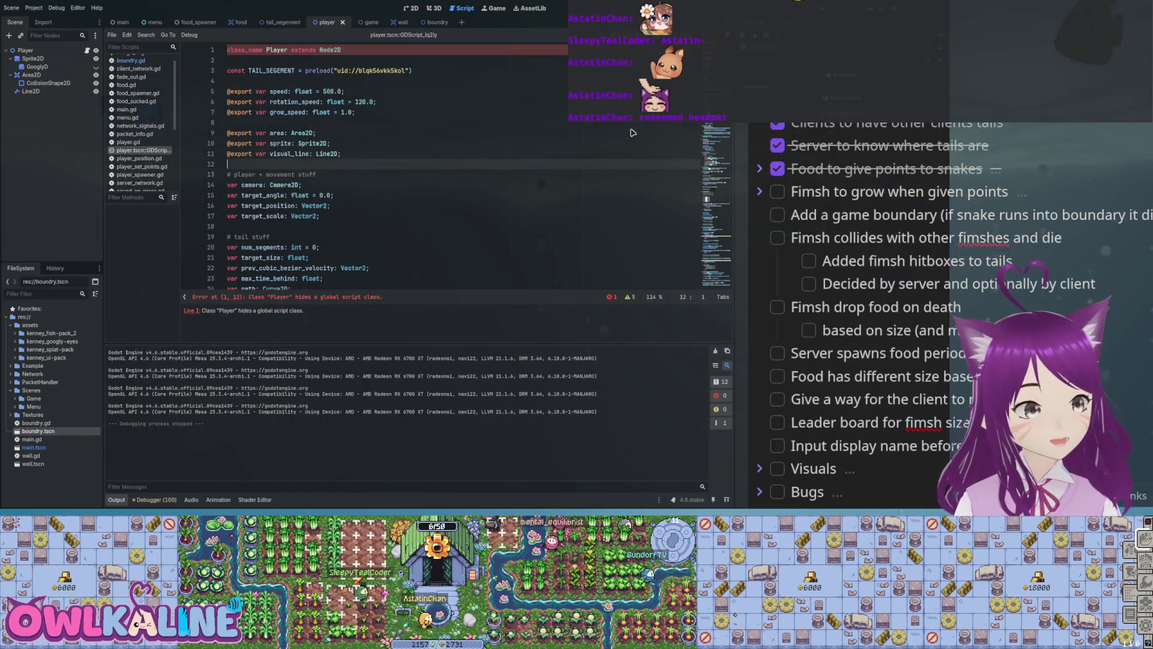
pyautogui.click(128, 141)
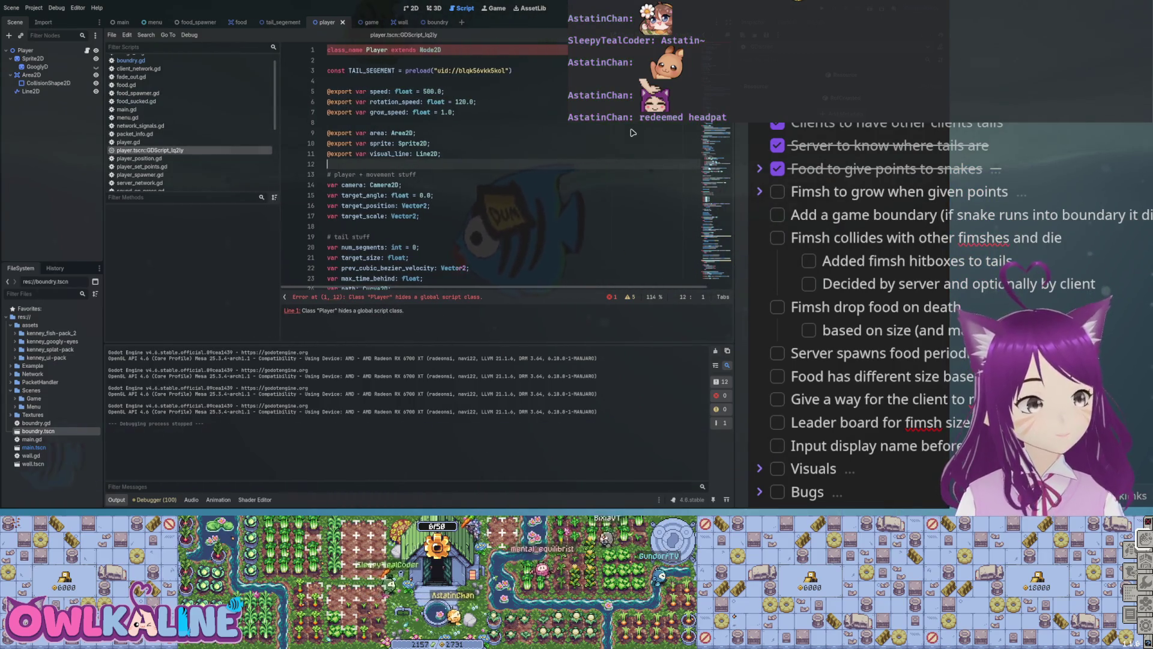
pyautogui.click(147, 150)
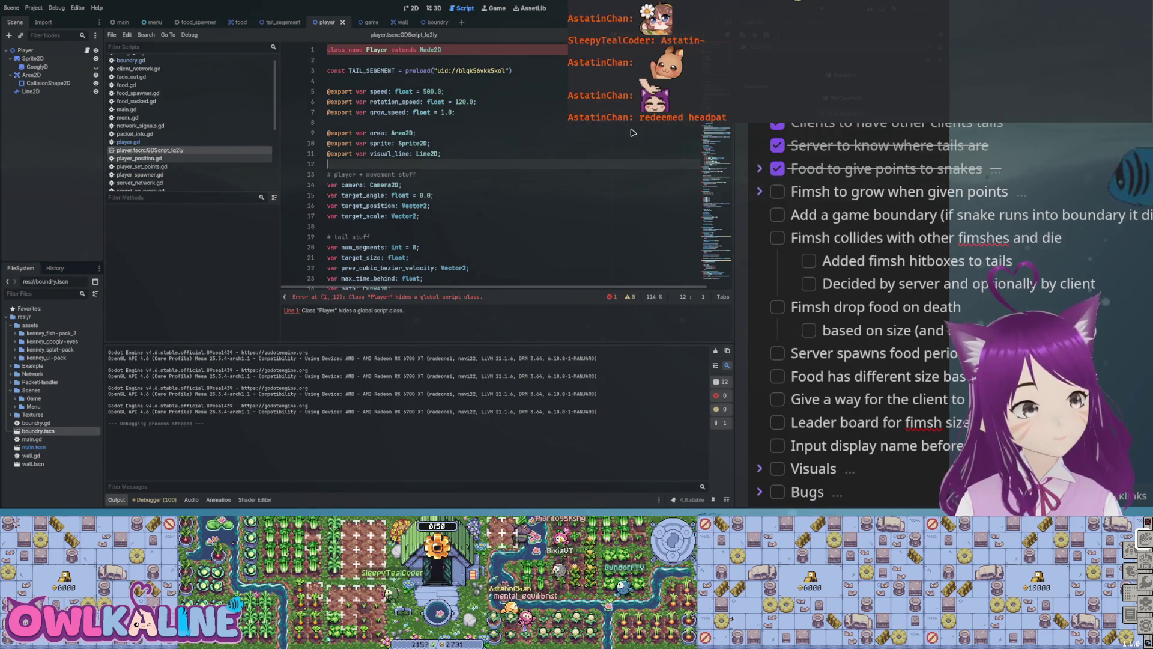
pyautogui.click(416, 111)
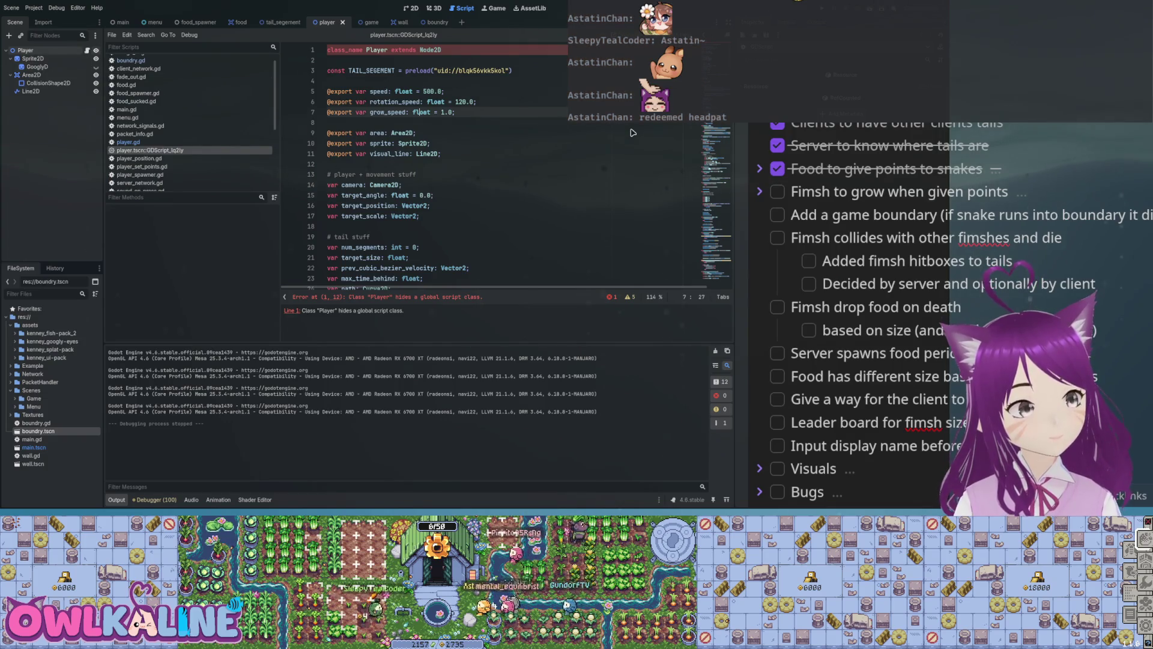
pyautogui.hotkey('ctrl', 'shift', 'w')
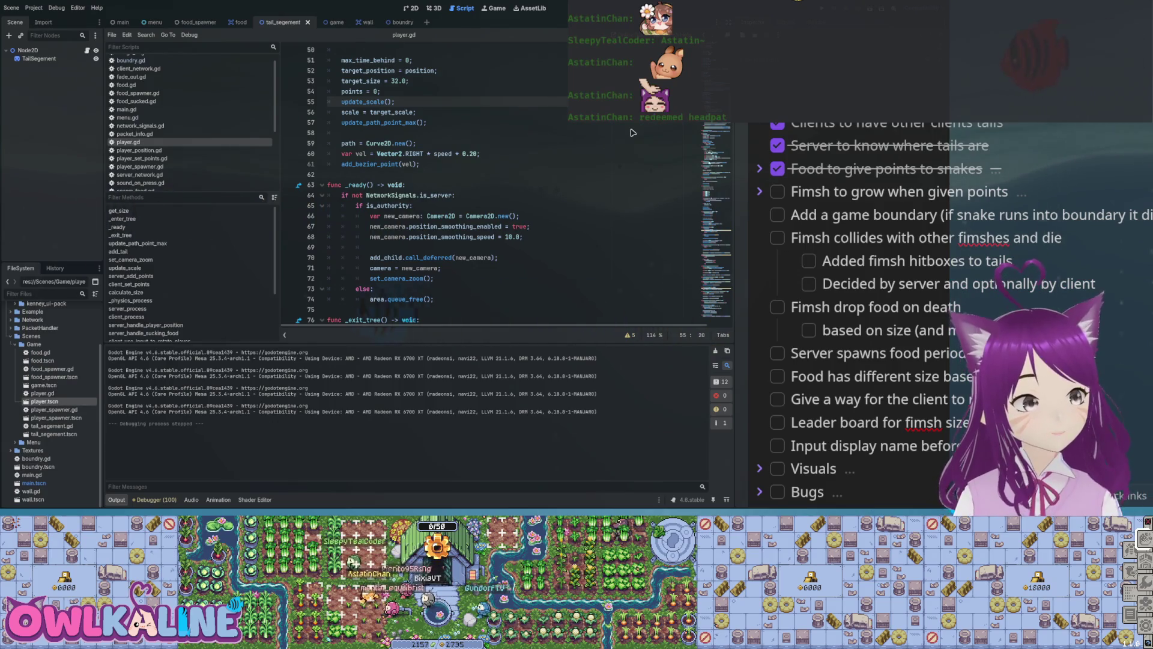
pyautogui.hotkey('ctrl', 'shift', 't')
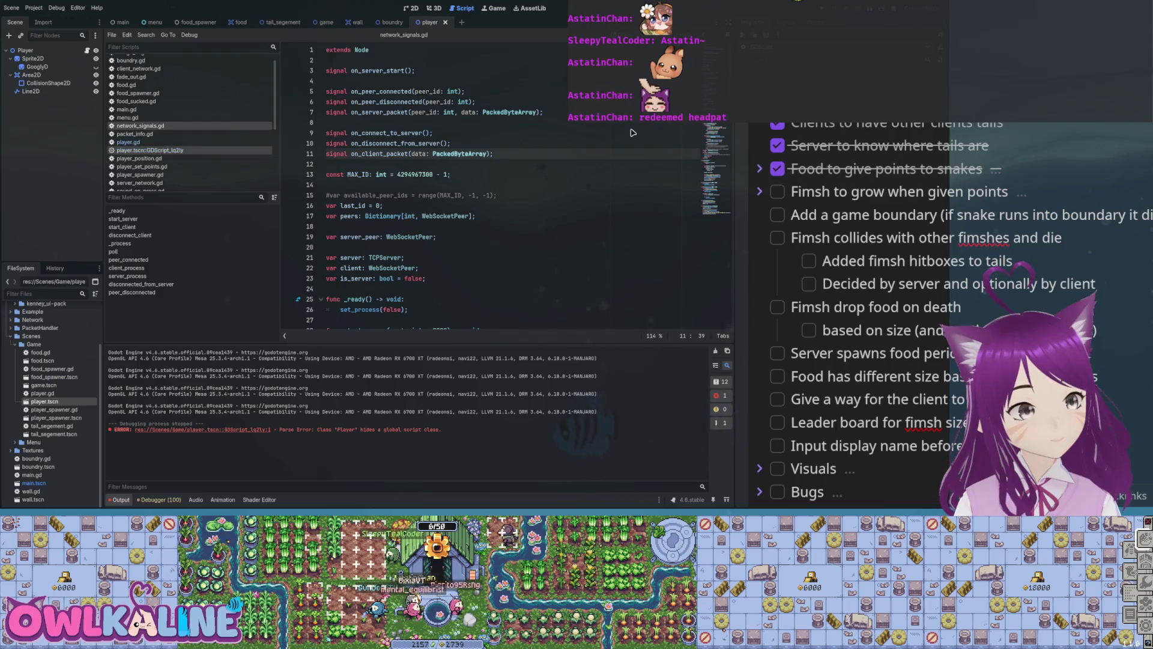
pyautogui.hotkey('alt', 'Left')
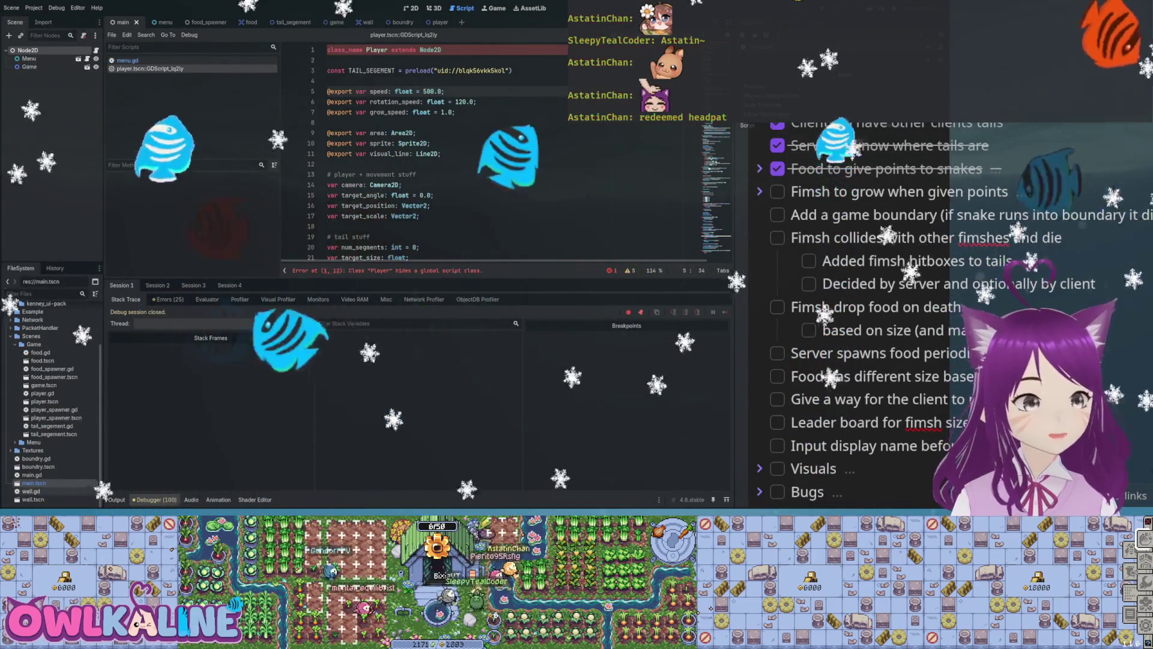
# - Change the player scene's built-in script to class_name Player1 and save it
pyautogui.click(413, 70)
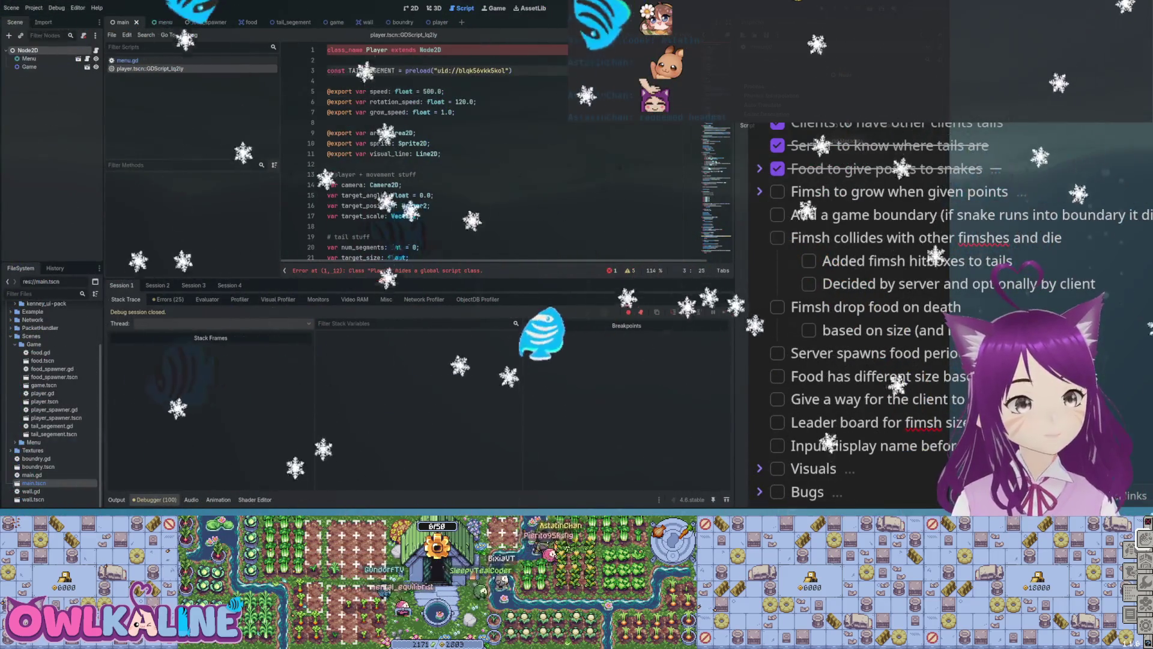
pyautogui.click(612, 271)
pyautogui.click(327, 50)
pyautogui.click(388, 91)
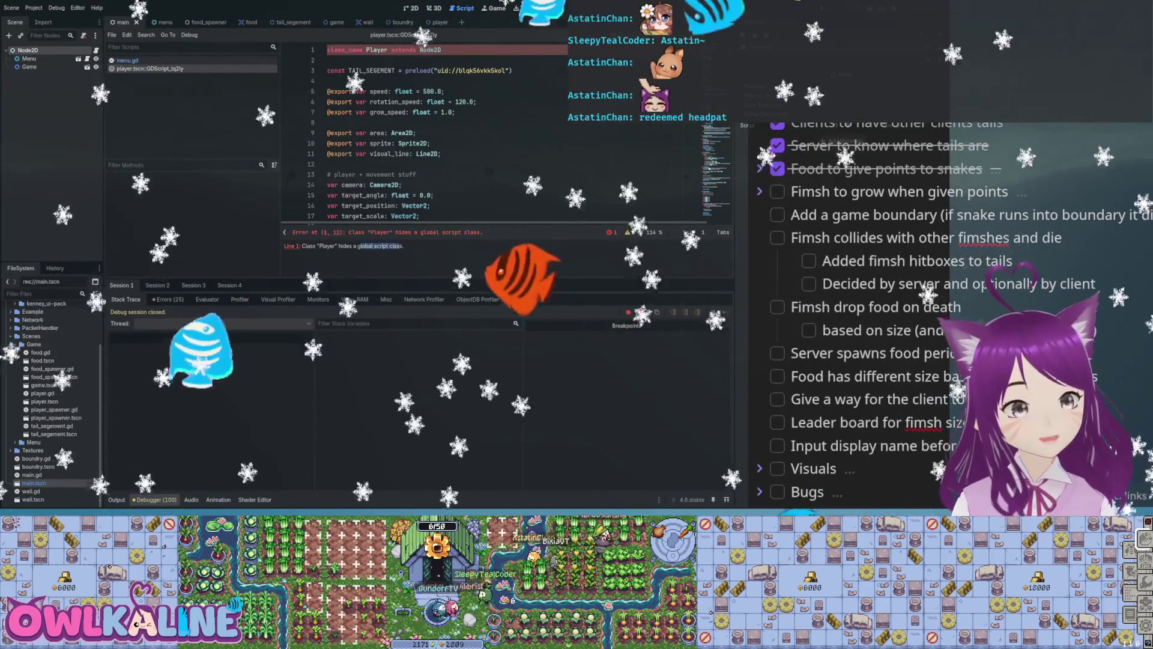
pyautogui.press('Up')
pyautogui.press('Up')
pyautogui.press('Up')
pyautogui.write('1')
pyautogui.hotkey('ctrl', 's')
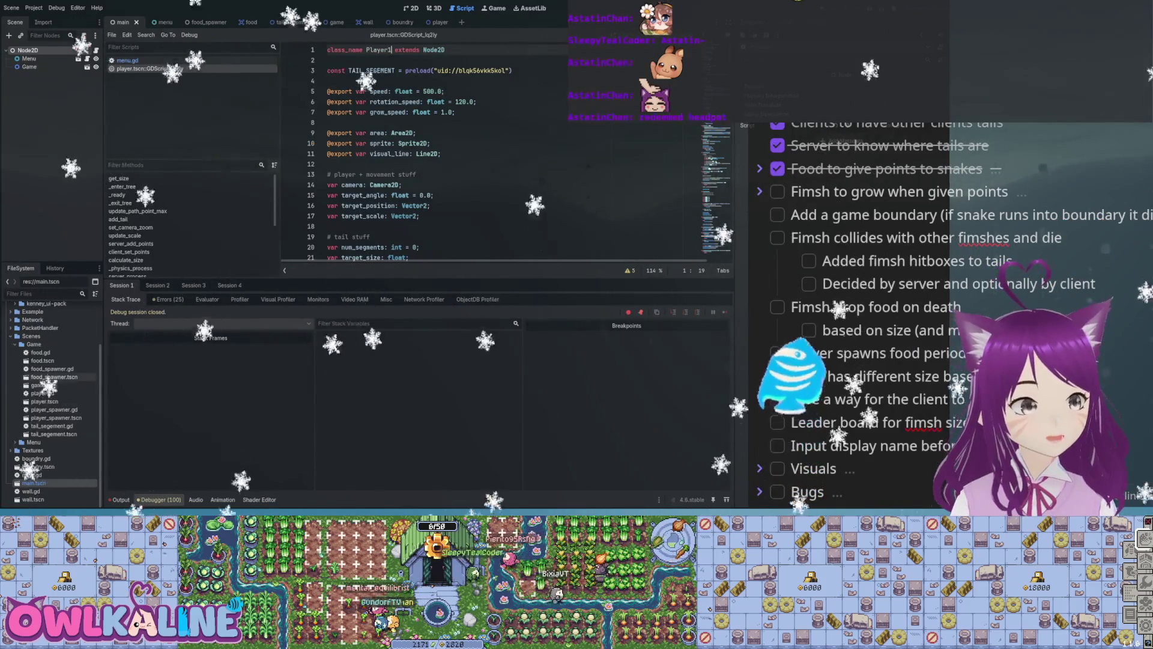
# - Open player.gd and append 1 to the Player class name on line 1
pyautogui.doubleClick(42, 392)
pyautogui.scroll(10, 505, 150)
pyautogui.click(388, 49)
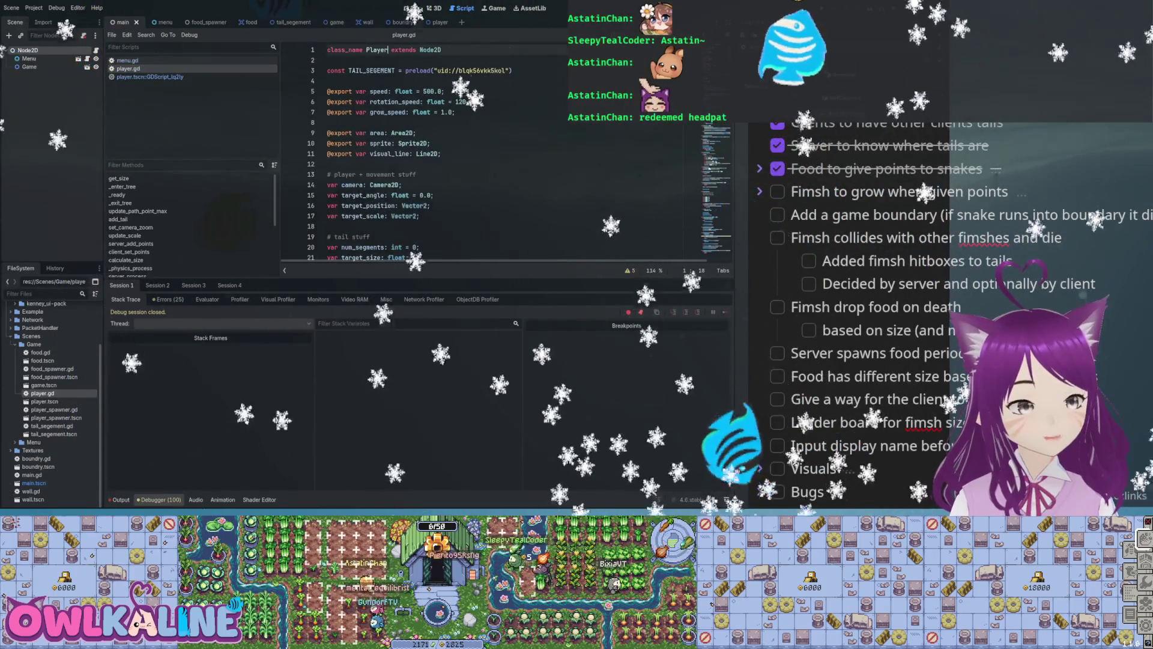
pyautogui.write('1')
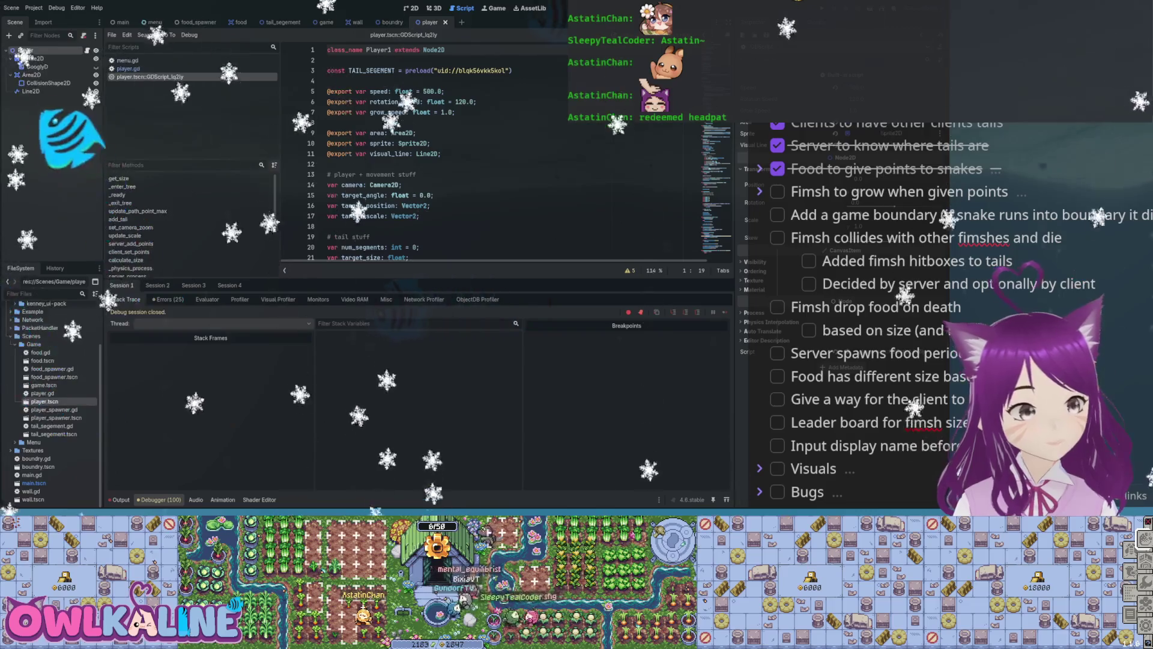
pyautogui.moveTo(81, 62); pyautogui.dragTo(36, 67)
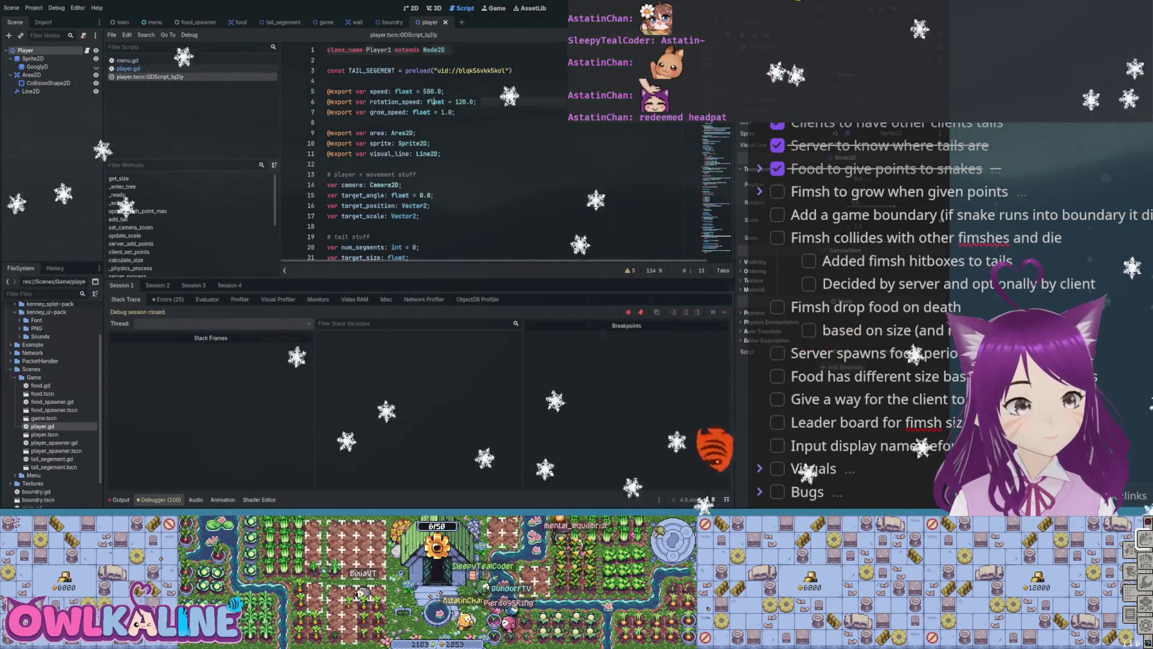
# - Close and reopen the player scene in player.gd, then run the game to test the boundary walls
pyautogui.click(327, 80)
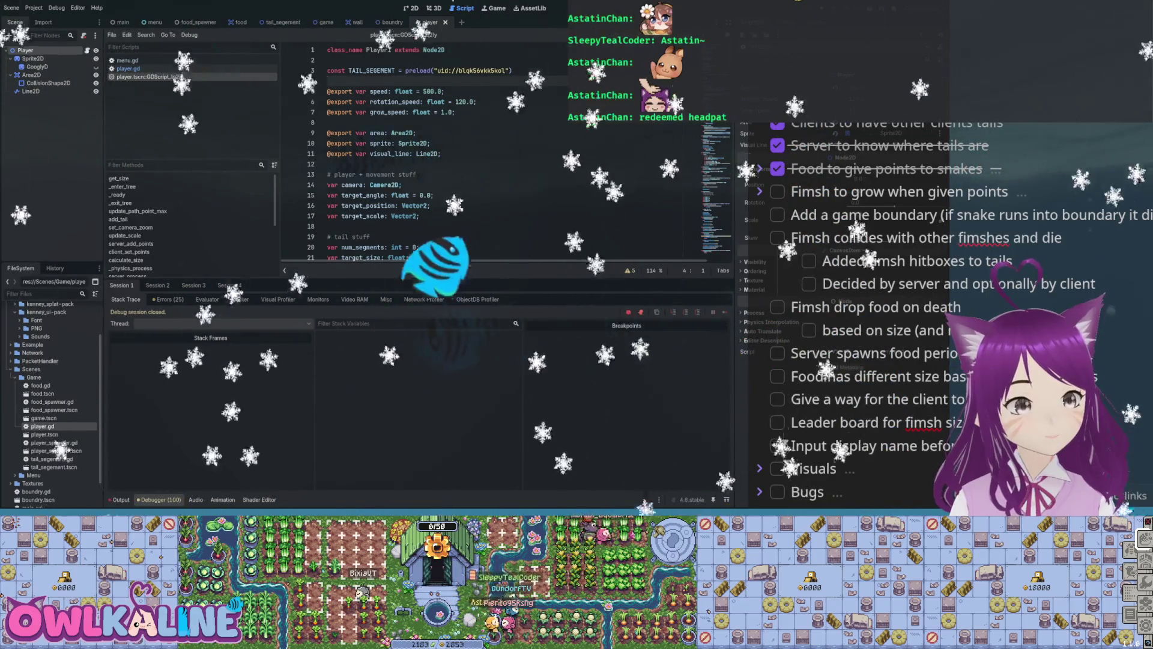
pyautogui.click(445, 22)
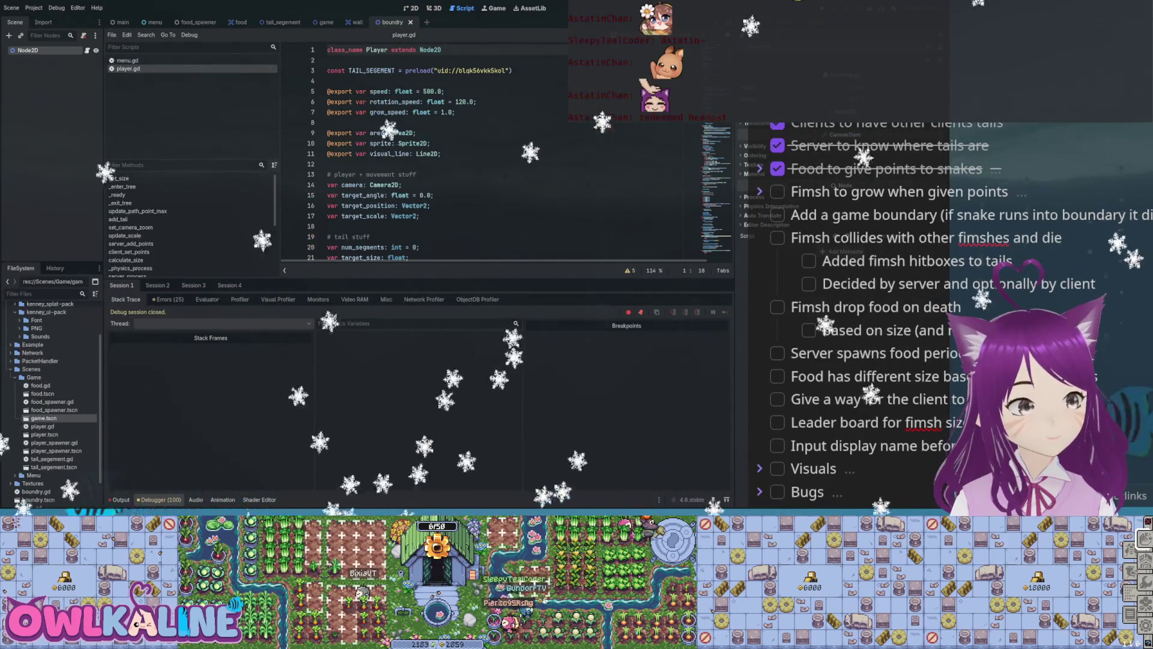
pyautogui.doubleClick(44, 434)
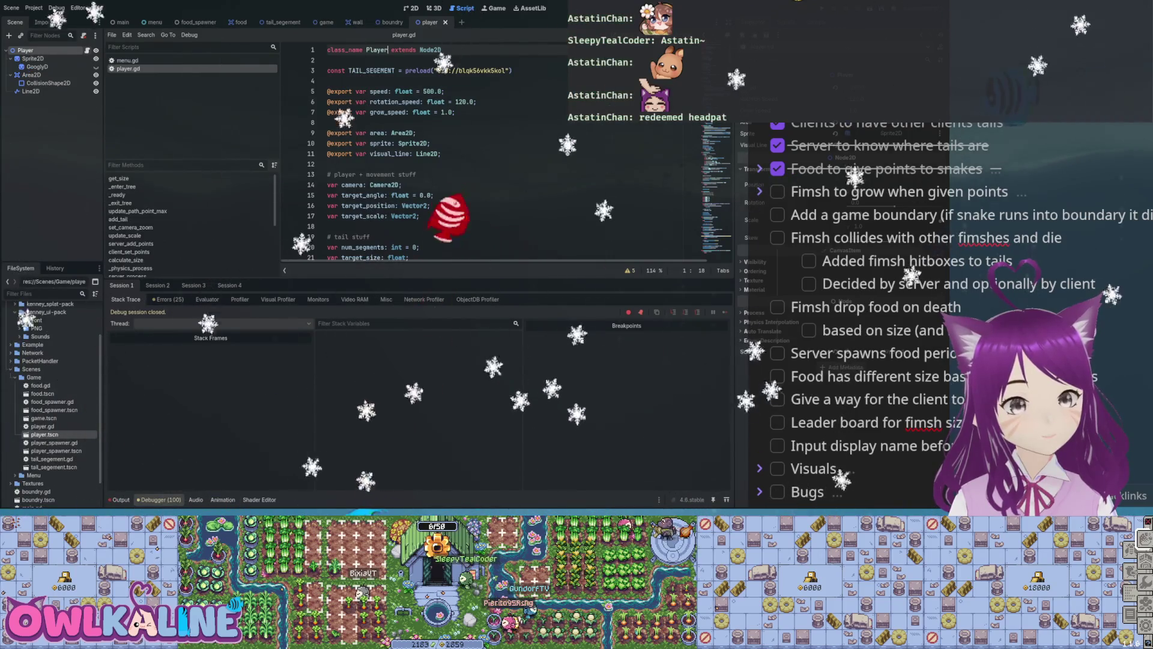
pyautogui.click(448, 102)
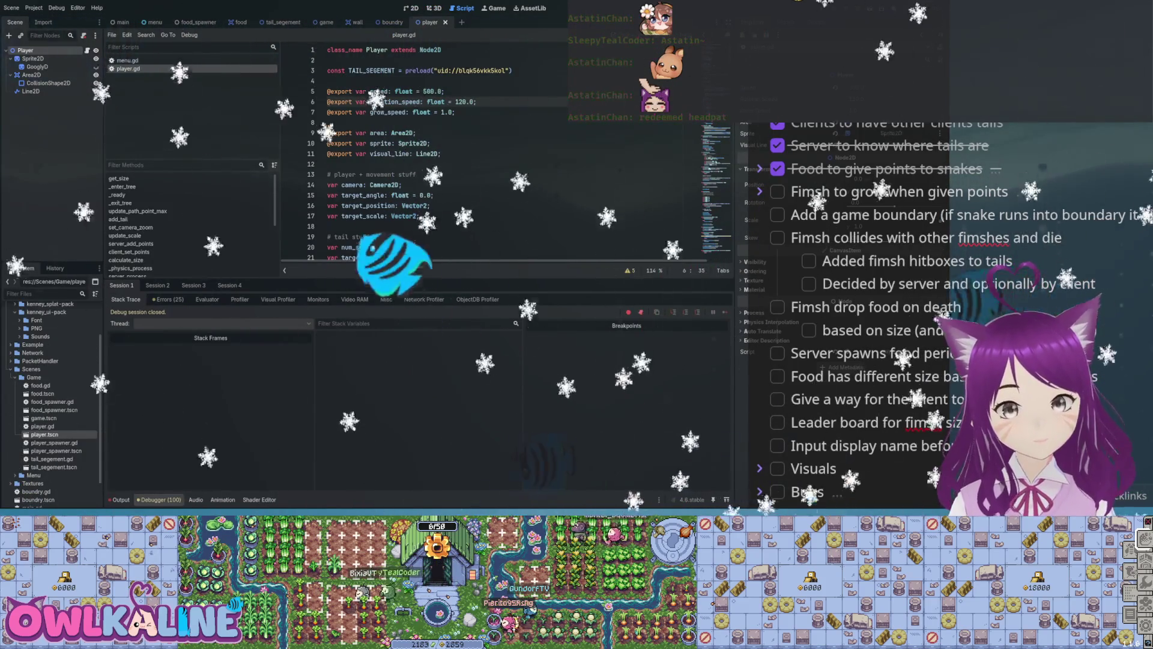
pyautogui.press('F5')
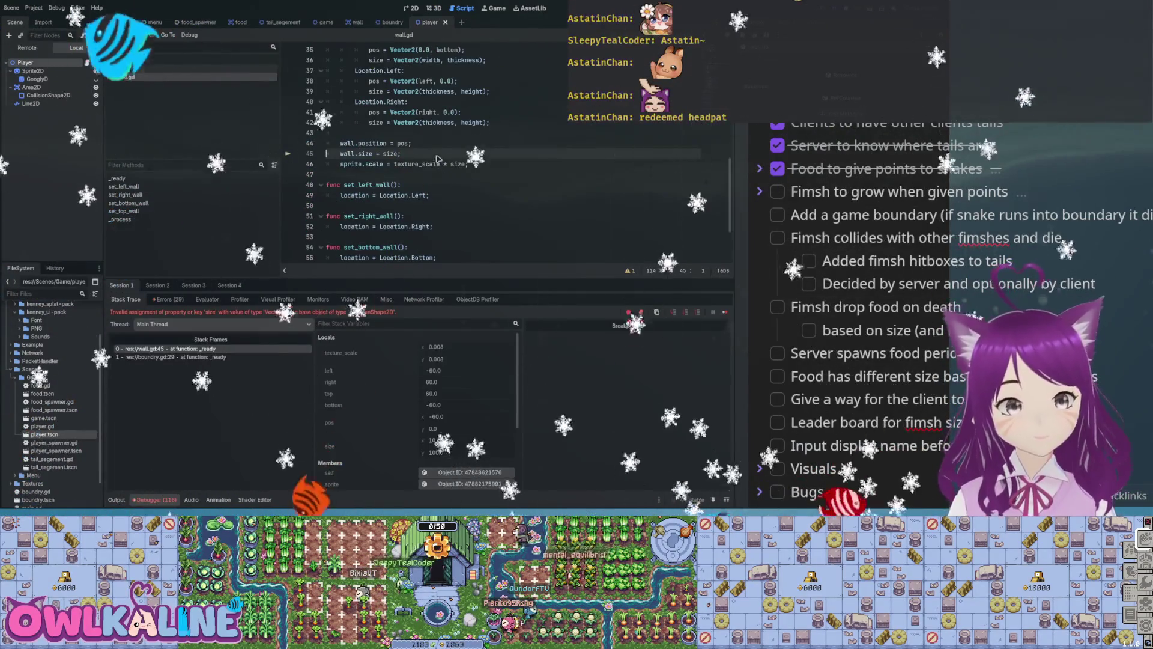
# - Stop the game, change line 45 of wall.gd from wall.size to wall.scale, and rerun
pyautogui.press('F8')
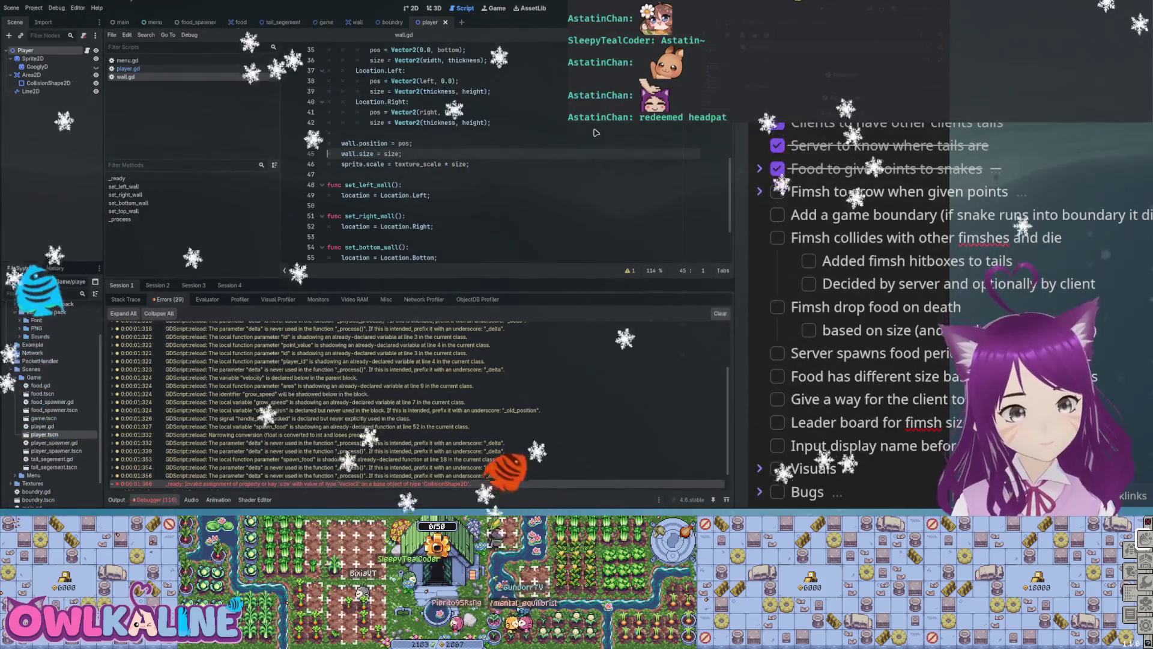
pyautogui.doubleClick(392, 154)
pyautogui.scroll(4, 391, 153)
pyautogui.scroll(-2, 596, 132)
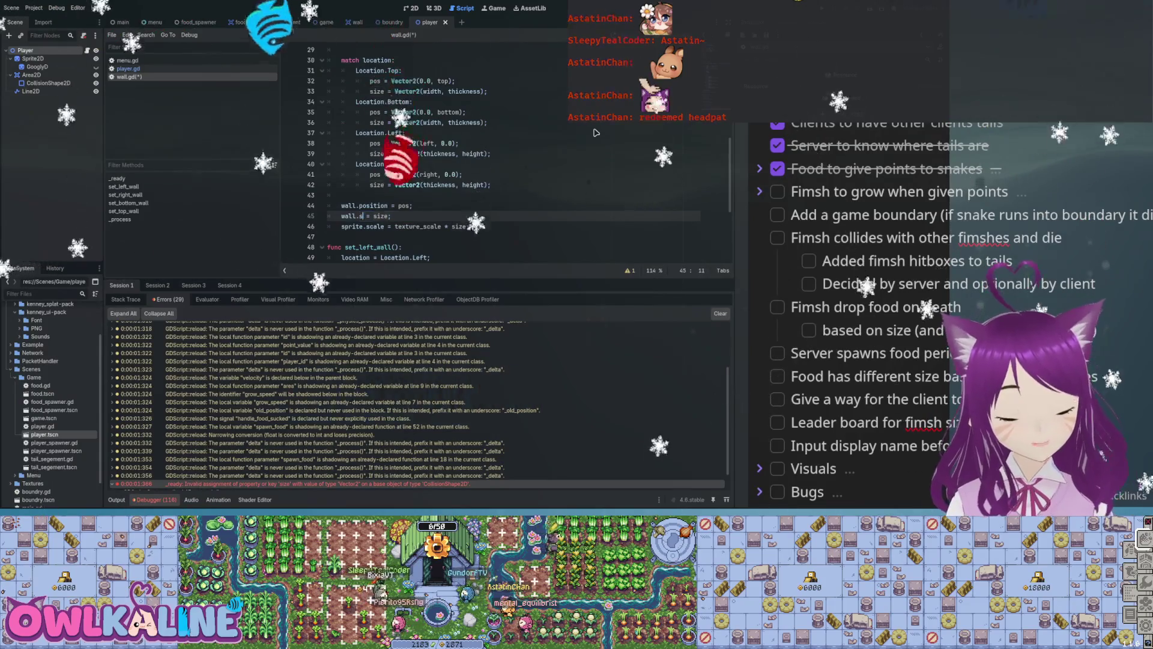
pyautogui.write('cale')
pyautogui.hotkey('ctrl', 'z')
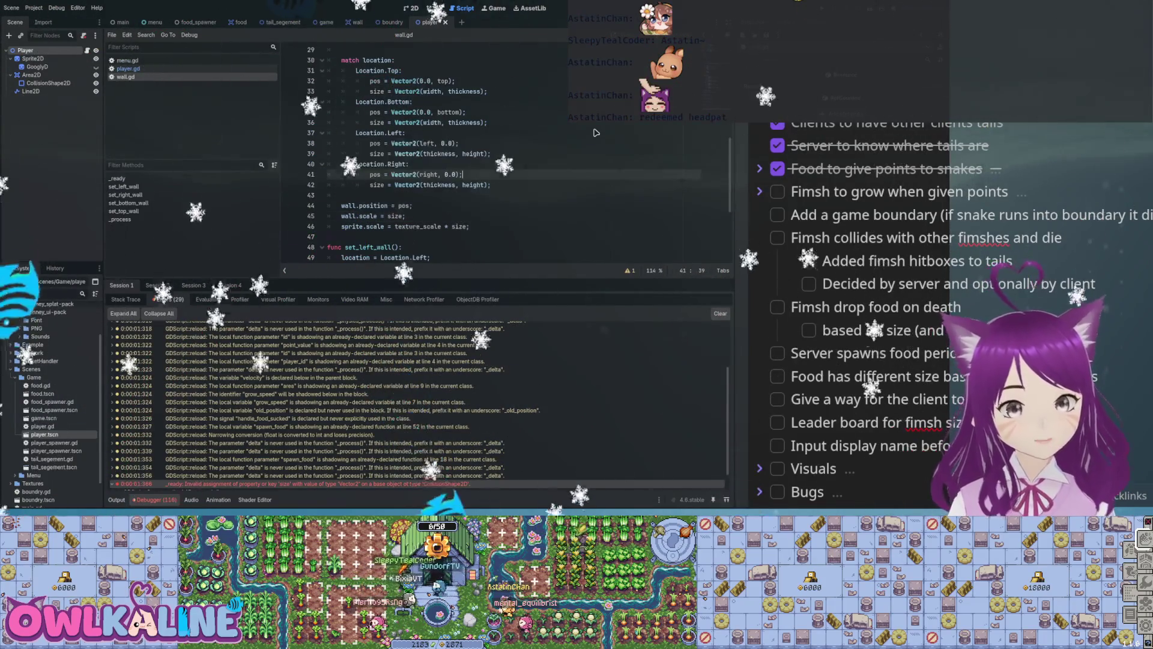
pyautogui.press('F5')
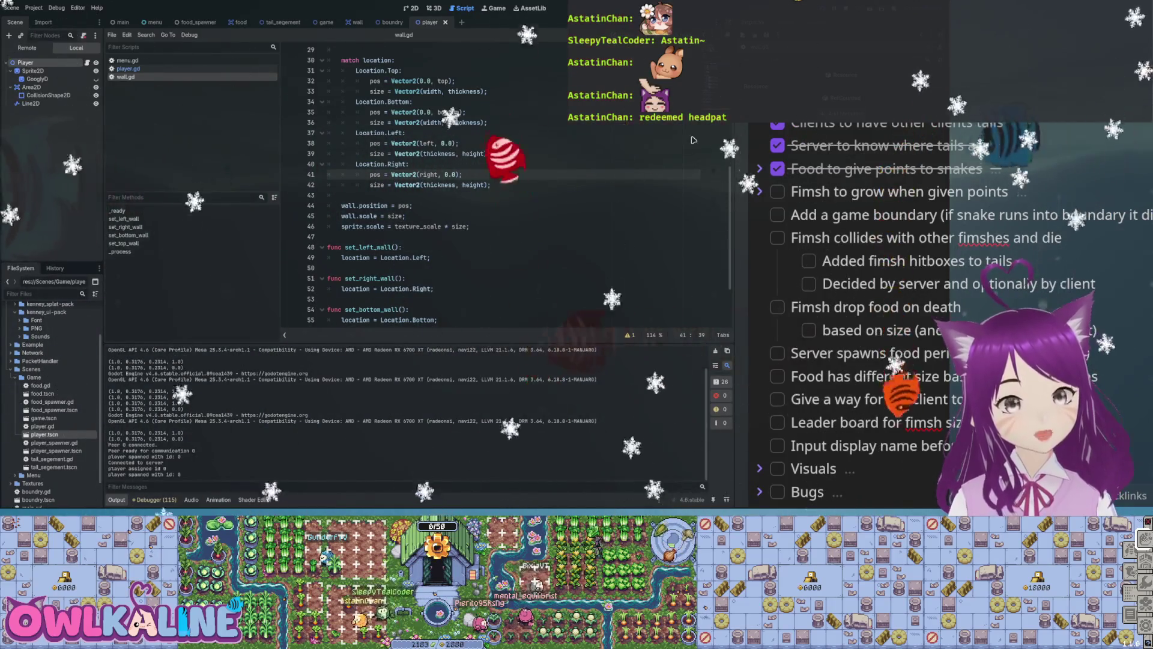
# - Stop the running game and scroll through wall.gd to review it
pyautogui.press('F8')
pyautogui.press('Down')
pyautogui.press('Down')
pyautogui.scroll(4, 694, 139)
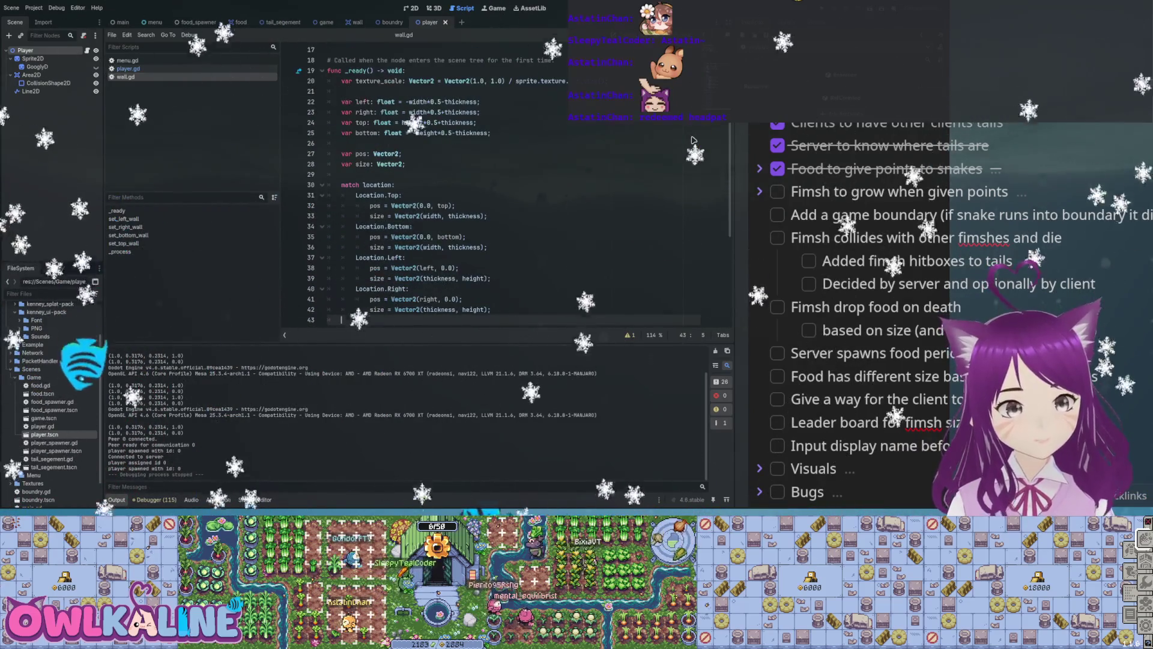
pyautogui.scroll(4, 693, 140)
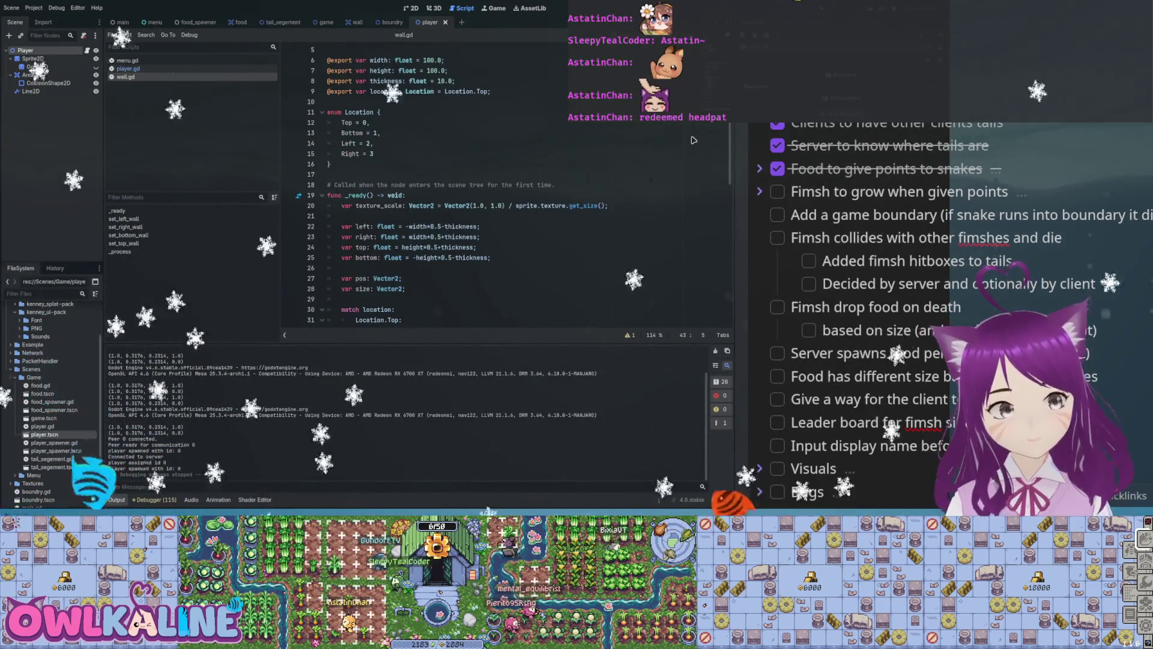
pyautogui.scroll(-5, 694, 140)
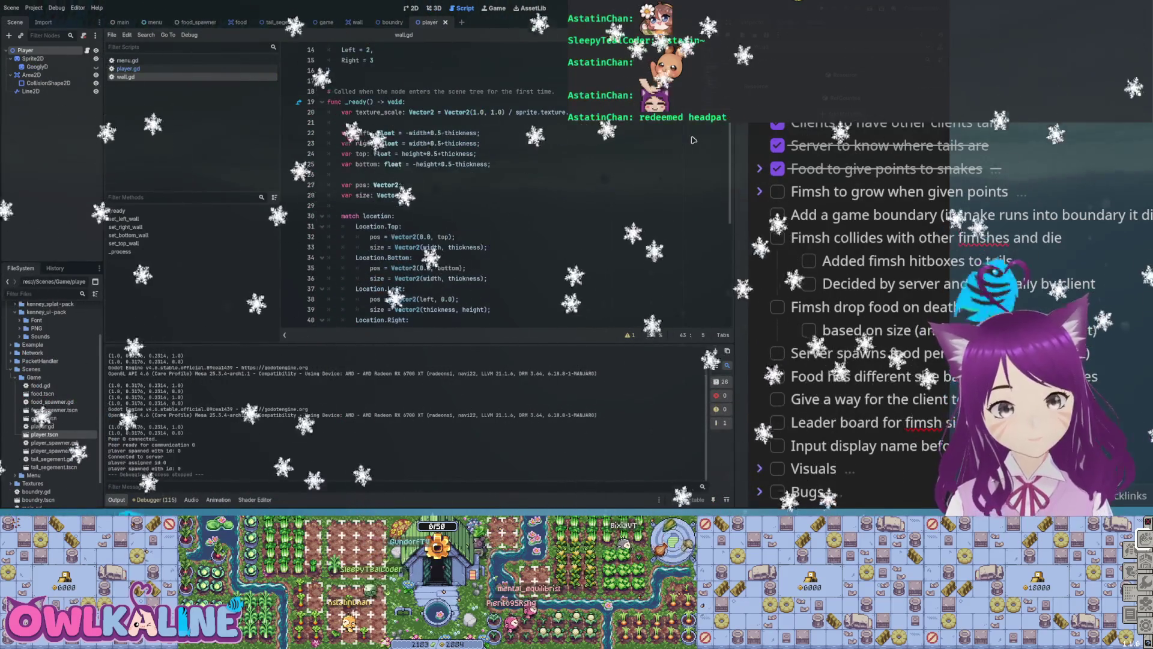
pyautogui.scroll(1, 694, 140)
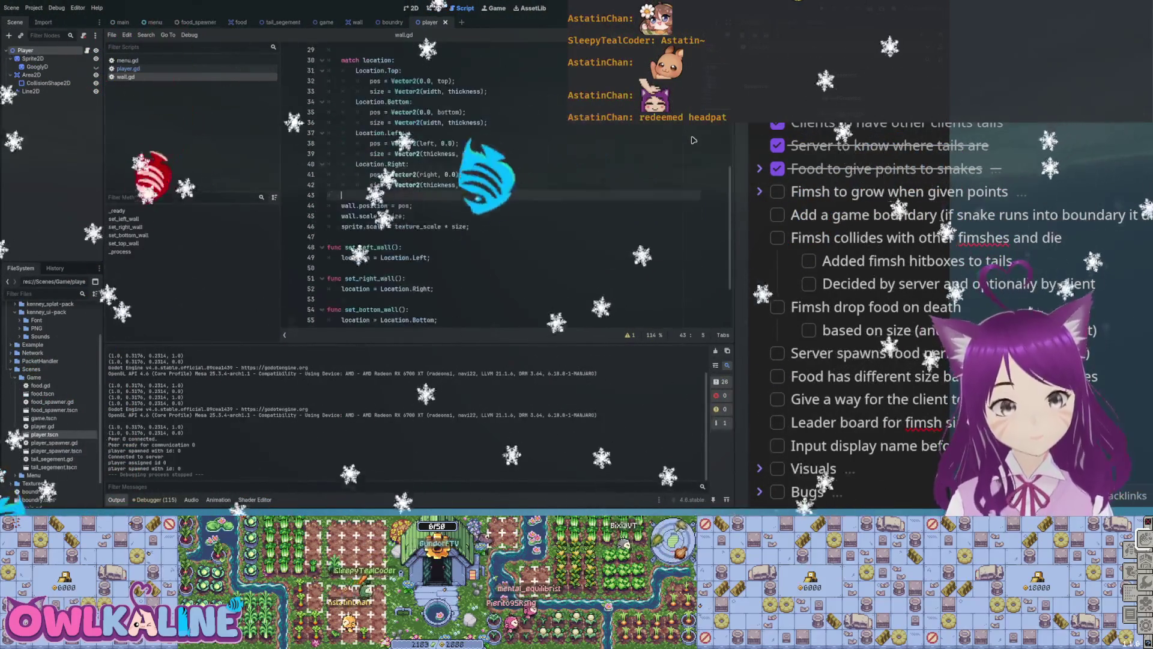
pyautogui.scroll(5, 694, 140)
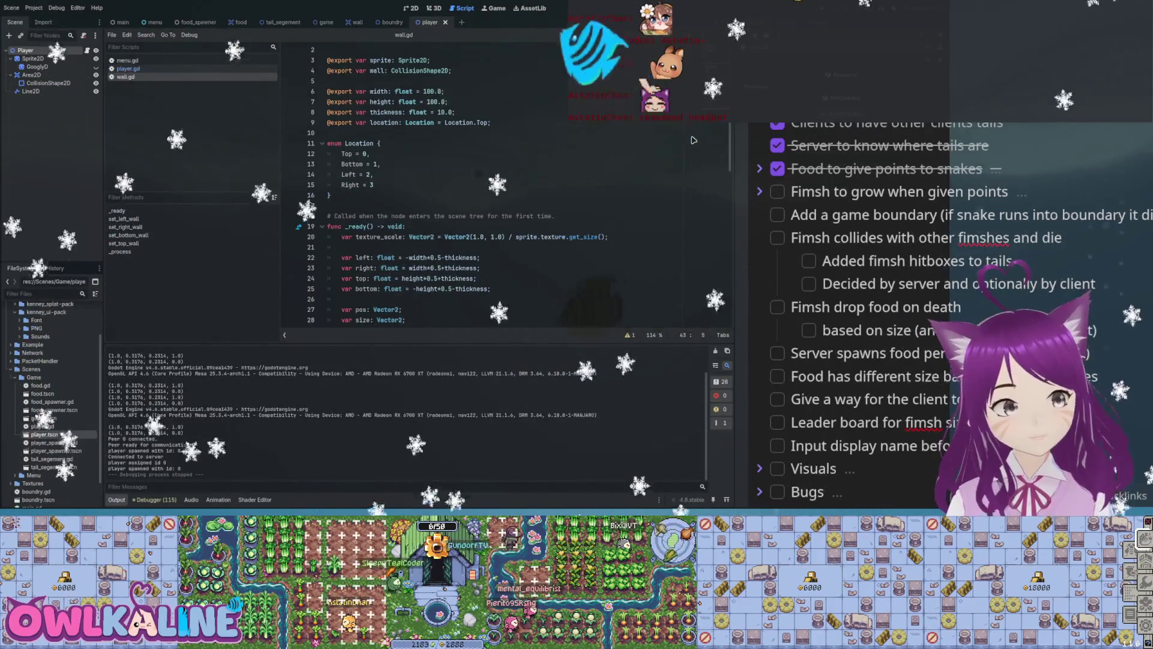
# - Check the boundry script, then begin rewriting wall.gd line 44 as global_position
pyautogui.hotkey('ctrl', 'shift', 'Tab')
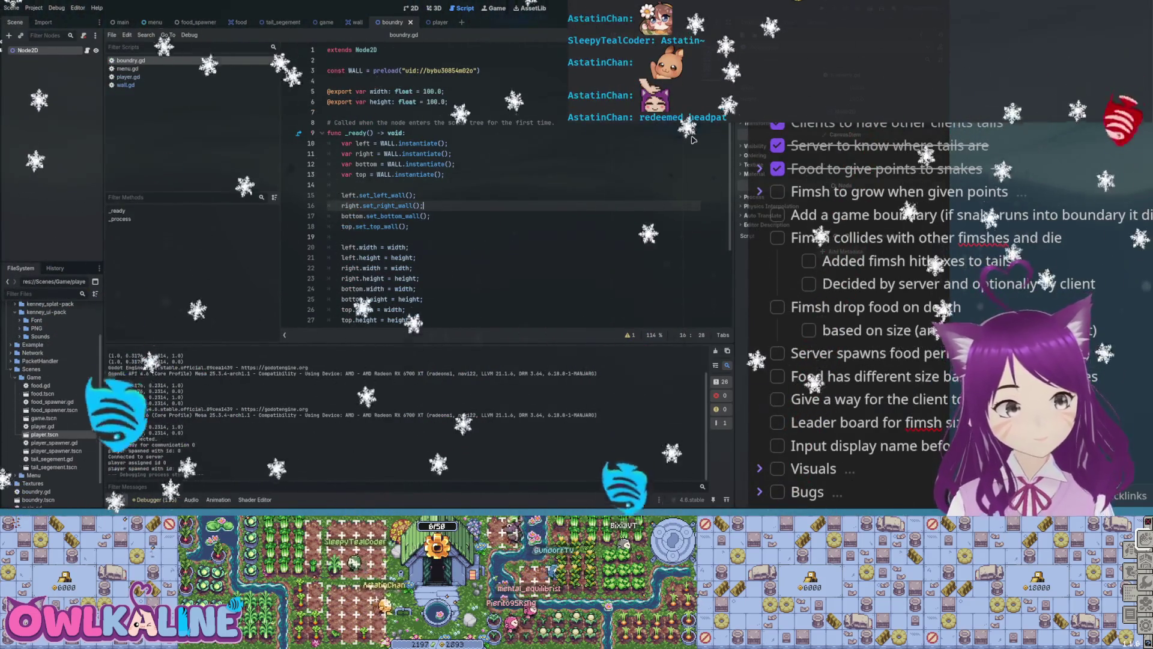
pyautogui.scroll(-2, 694, 140)
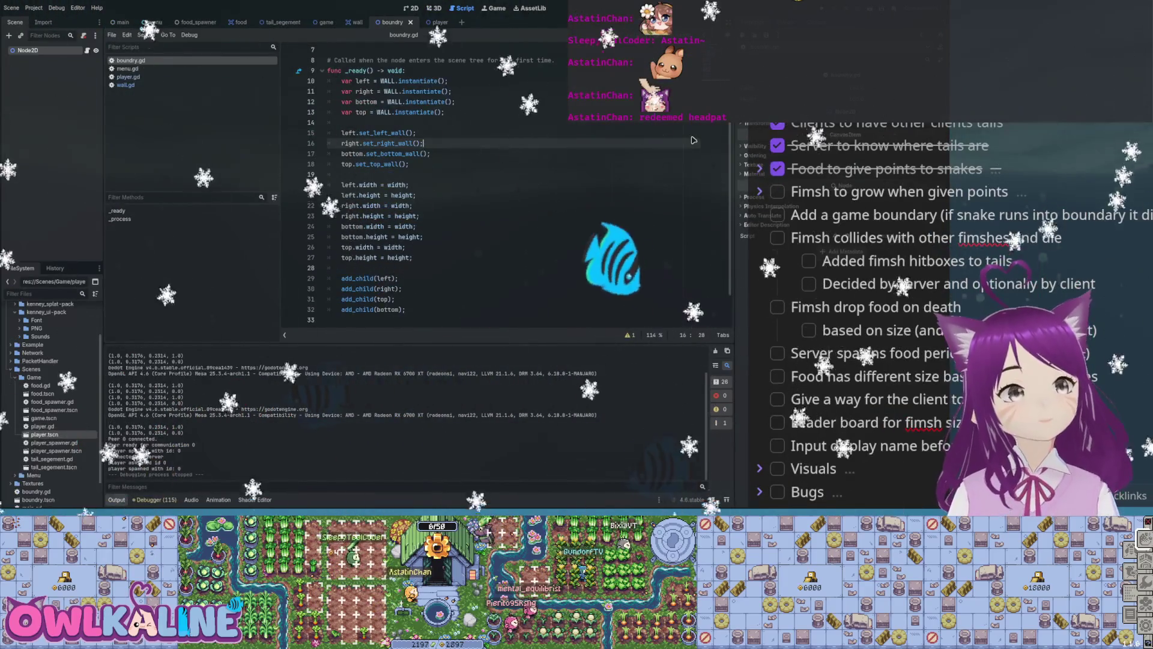
pyautogui.scroll(-1, 694, 140)
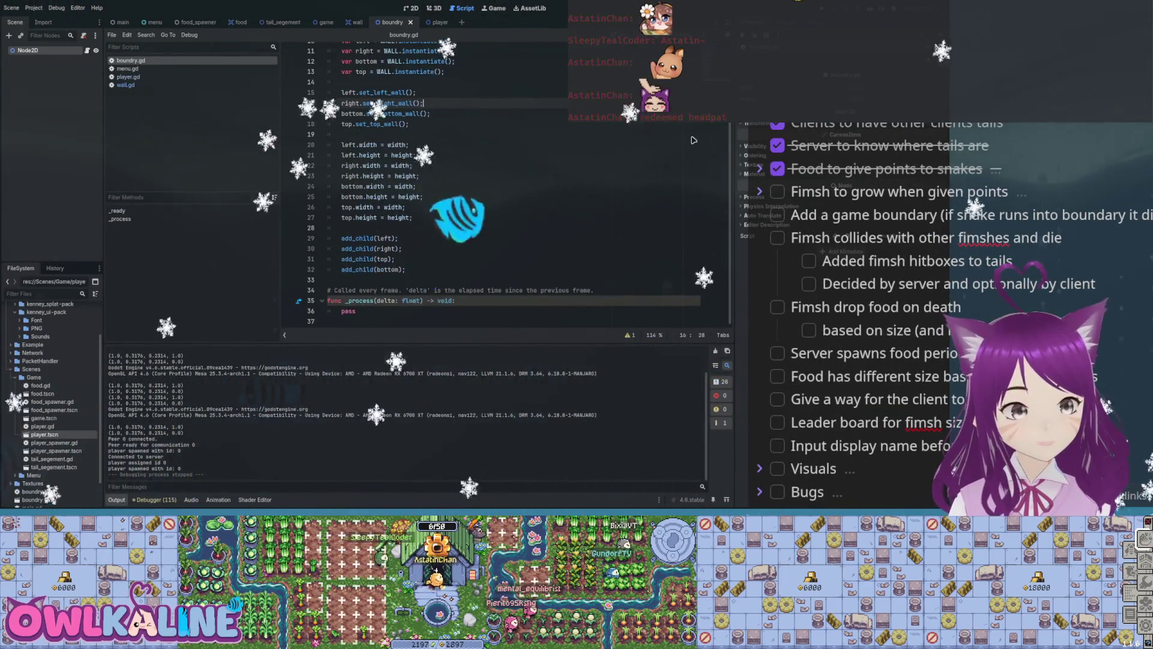
pyautogui.hotkey('ctrl', 'shift', 'Tab')
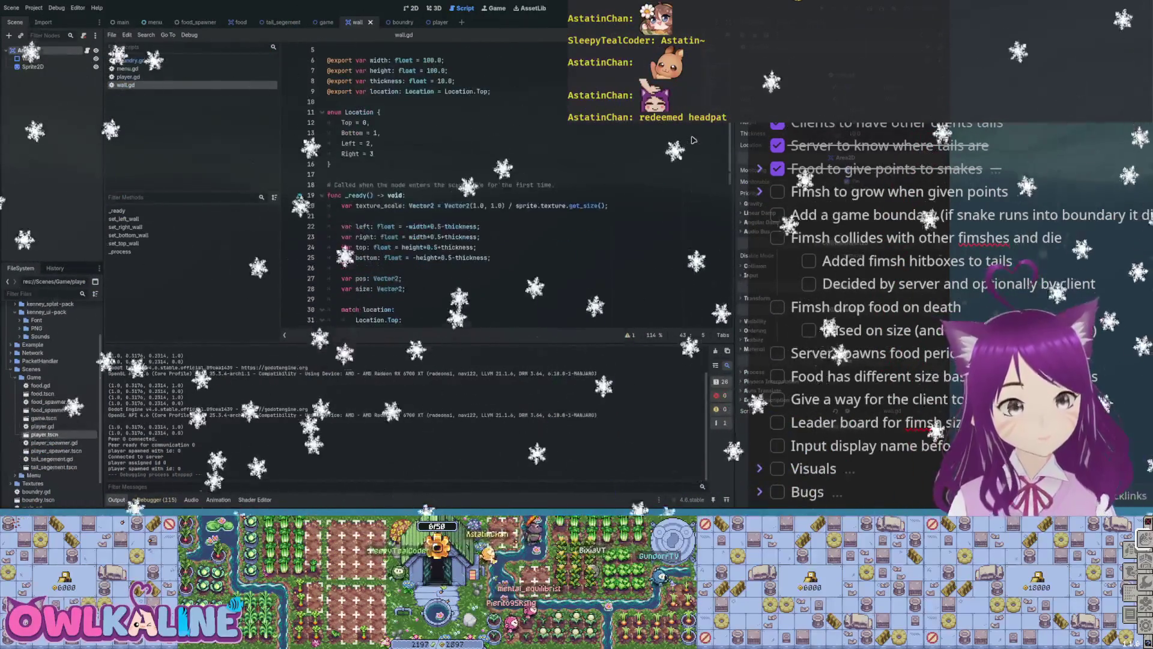
pyautogui.scroll(-5, 693, 140)
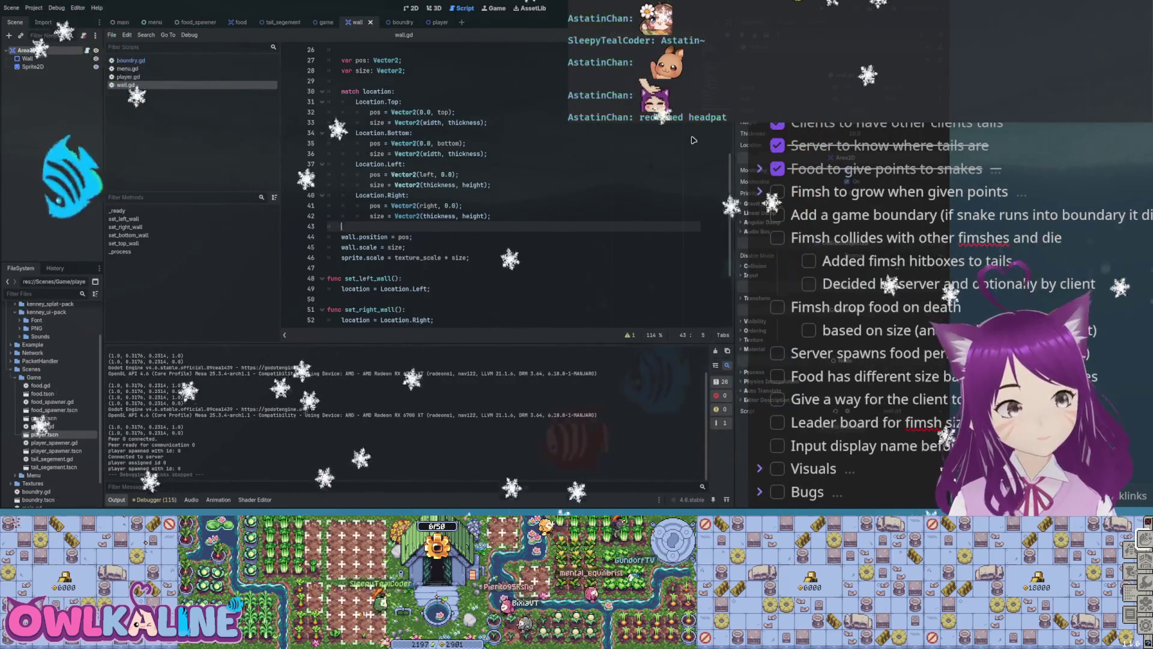
pyautogui.press('Down')
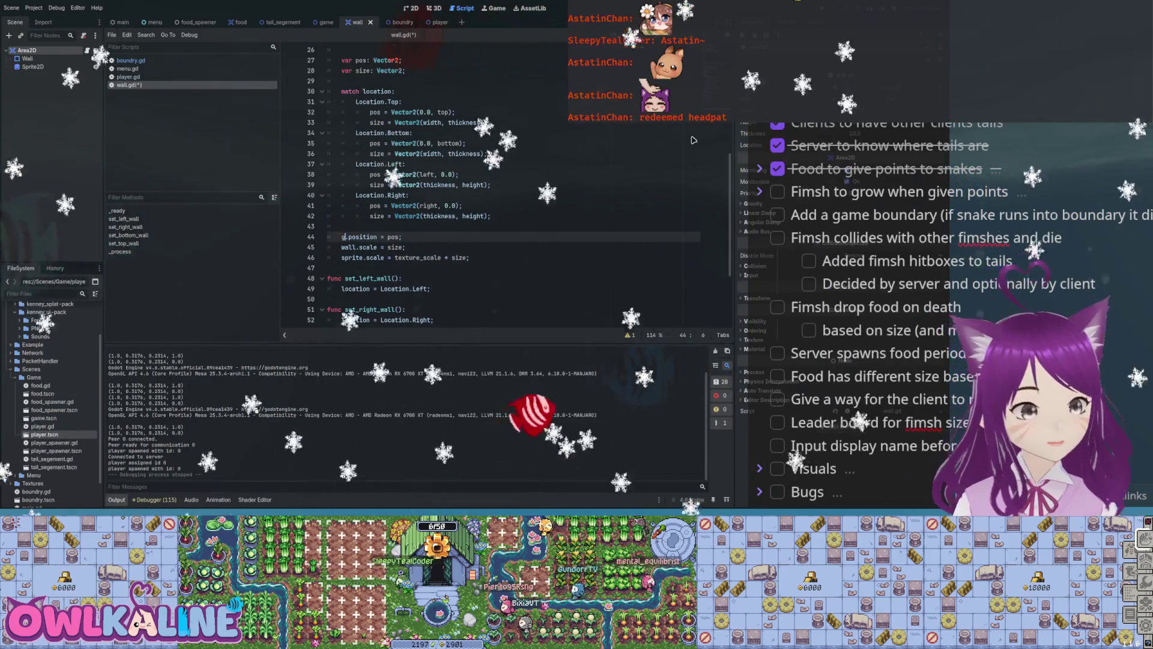
pyautogui.write('lobal')
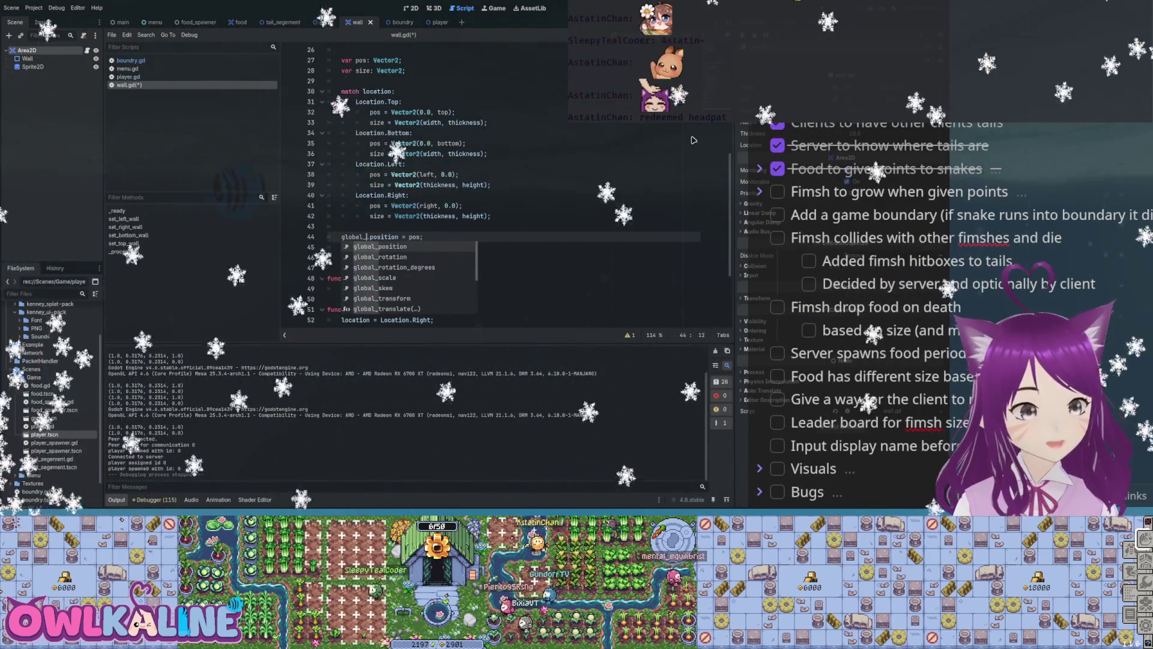
pyautogui.write('_')
# - Finish line 44 as global_position = pos, save wall.gd, and run the game
pyautogui.press('End')
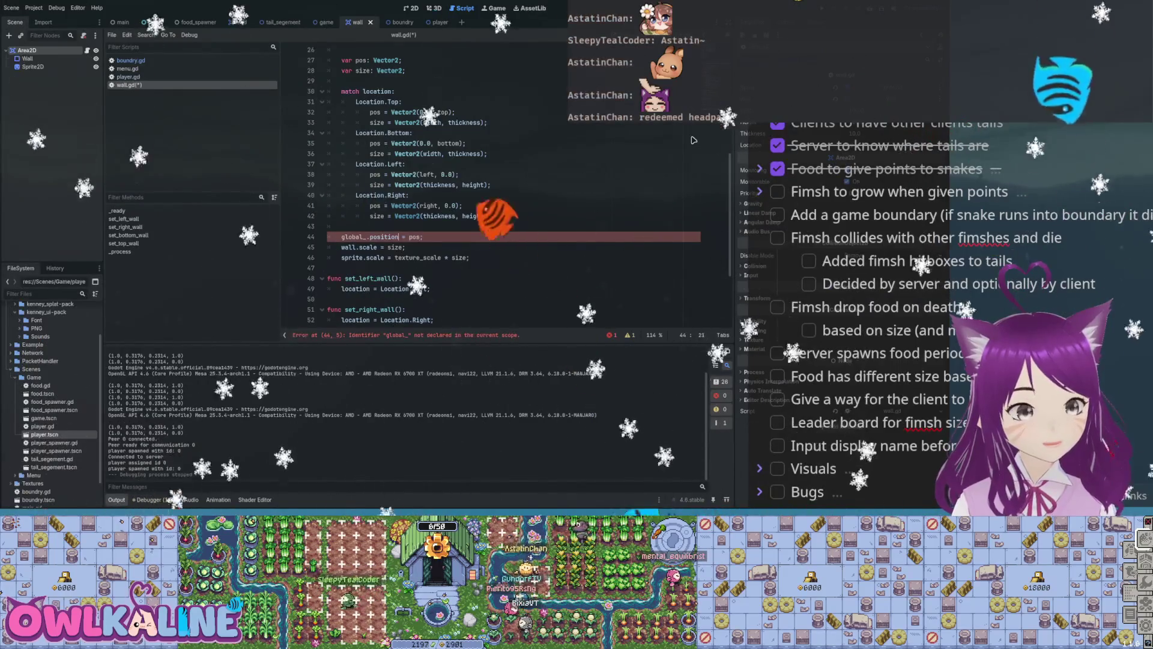
pyautogui.hotkey('ctrl', 'Left')
pyautogui.press('BackSpace')
pyautogui.hotkey('ctrl', 's')
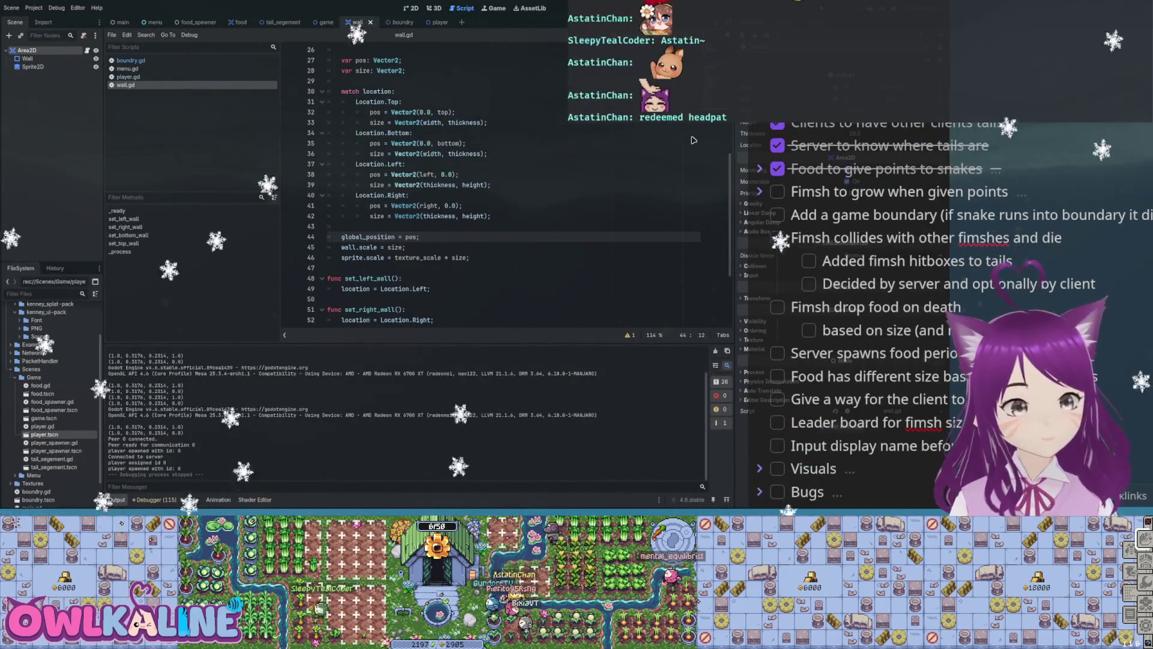
pyautogui.press('Up')
pyautogui.press('End')
pyautogui.press('F5')
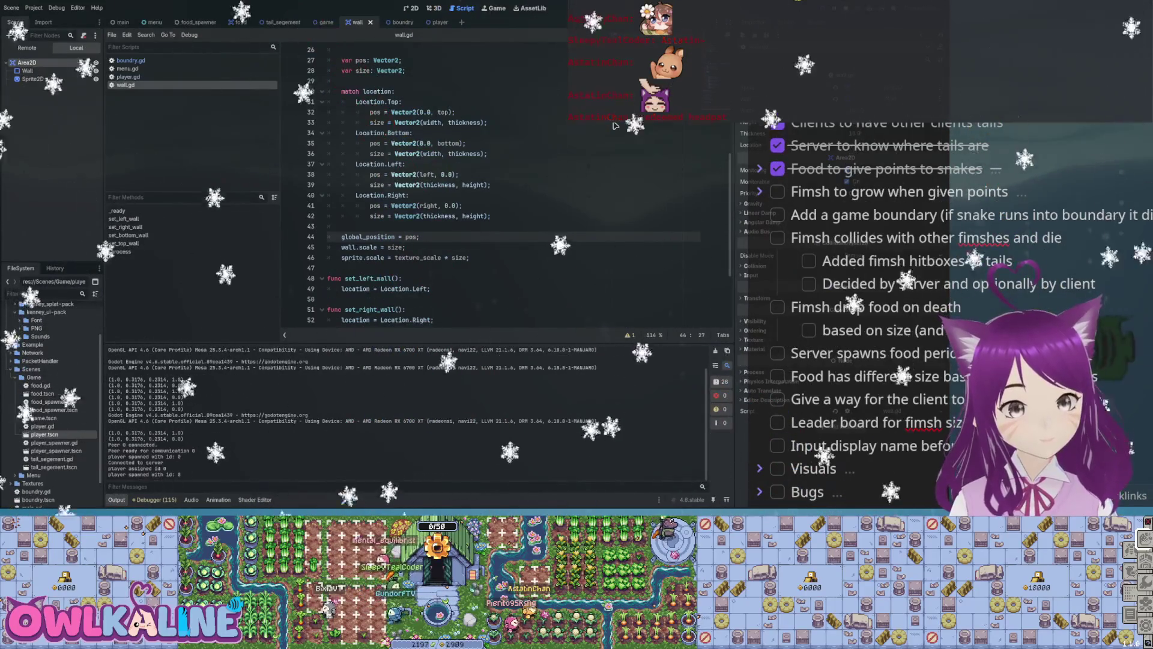
# - Stop and relaunch the game in two debug instances, viewing them via the Activities overview
pyautogui.press('F8')
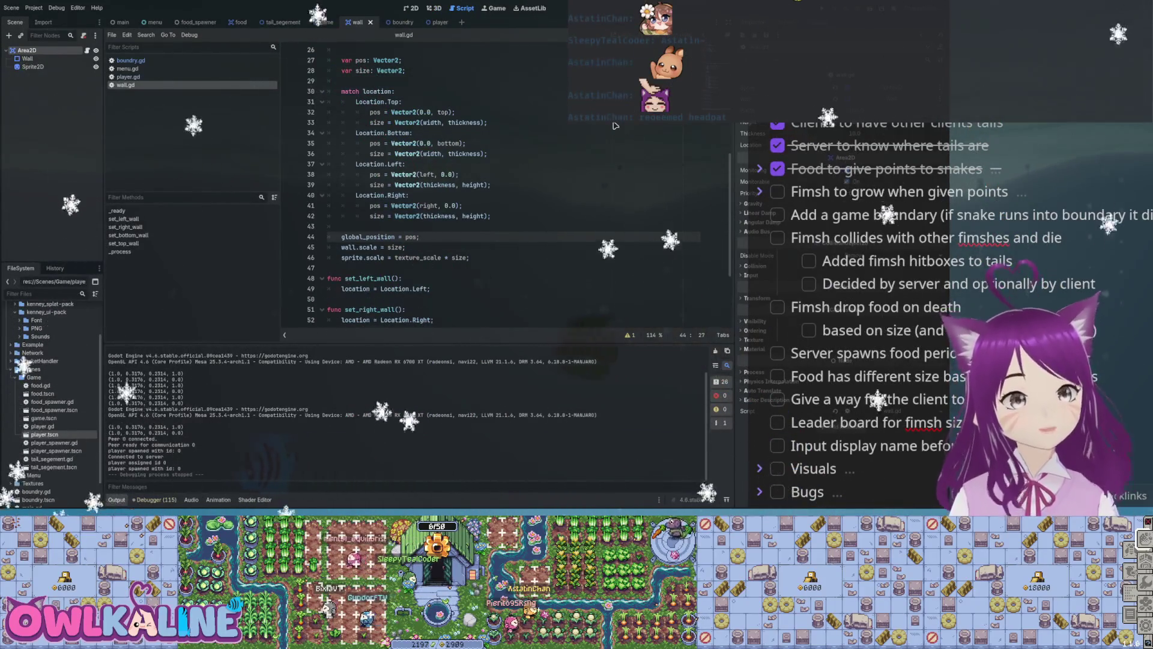
pyautogui.scroll(3, 615, 125)
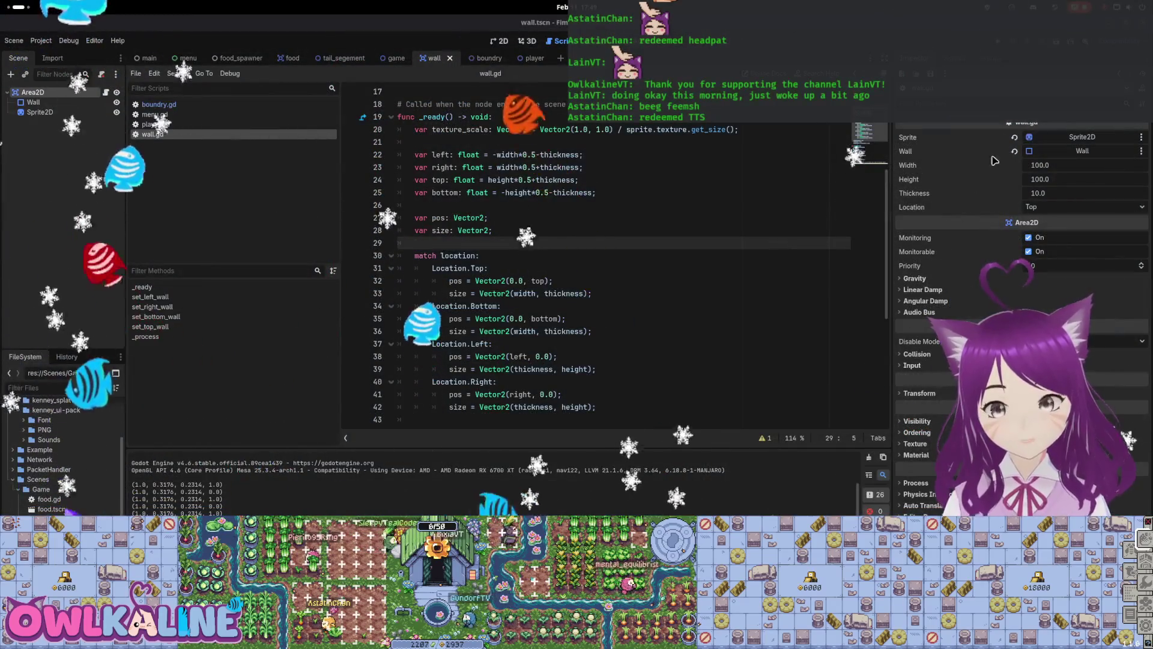
pyautogui.press('F5')
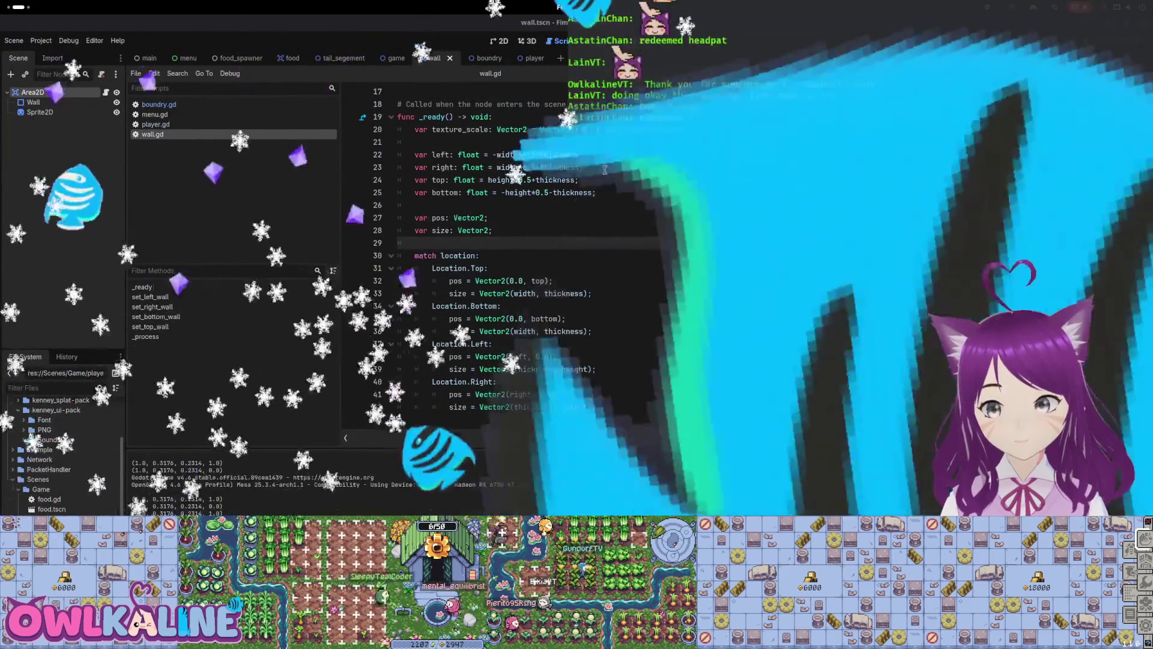
pyautogui.press('super')
pyautogui.press('super')
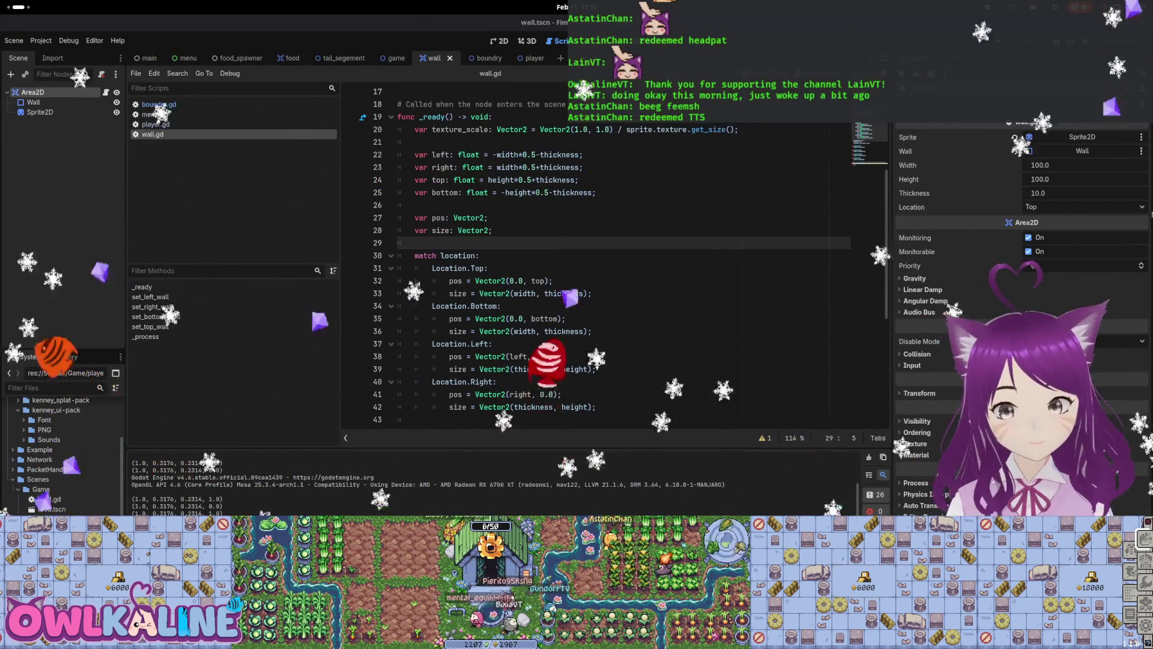
pyautogui.click(539, 268)
# - Review wall.gd's bound calculations and wall cases, ending after the bottom-edge calculation
pyautogui.scroll(-4, 538, 268)
pyautogui.scroll(-2, 528, 269)
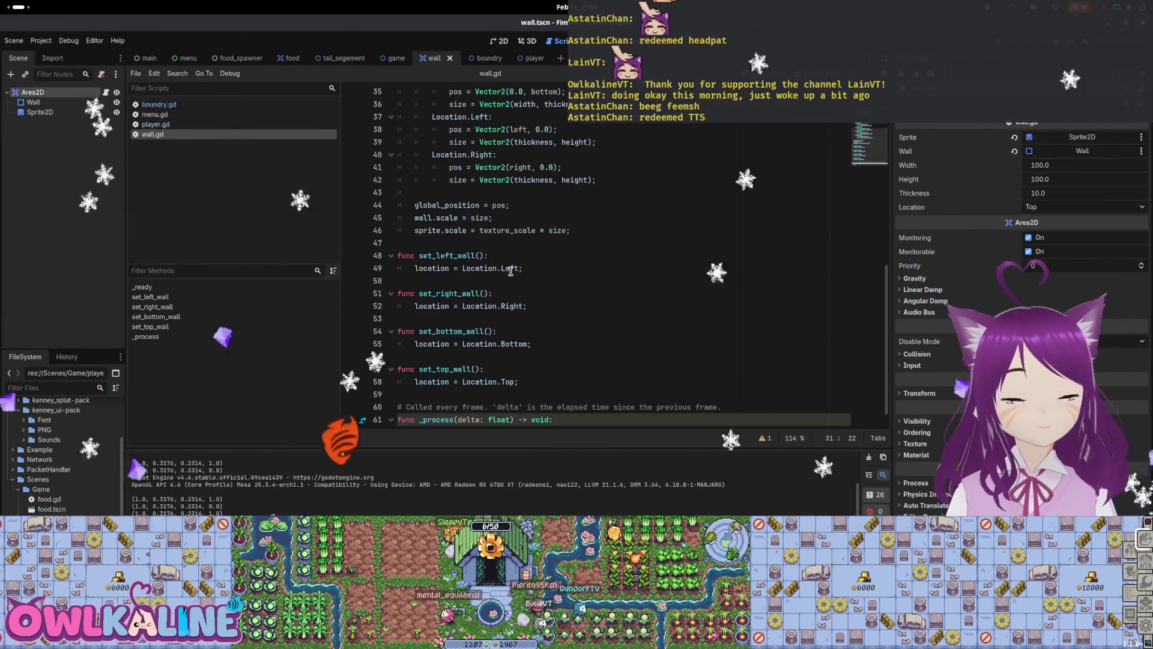
pyautogui.click(550, 231)
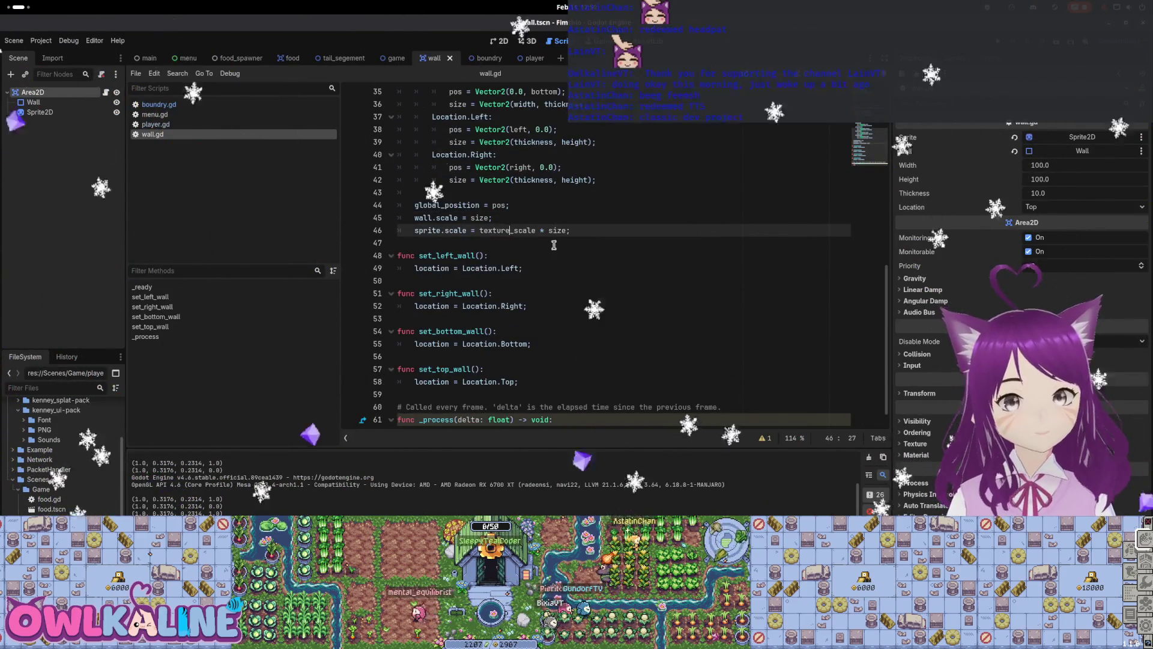
pyautogui.scroll(5, 554, 245)
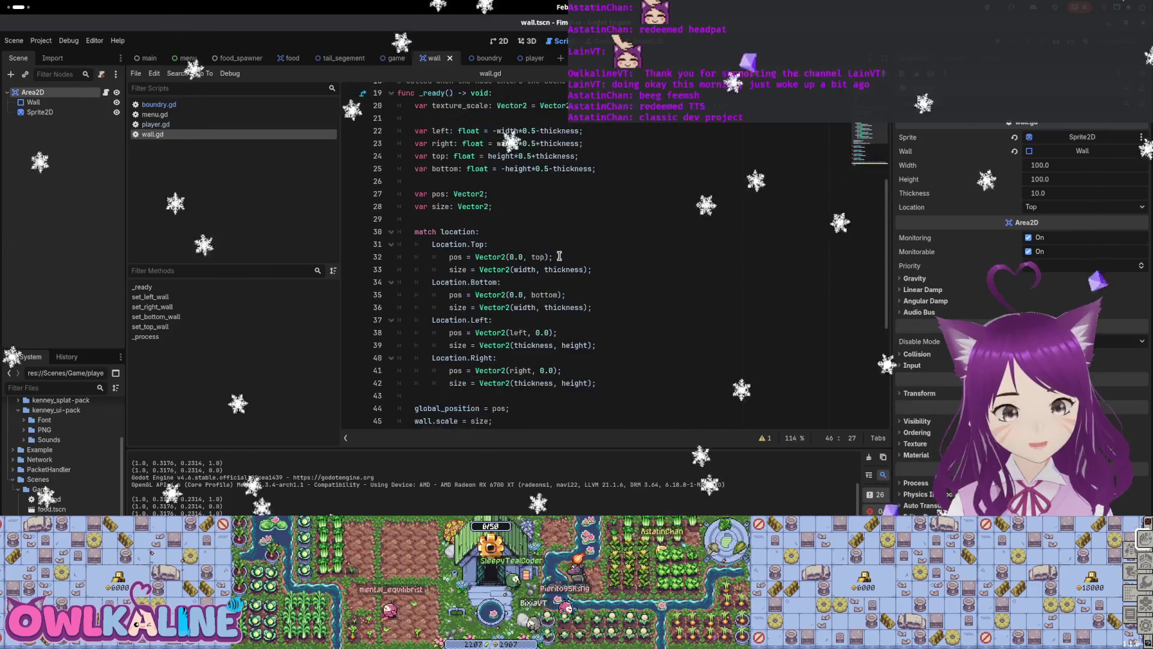
pyautogui.scroll(6, 559, 256)
pyautogui.scroll(-4, 601, 228)
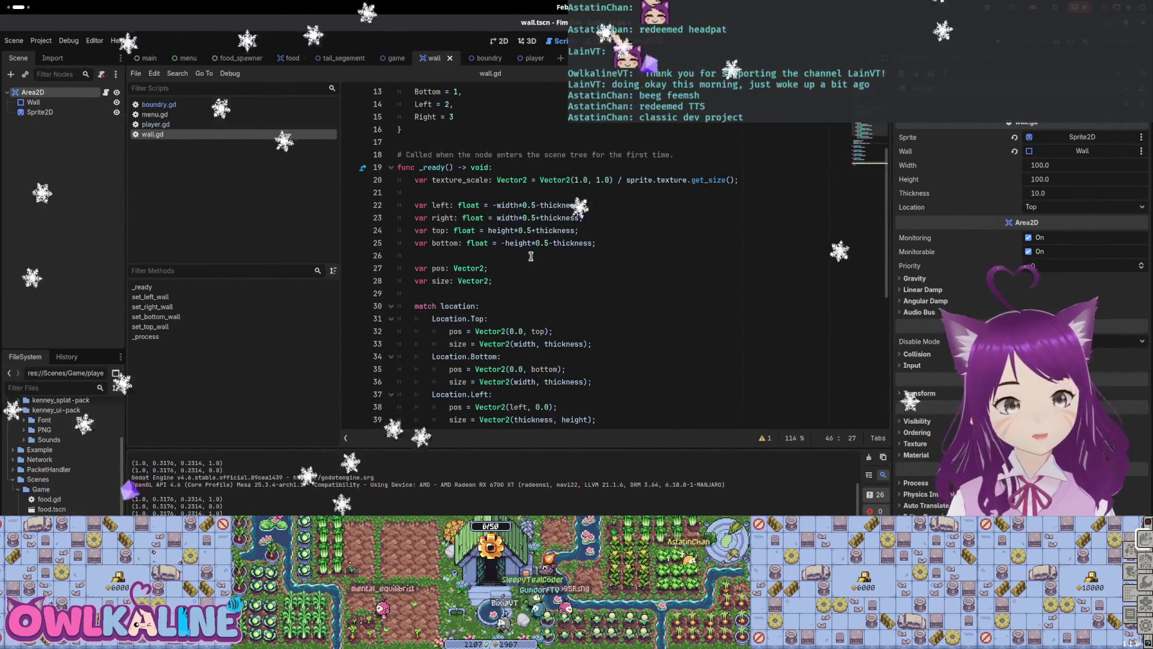
pyautogui.click(537, 232)
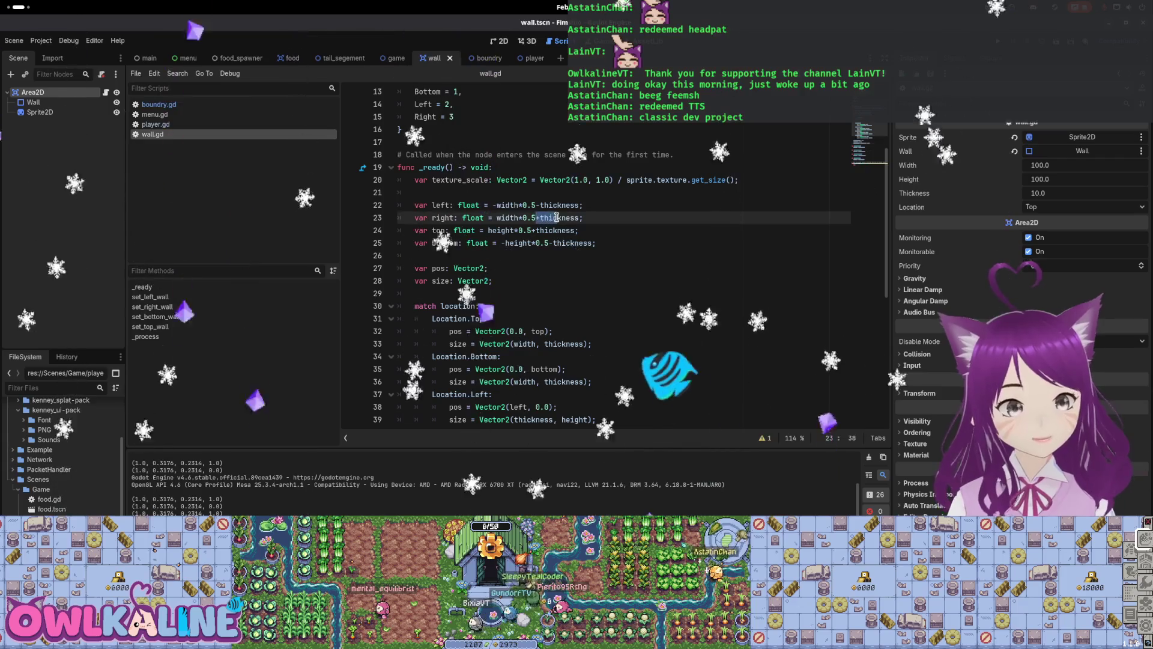
pyautogui.press('Down')
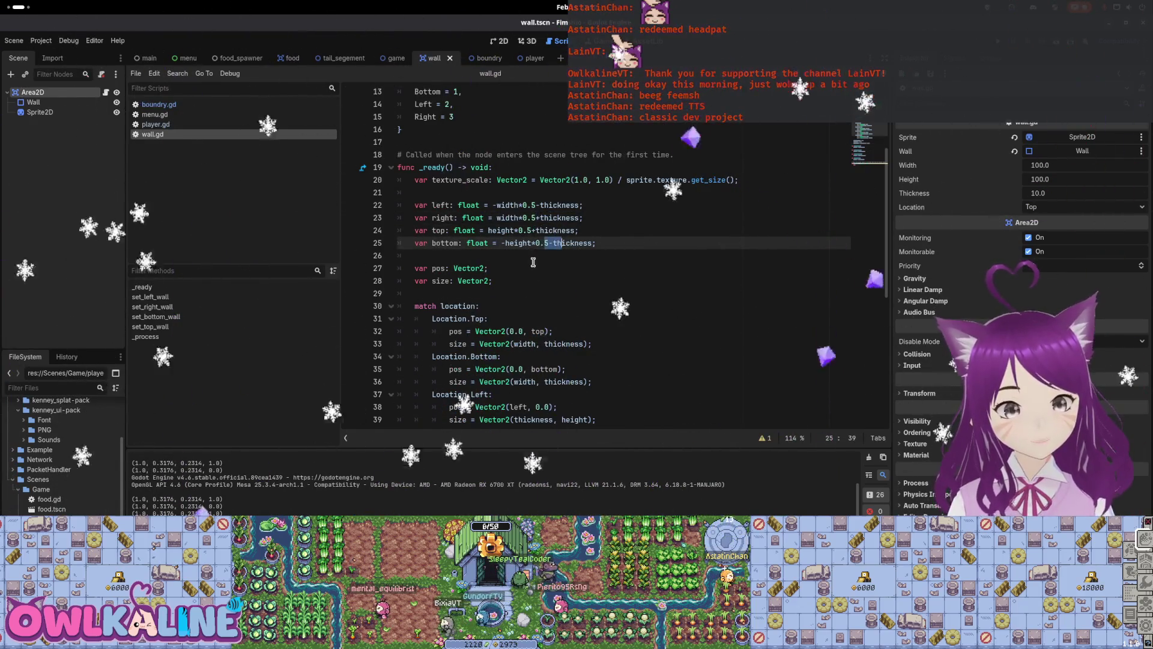
pyautogui.scroll(1, 445, 243)
pyautogui.scroll(-1, 498, 293)
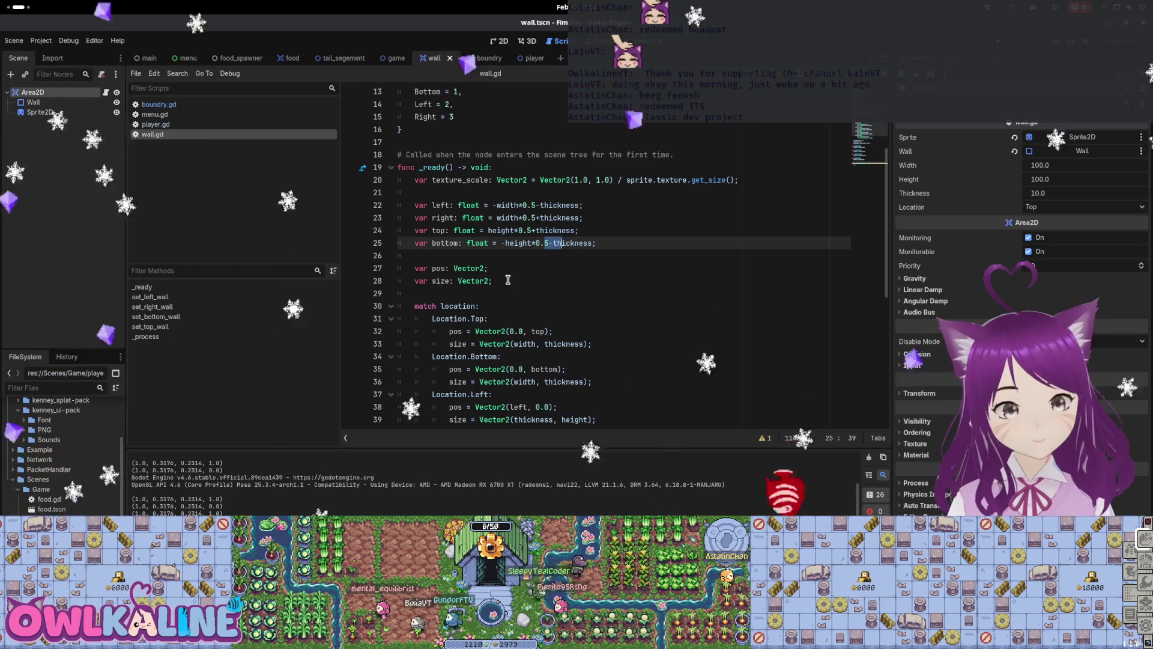
pyautogui.scroll(-1, 457, 280)
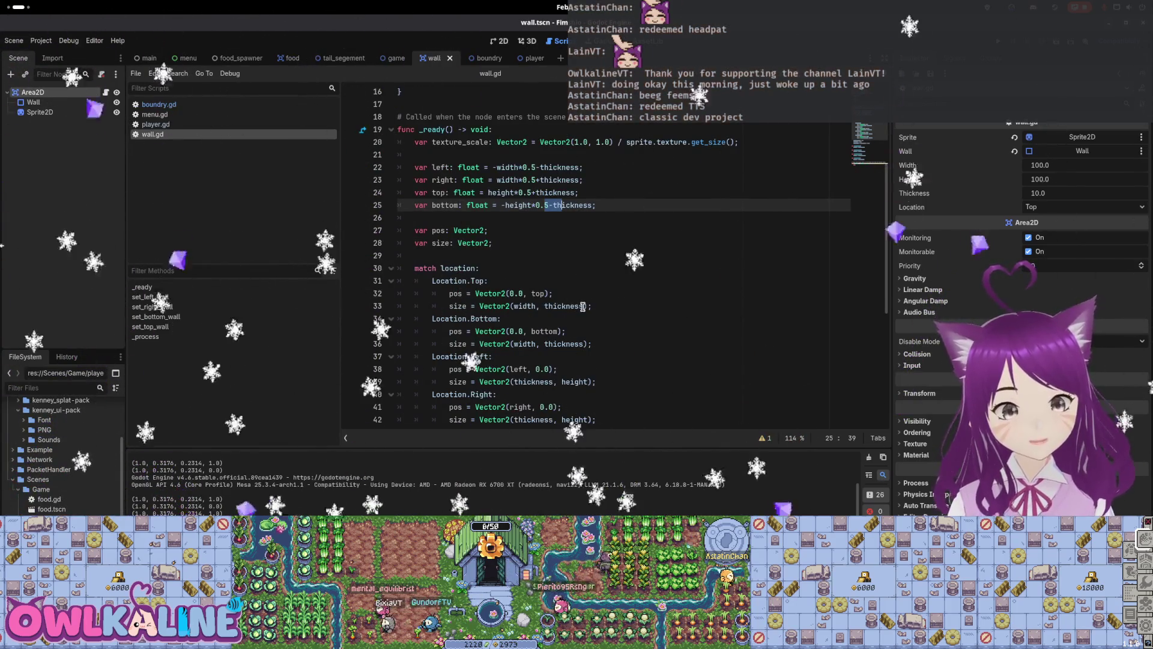
pyautogui.click(537, 305)
pyautogui.scroll(2, 535, 347)
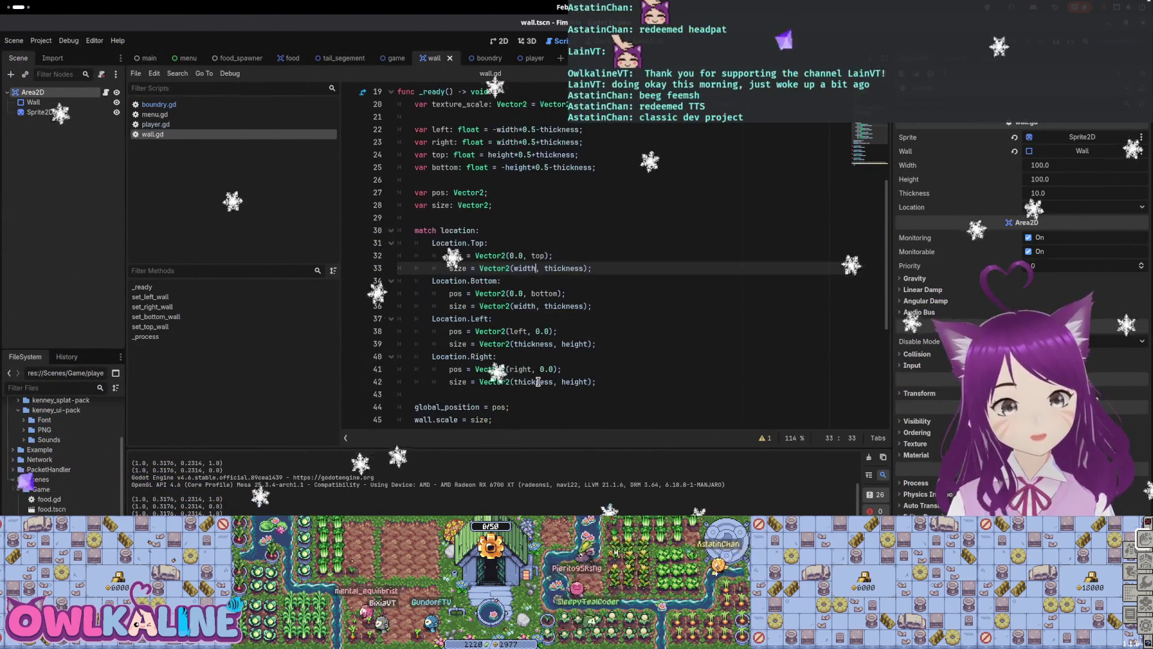
pyautogui.click(606, 280)
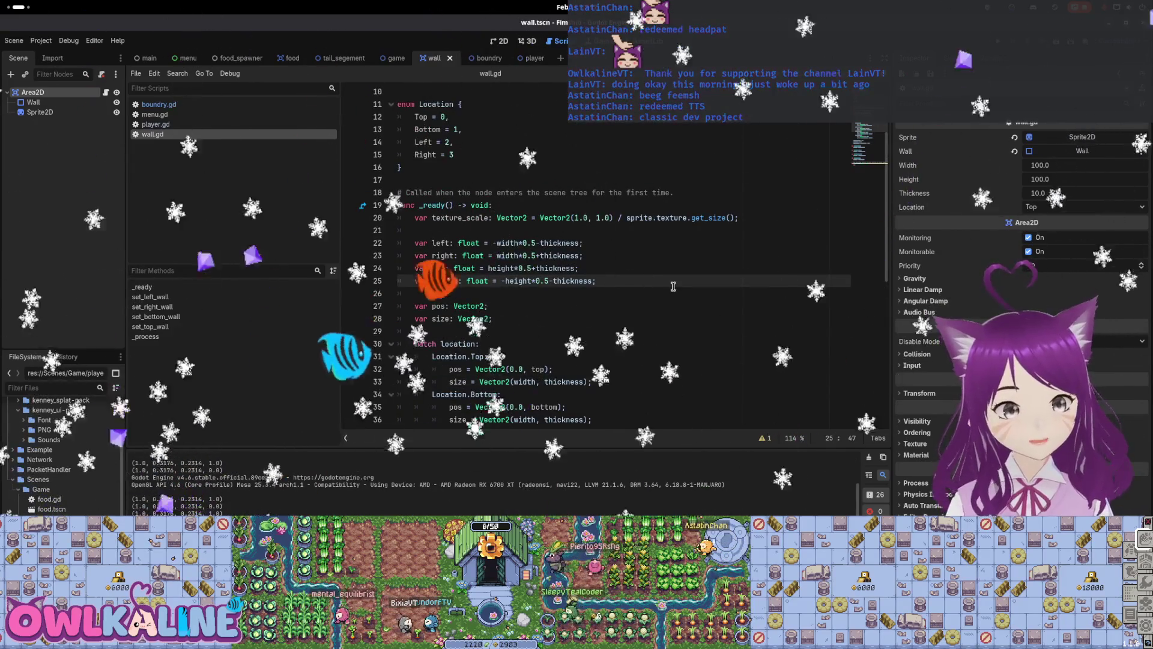
# - Add 'width += thickness;' and 'height += thickness;' lines to _ready(), then run the game
pyautogui.press('Return')
pyautogui.press('Return')
pyautogui.write('width = w')
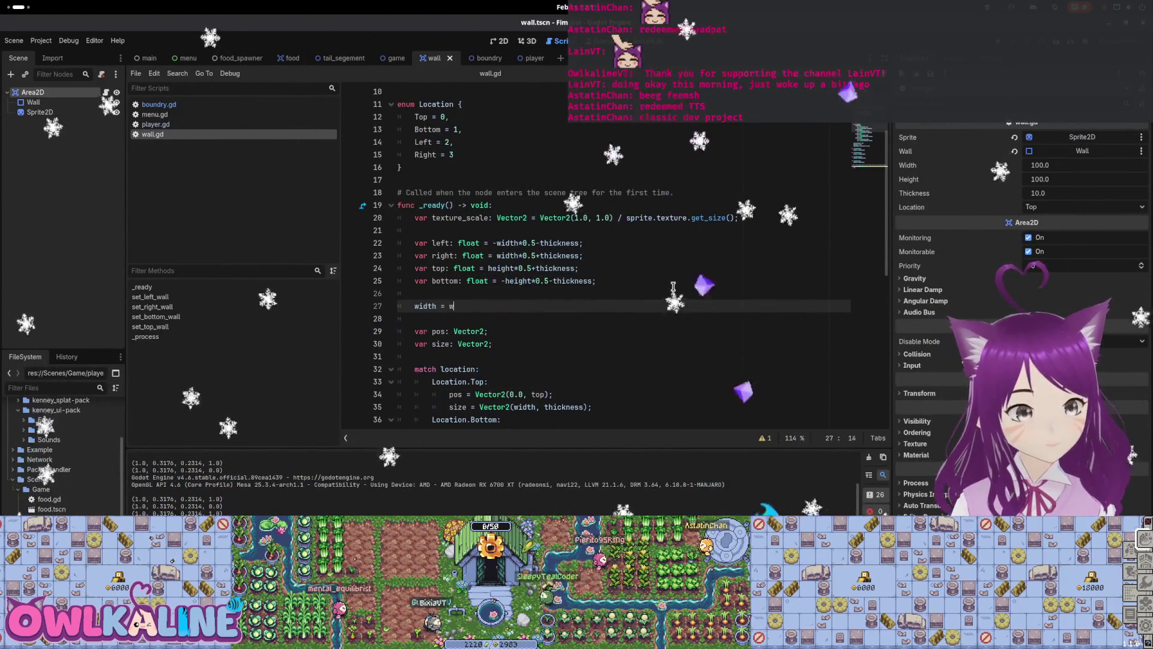
pyautogui.write('i')
pyautogui.press('BackSpace')
pyautogui.press('BackSpace')
pyautogui.write('+')
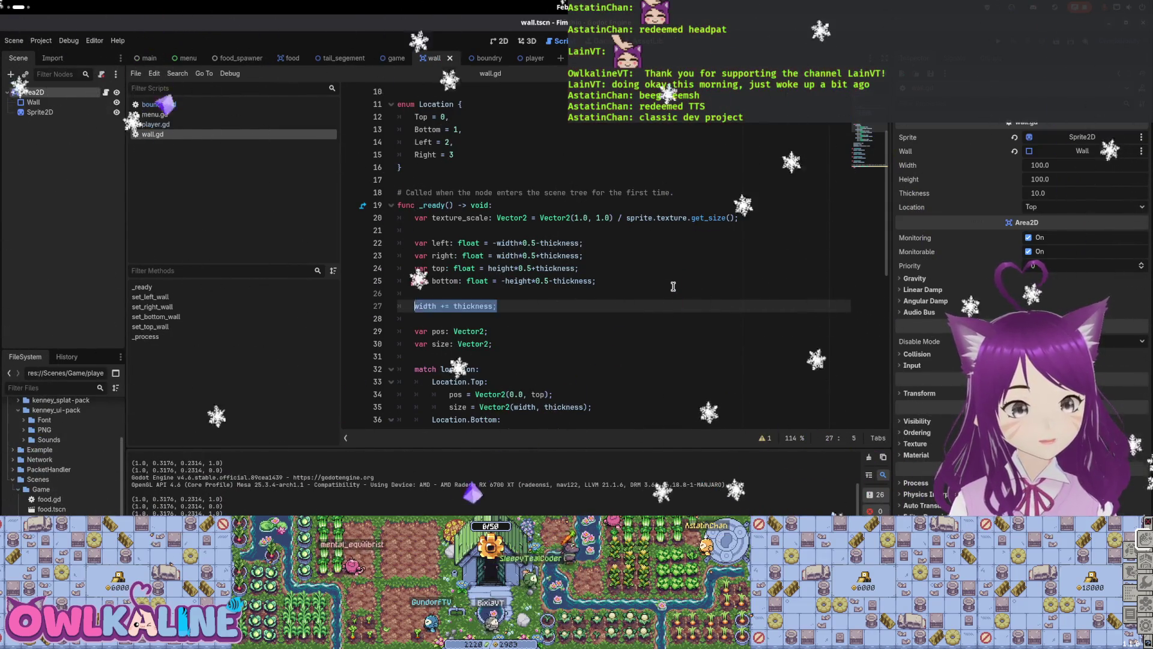
pyautogui.hotkey('ctrl', 'shift', 'd')
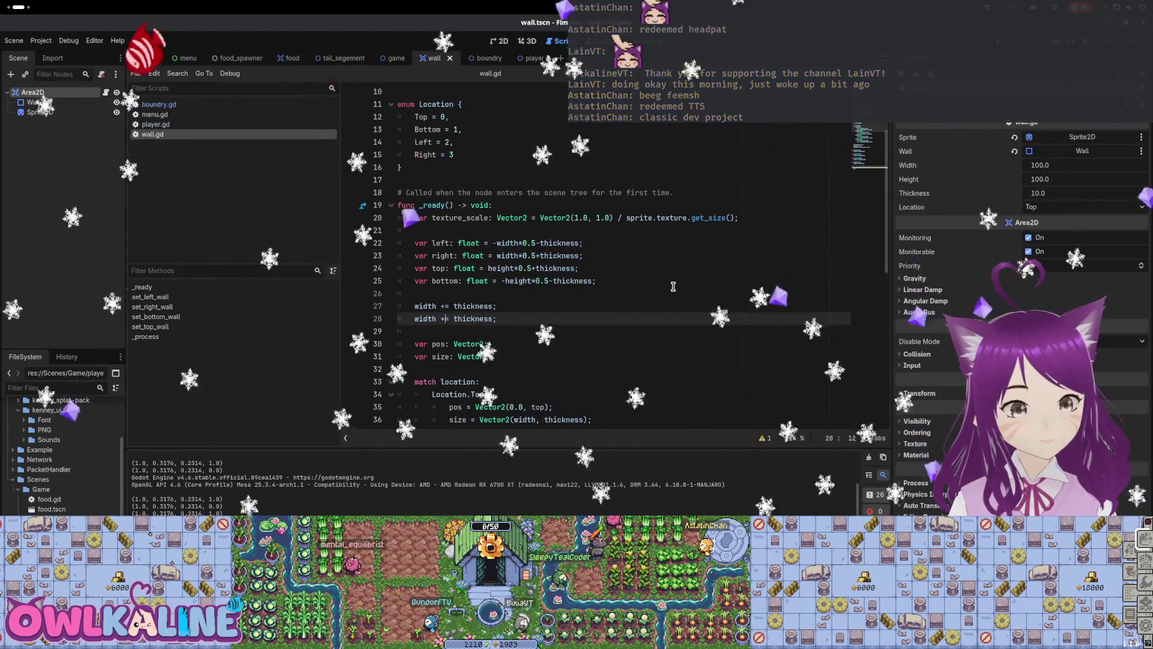
pyautogui.press('Delete')
pyautogui.press('Delete')
pyautogui.press('Delete')
pyautogui.write('heigh')
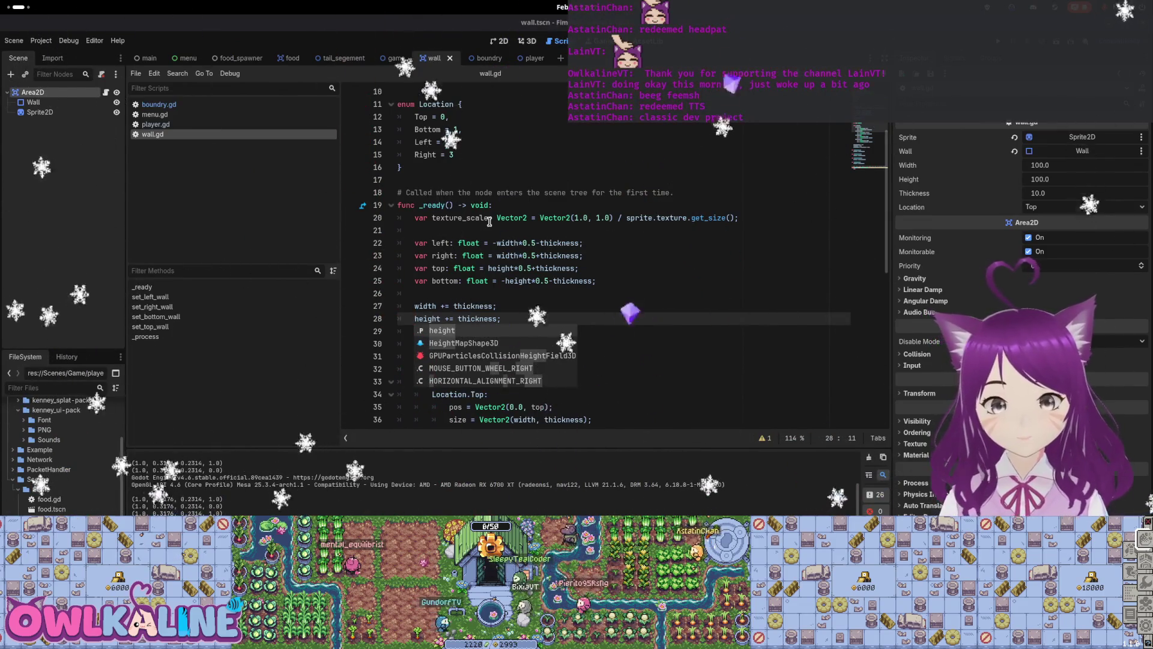
pyautogui.click(566, 292)
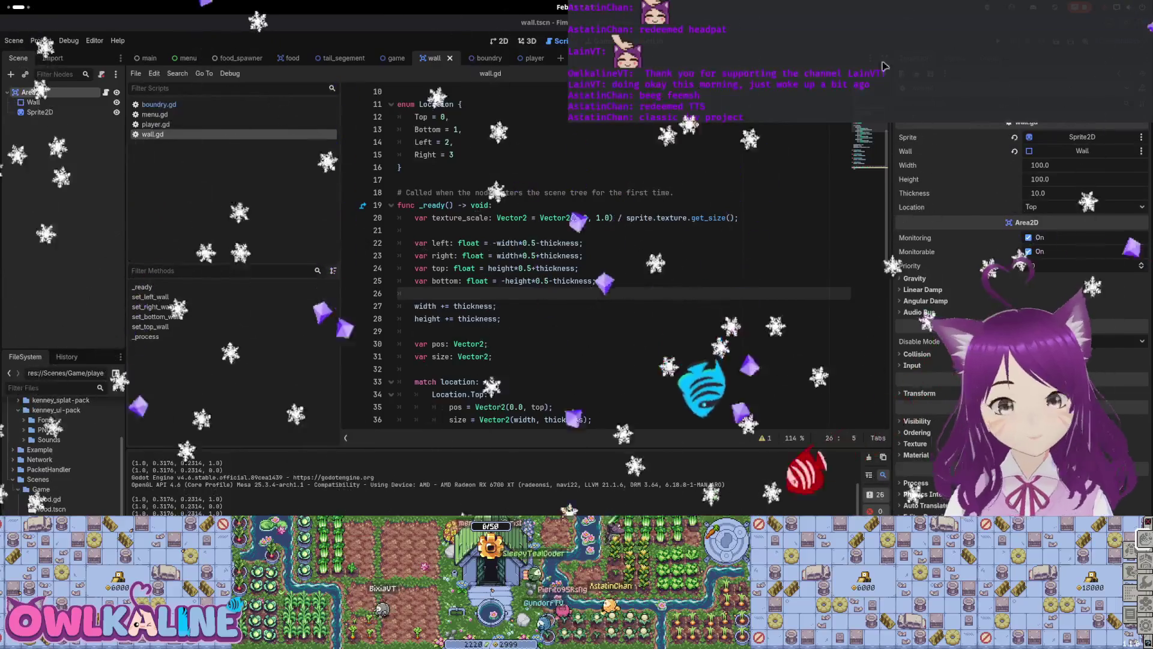
pyautogui.scroll(-2, 515, 239)
pyautogui.click(514, 234)
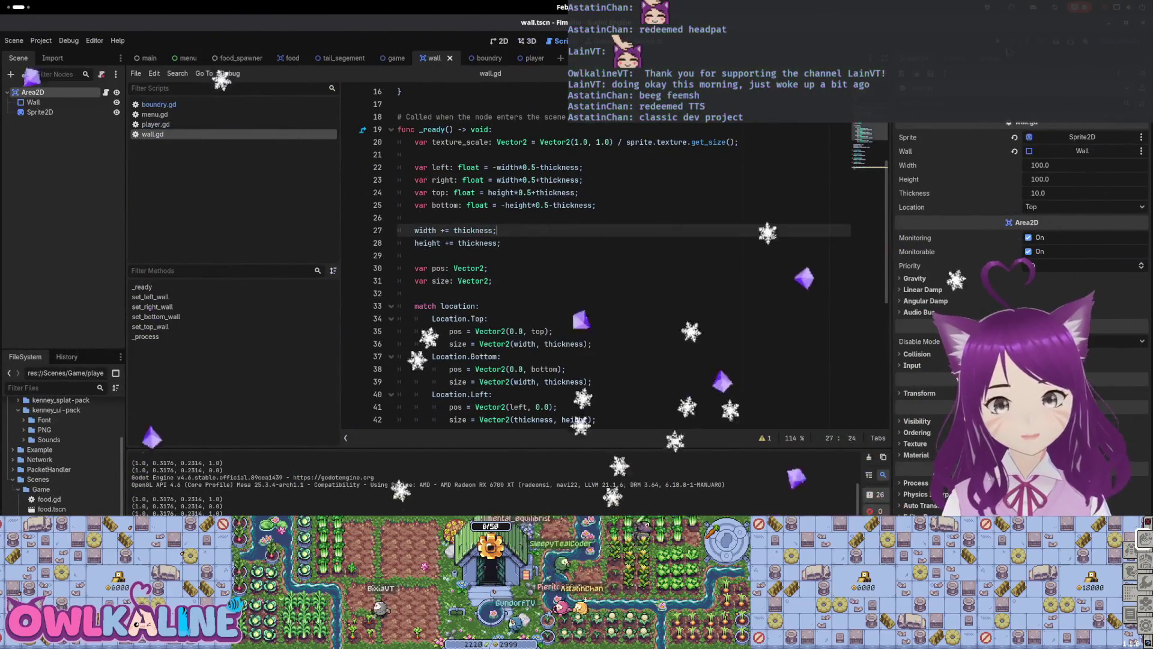
pyautogui.press('F5')
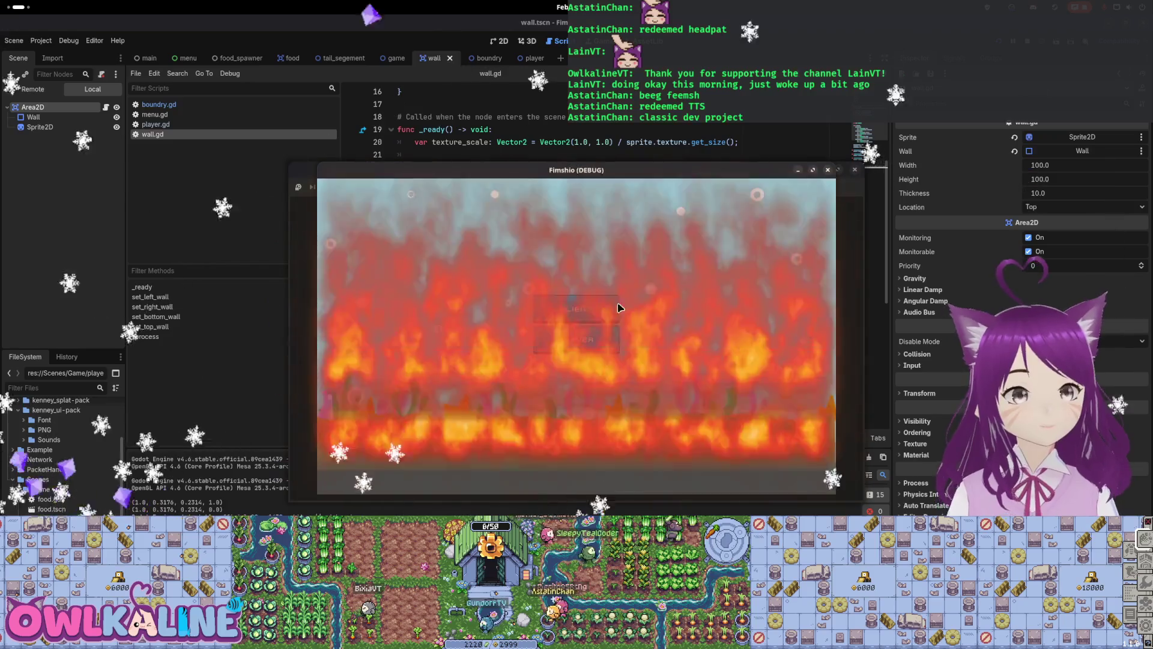
pyautogui.click(598, 347)
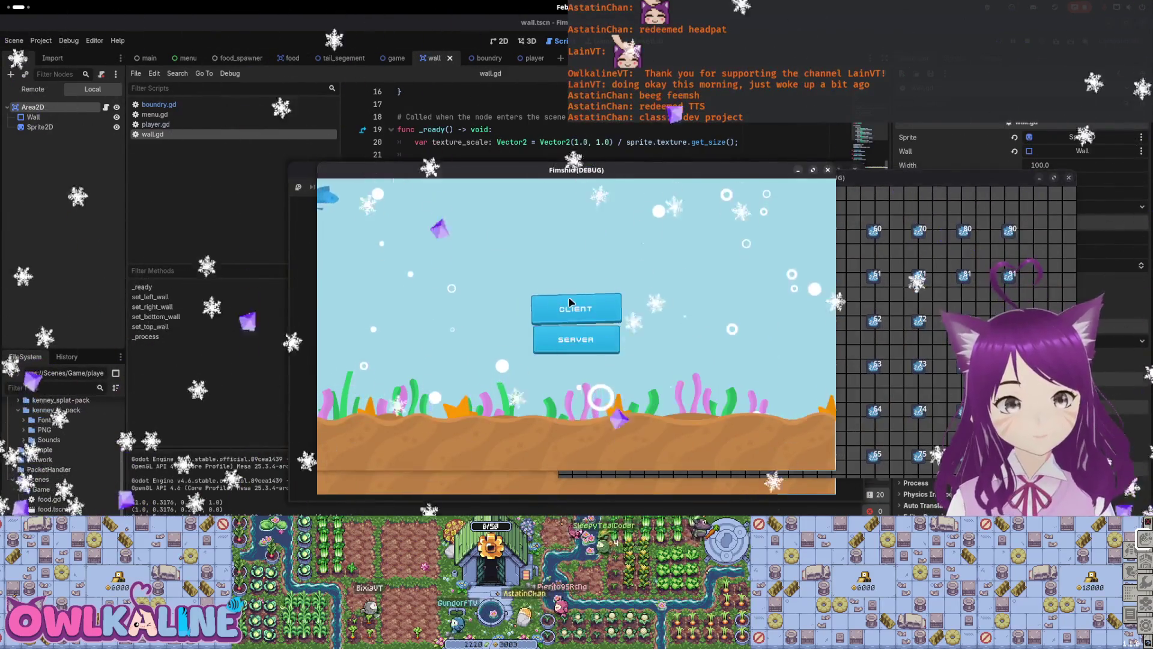
pyautogui.click(574, 309)
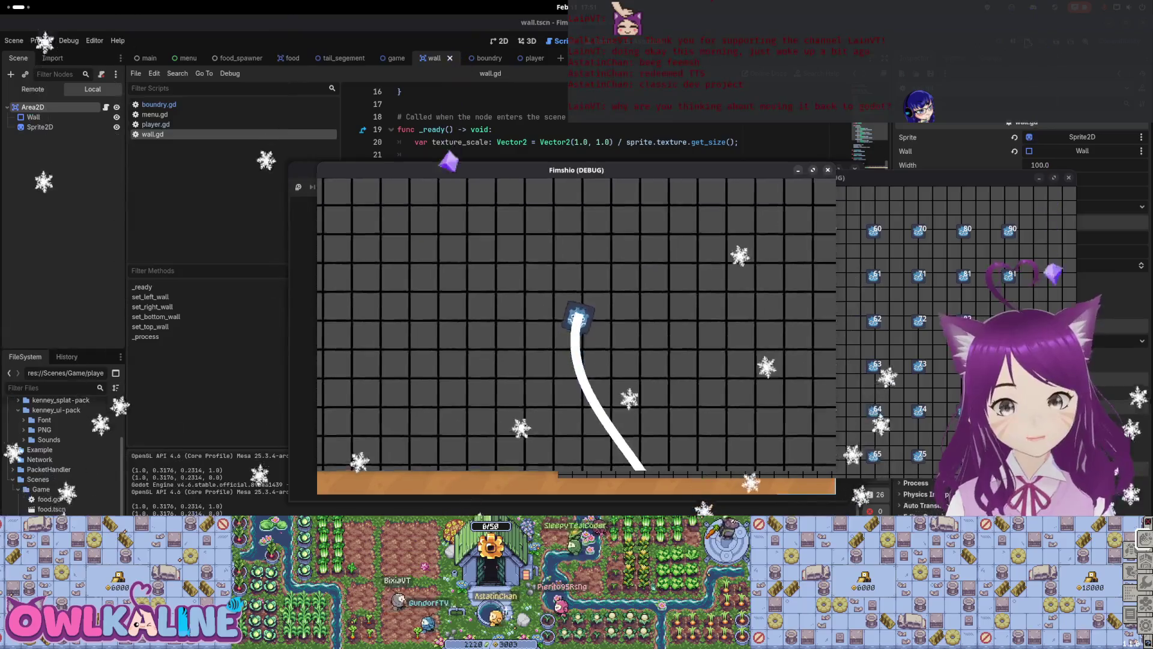
pyautogui.press('F8')
pyautogui.scroll(-4, 510, 266)
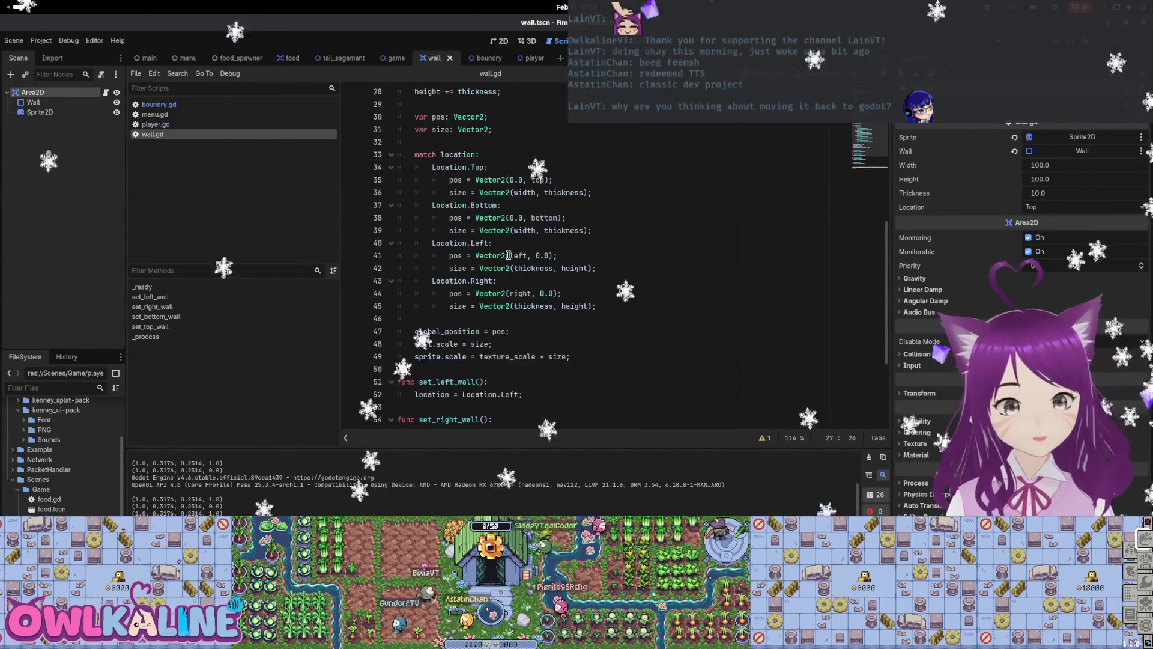
pyautogui.scroll(7, 523, 148)
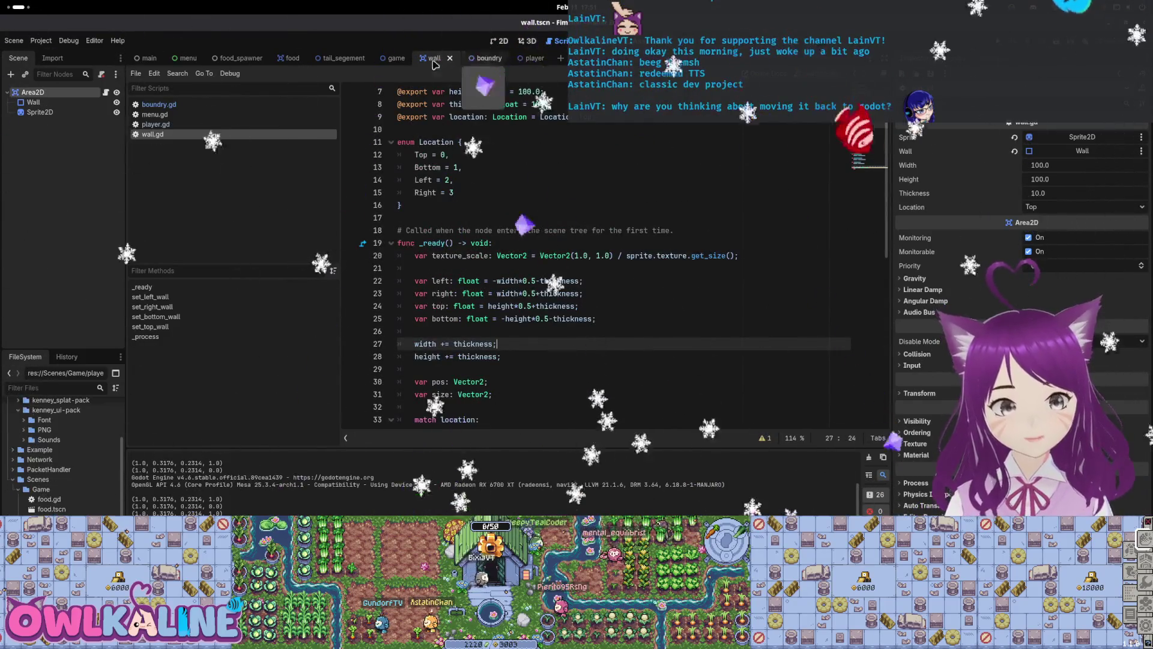
# - In the game scene's Inspector, give Boundry Width 20000 and Height 20000, save, and run
pyautogui.click(397, 58)
pyautogui.click(499, 40)
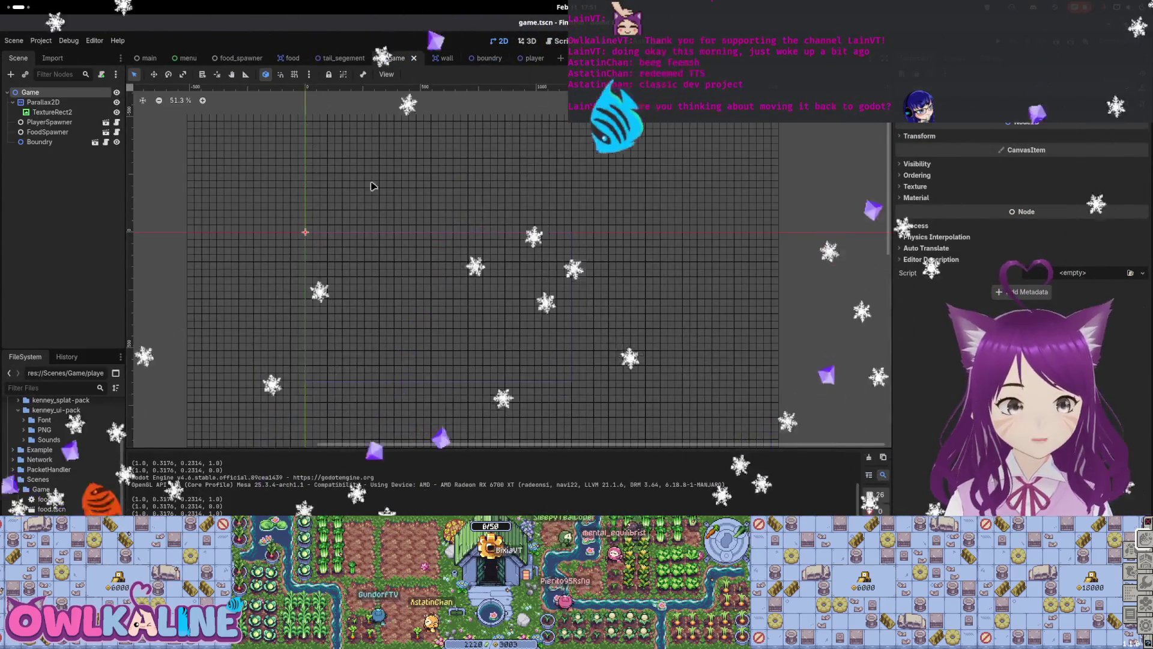
pyautogui.click(42, 142)
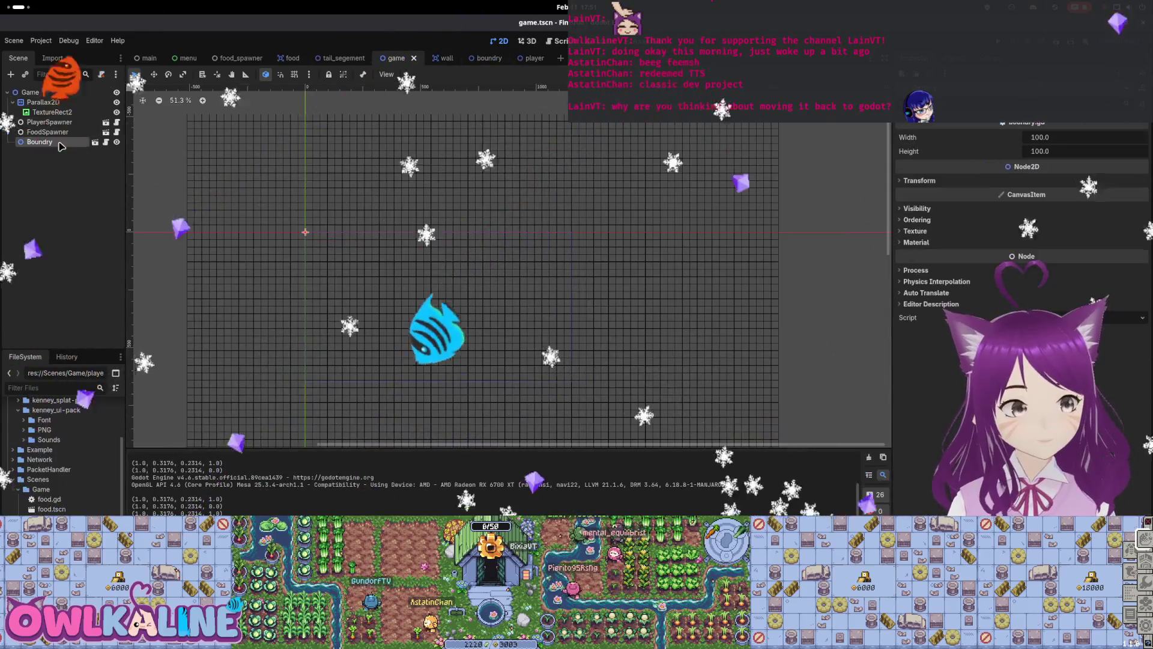
pyautogui.click(1040, 137)
pyautogui.write('20000')
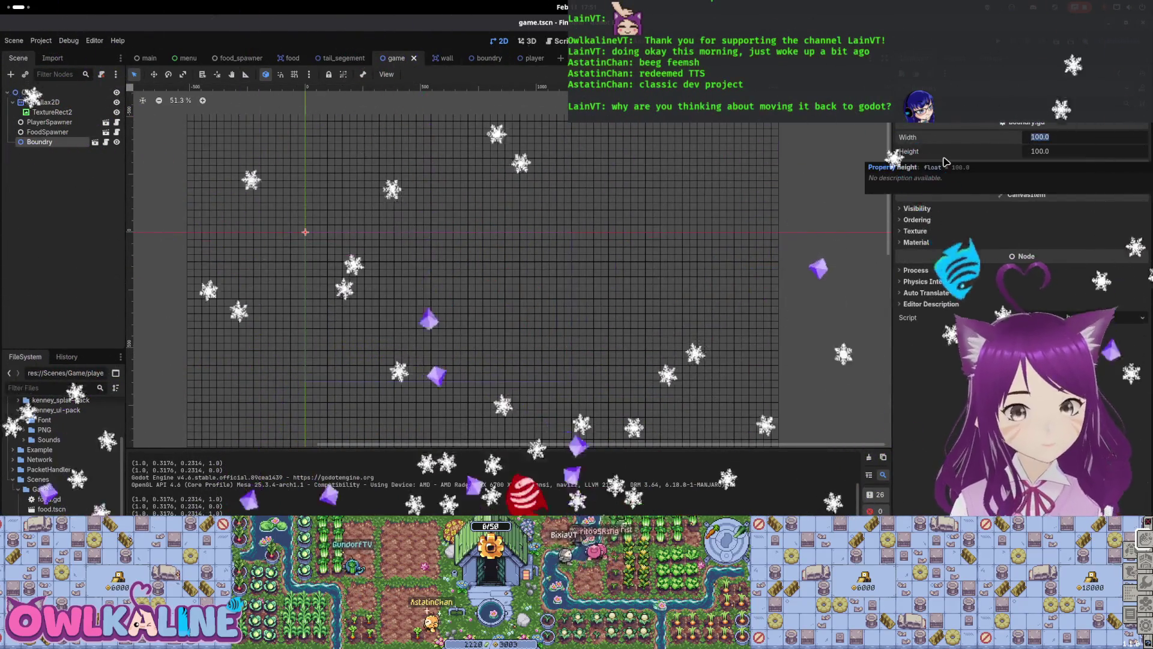
pyautogui.press('Tab')
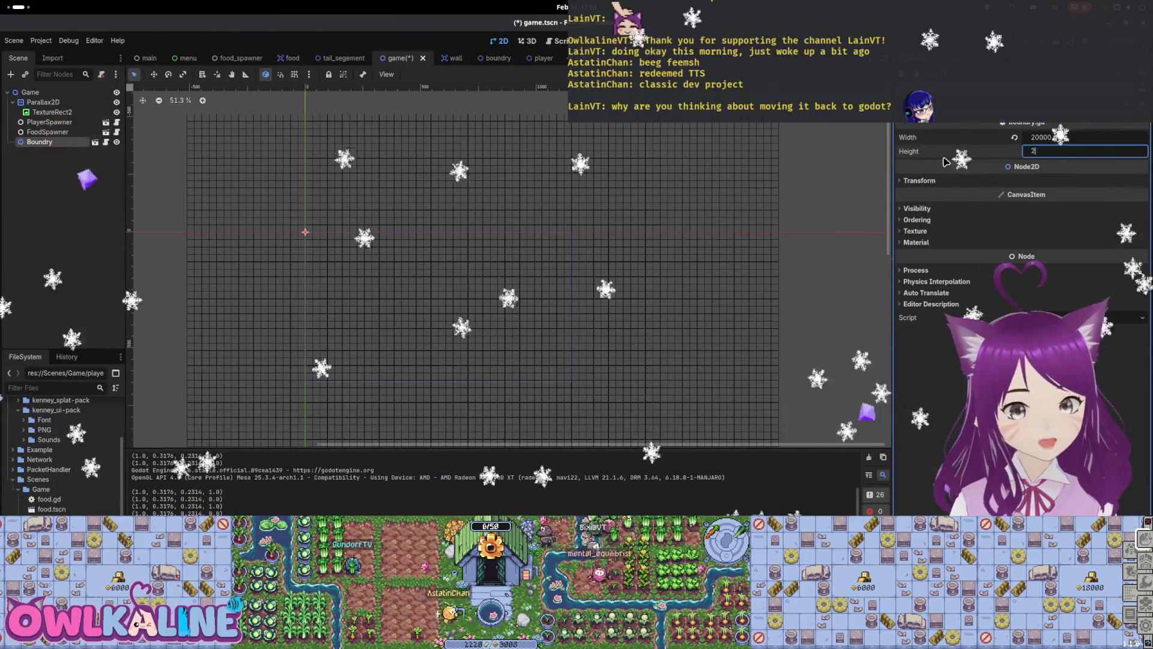
pyautogui.write('2000')
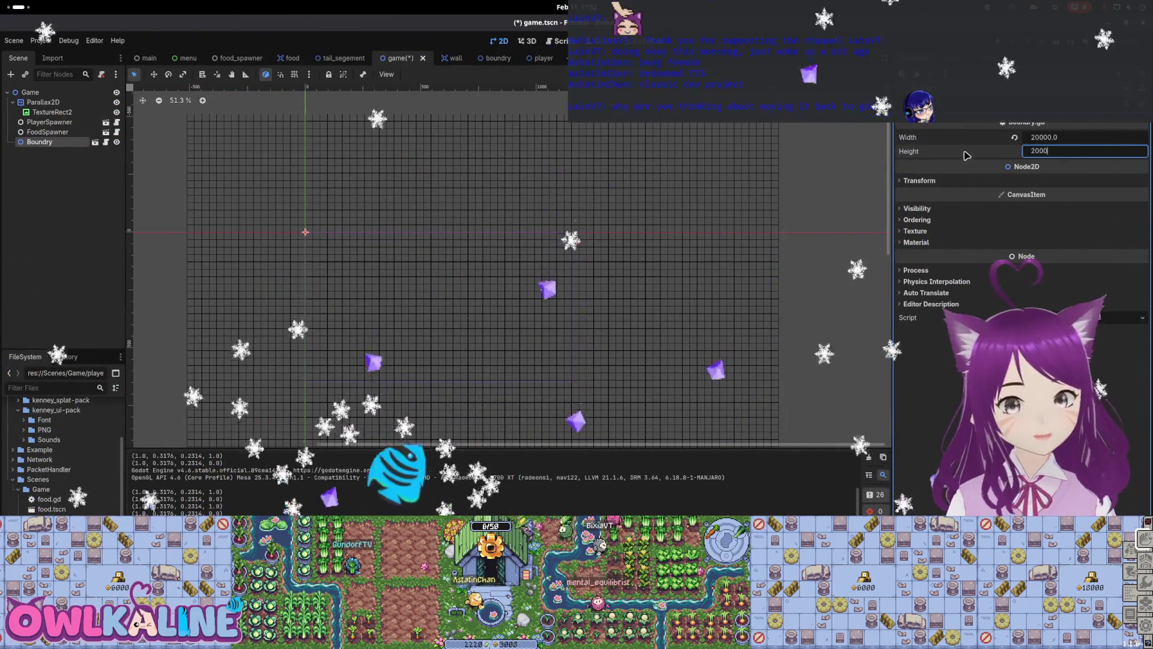
pyautogui.write('0')
pyautogui.press('Return')
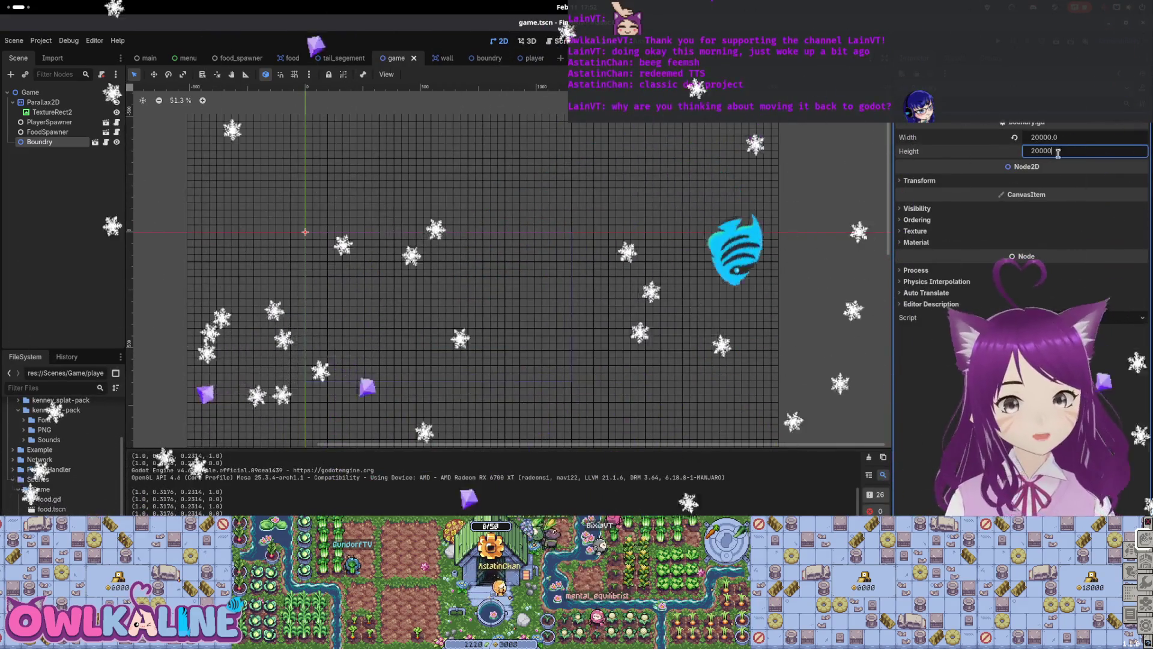
pyautogui.hotkey('ctrl', 's')
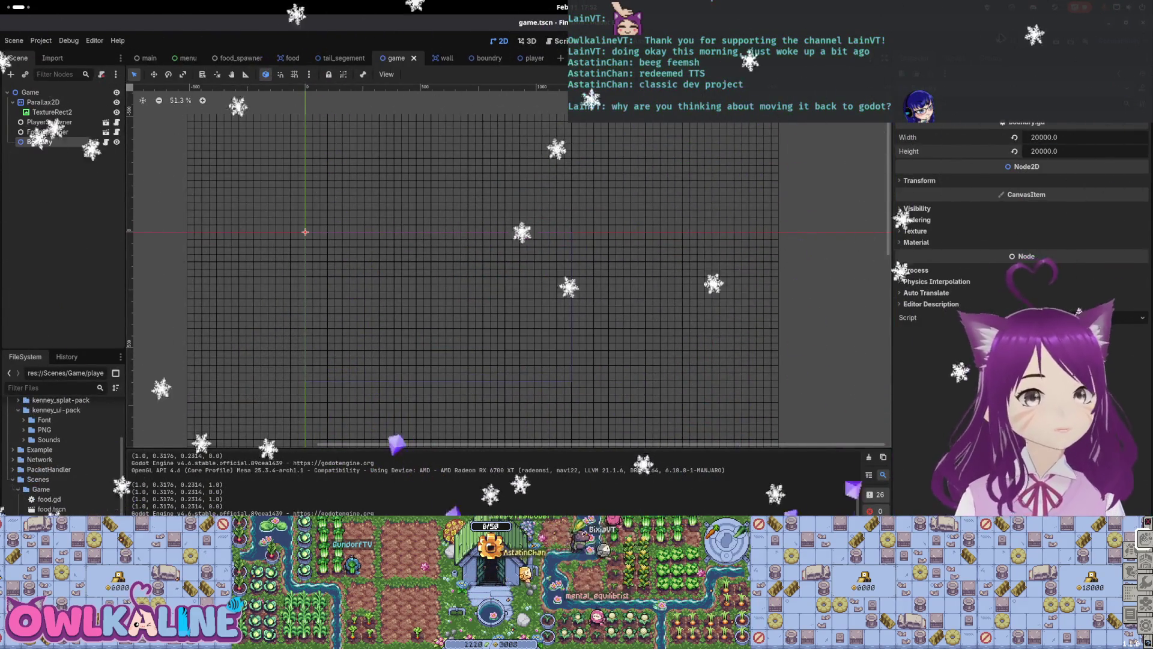
pyautogui.press('F5')
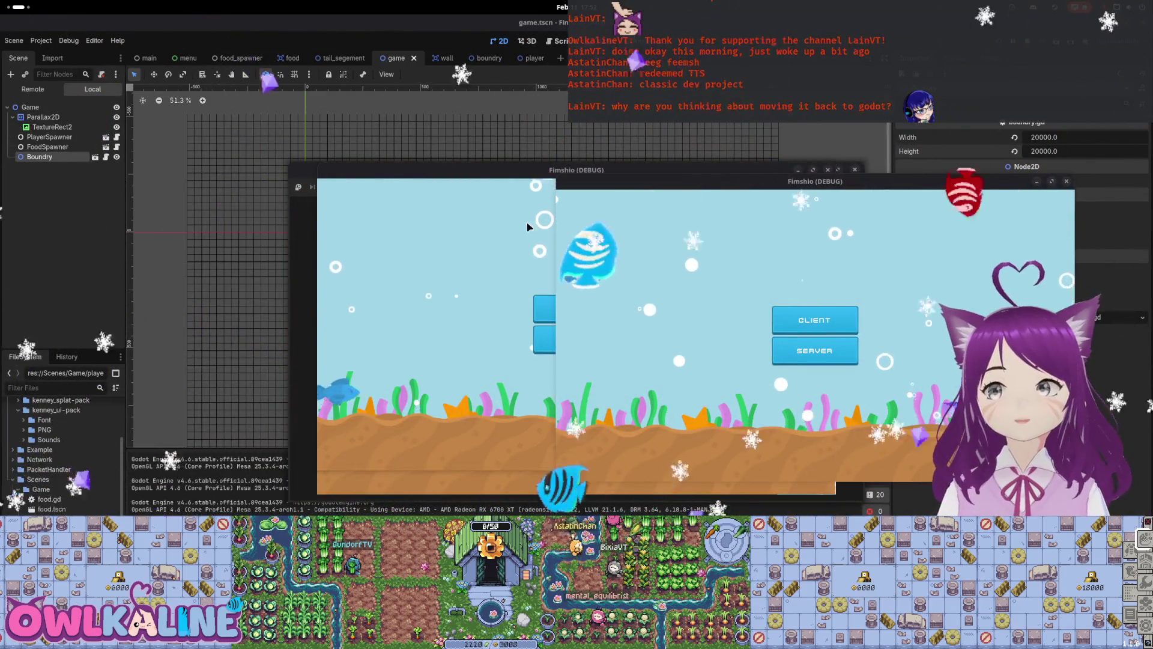
# - Host as SERVER in one window, join as CLIENT in the other, play, then stop the game
pyautogui.click(818, 353)
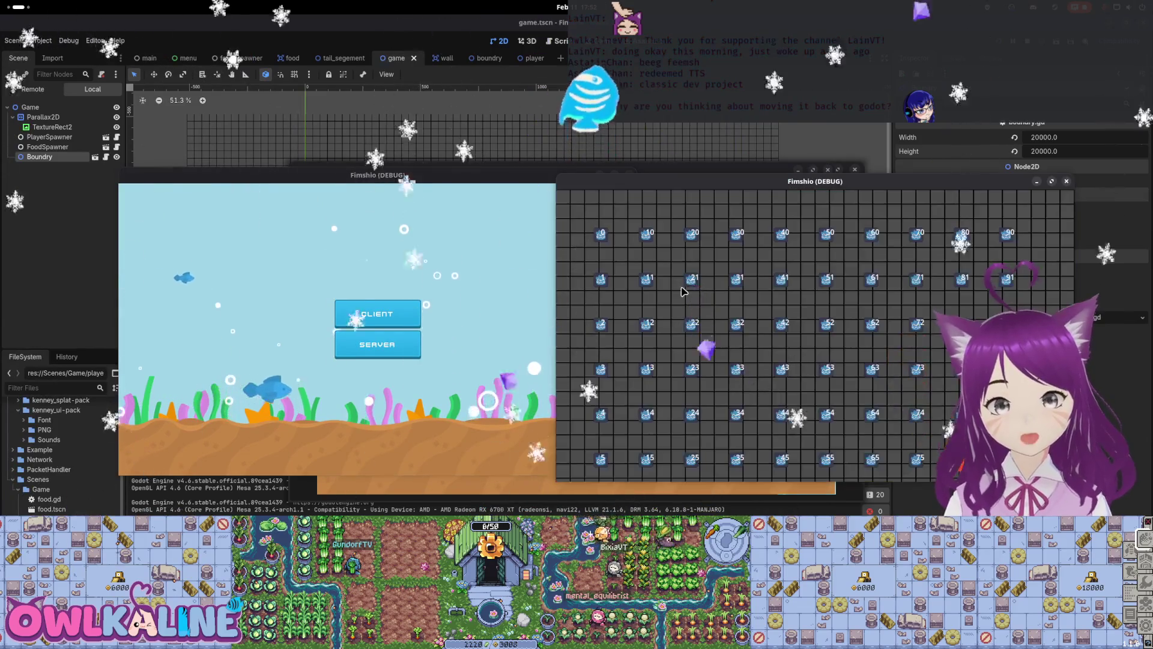
pyautogui.click(378, 313)
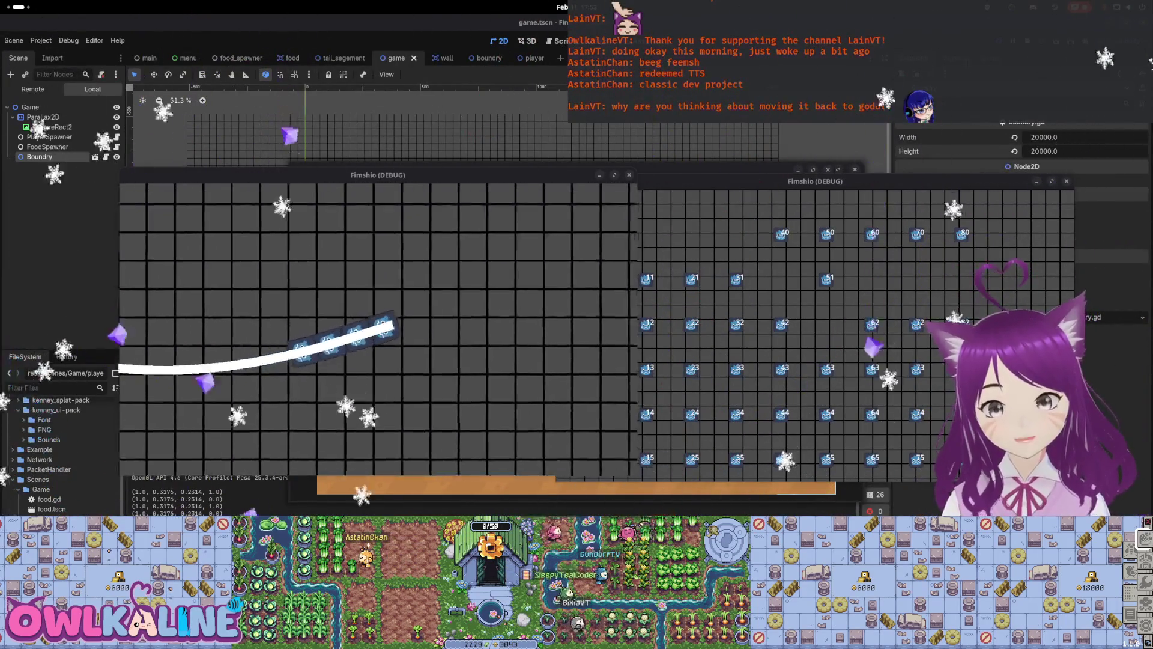
pyautogui.press('F8')
# - Set Boundry's Height and Width to 2000, rerun, and join as a client in another window
pyautogui.click(1068, 149)
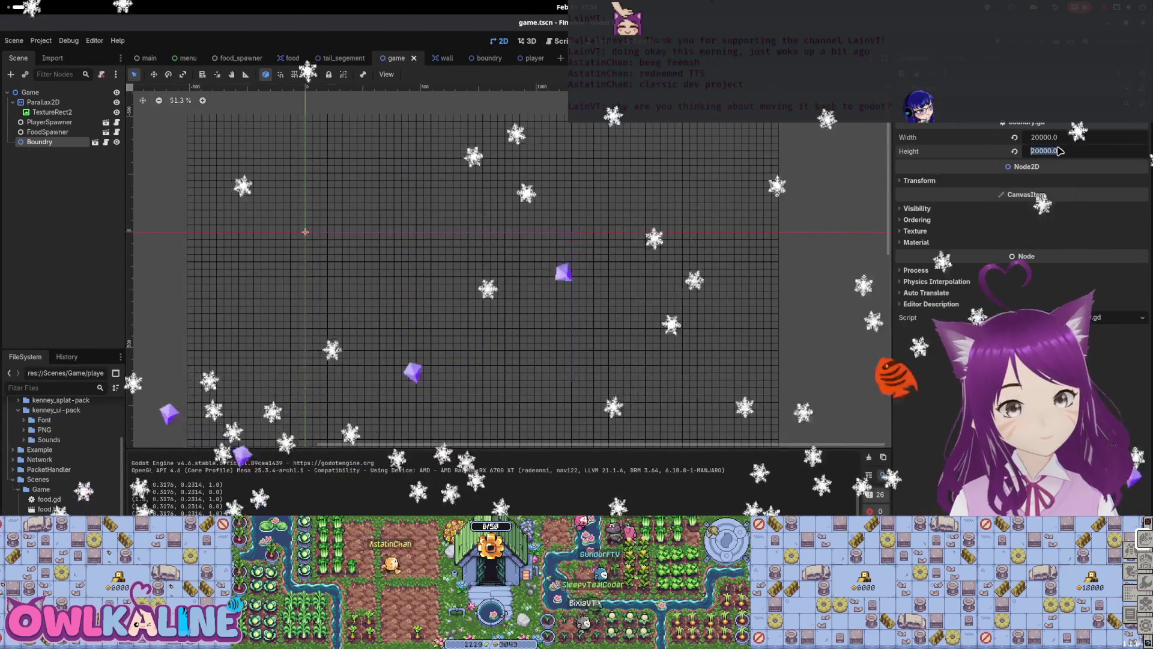
pyautogui.write('2000')
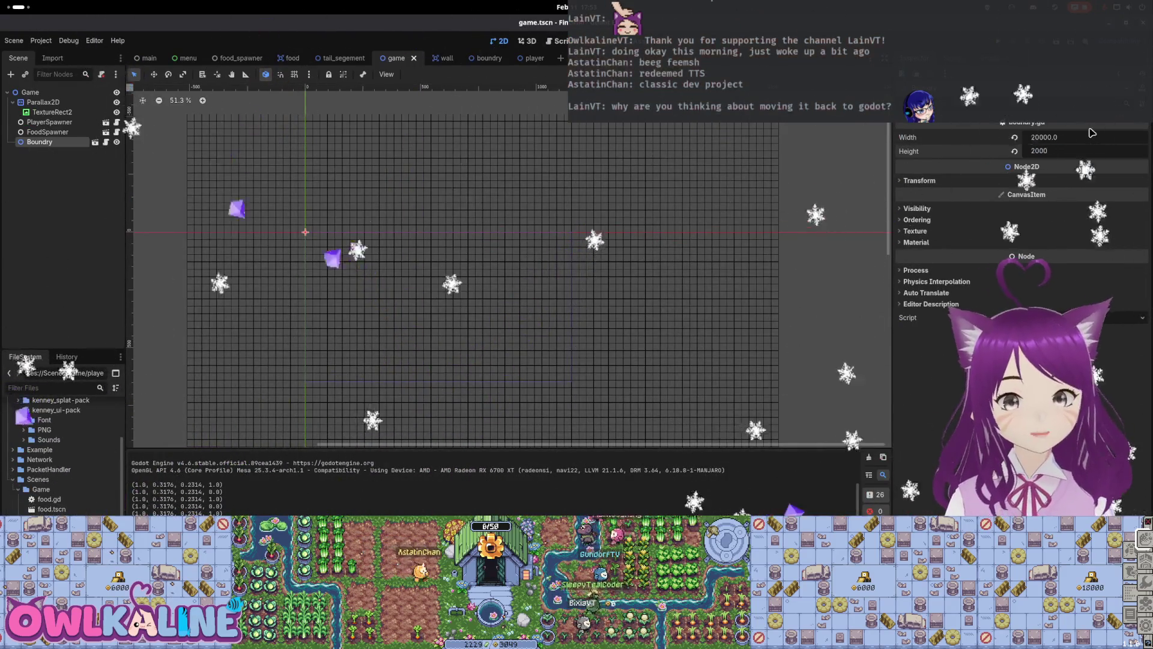
pyautogui.click(1070, 137)
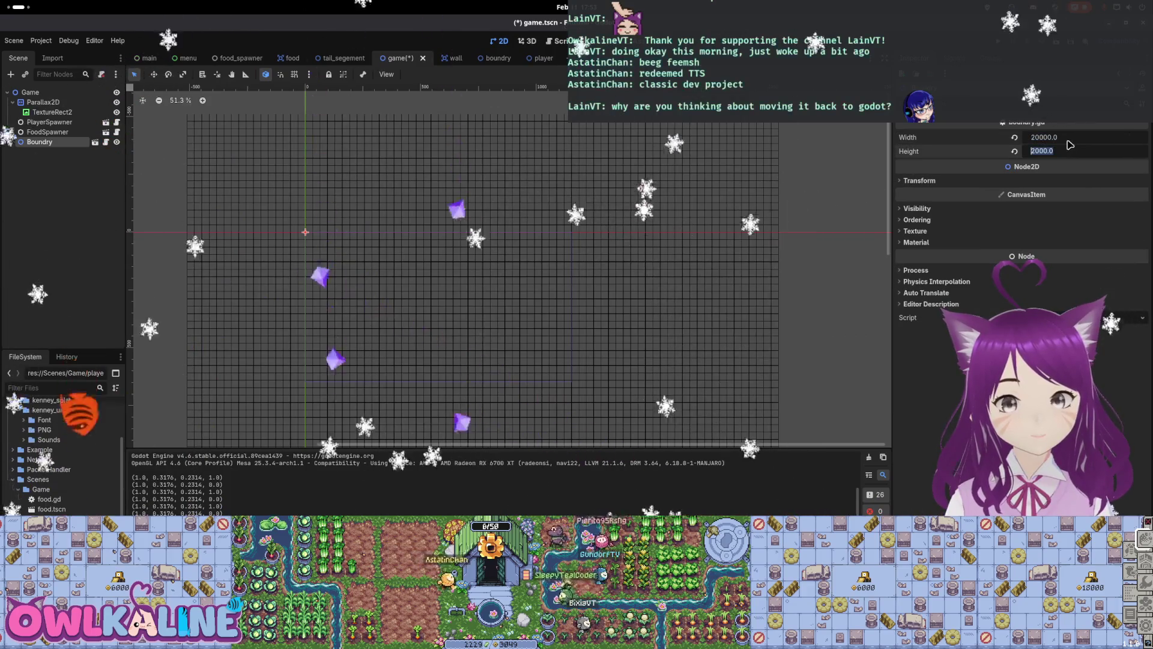
pyautogui.write('2000')
pyautogui.press('Return')
pyautogui.press('F5')
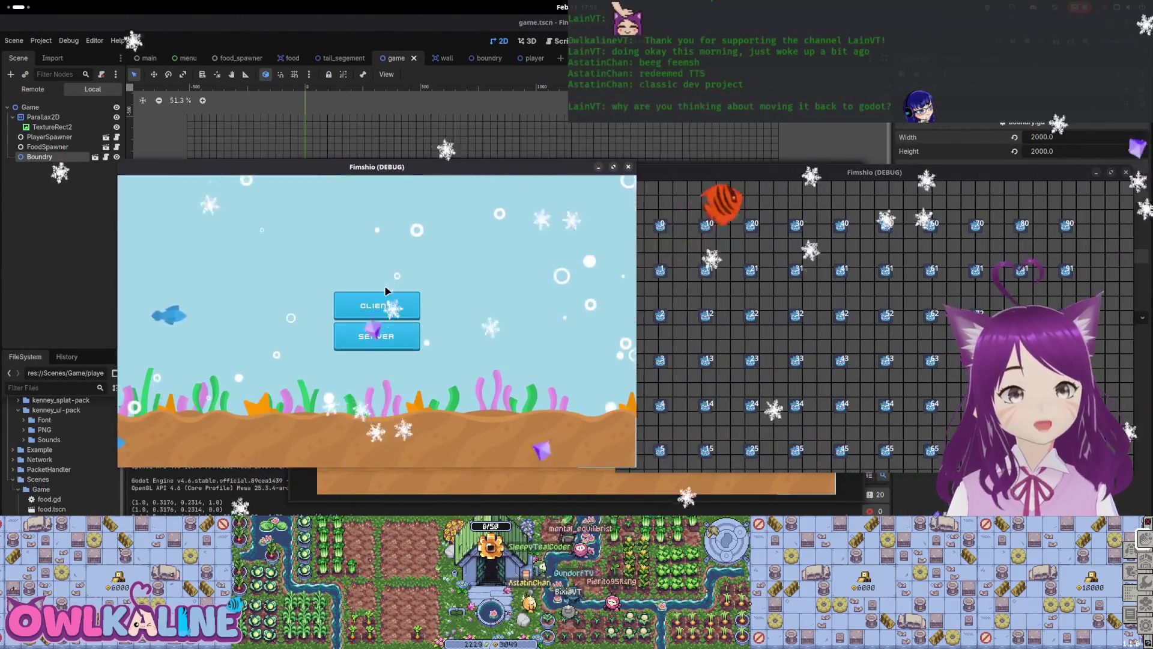
pyautogui.click(375, 303)
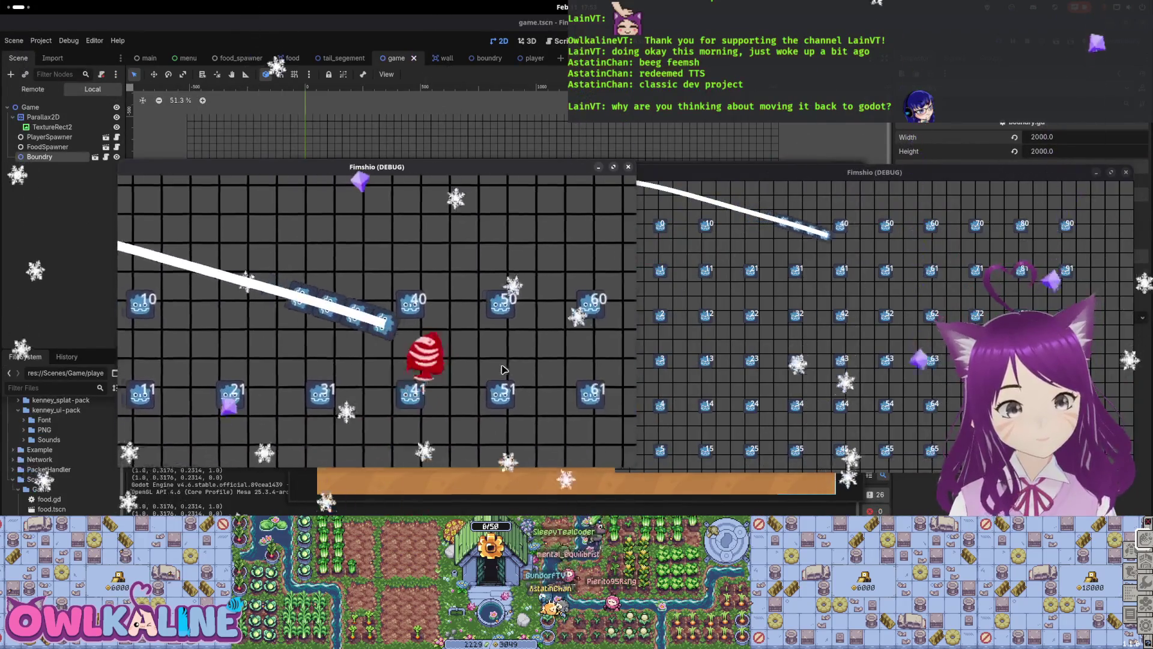
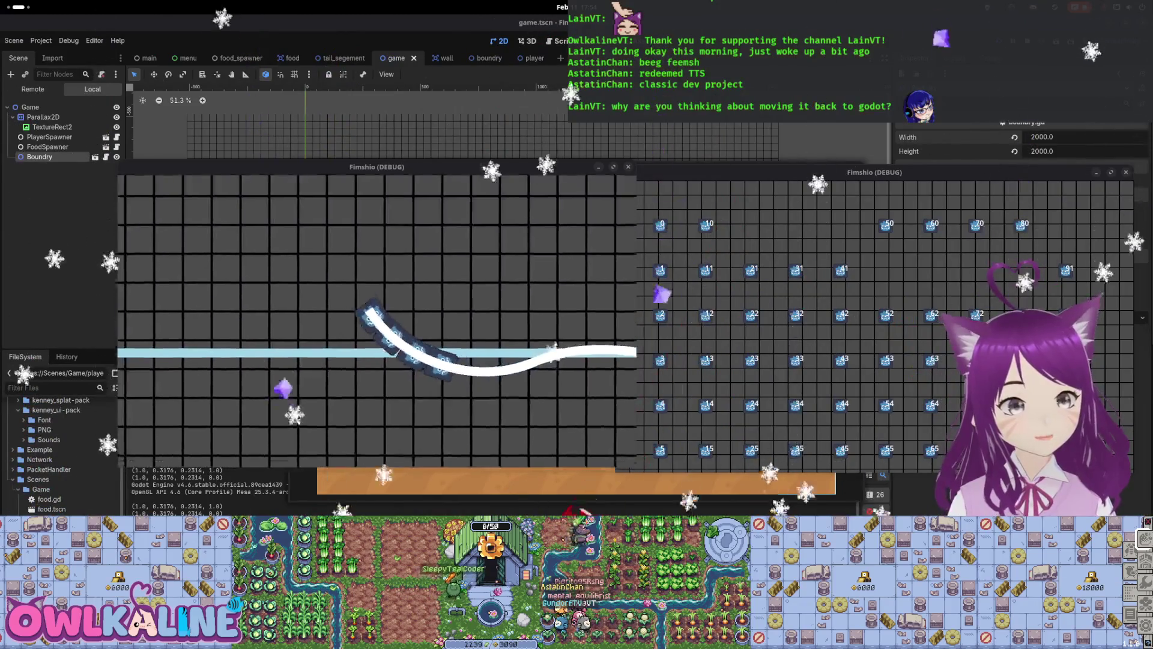
# - Stop the game, set Boundry height to 1000 and save the game scene
pyautogui.press('F8')
pyautogui.write('1000')
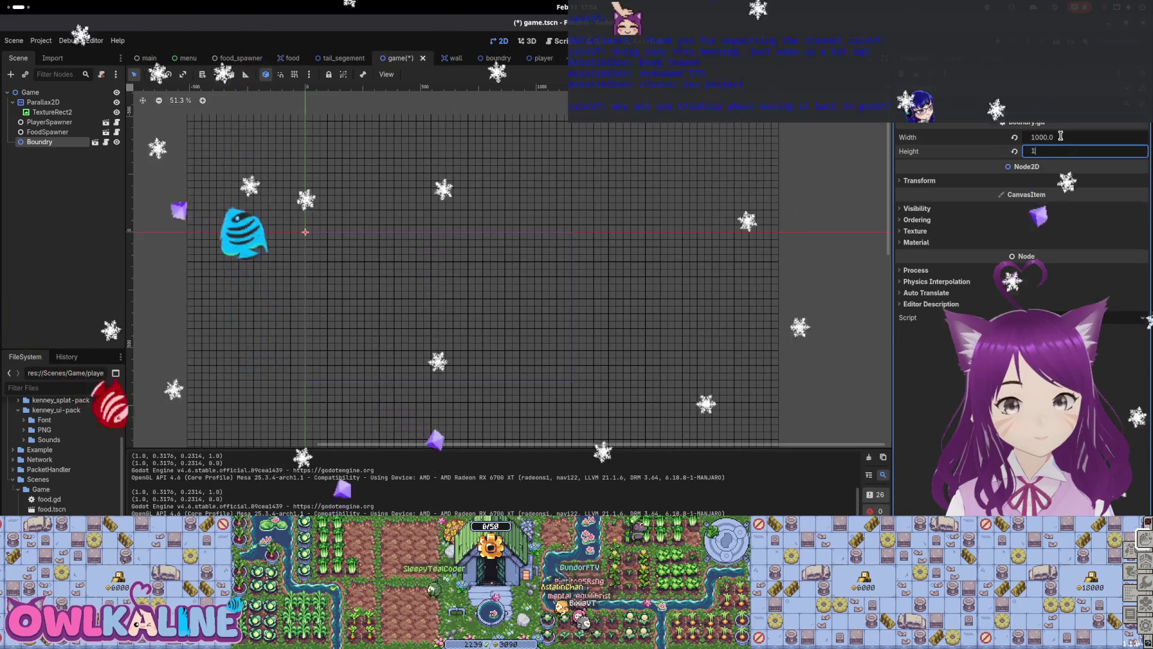
pyautogui.press('Return')
pyautogui.hotkey('ctrl', 's')
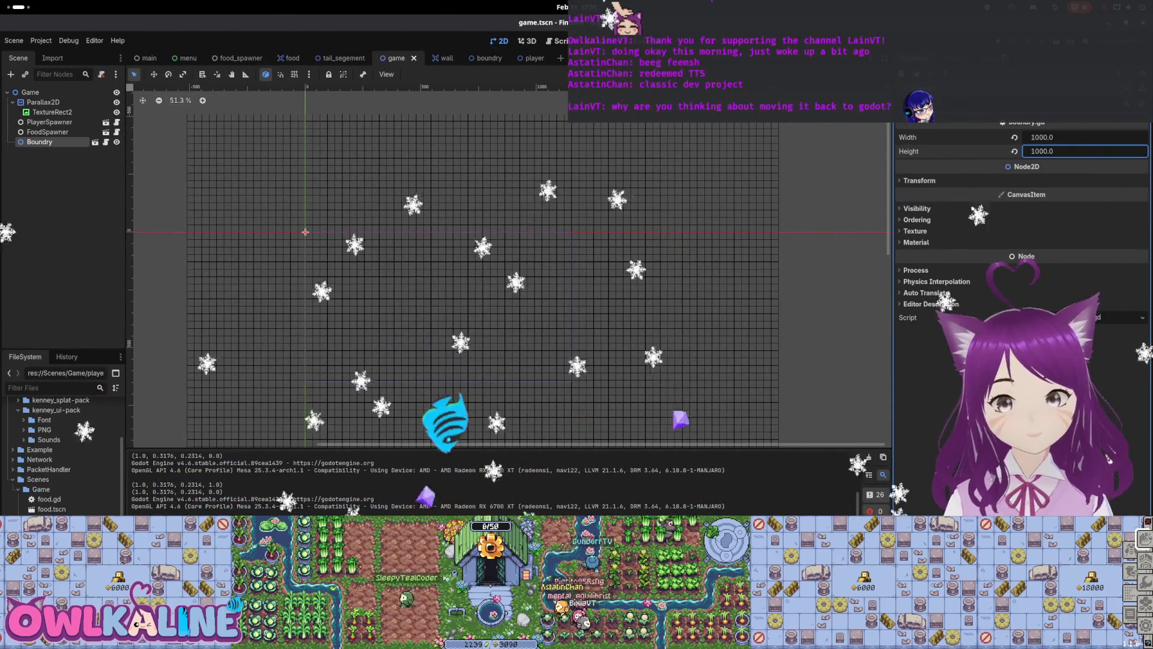
# - Playtest the 1000-sized arena by joining as the client, then stop the game
pyautogui.press('F5')
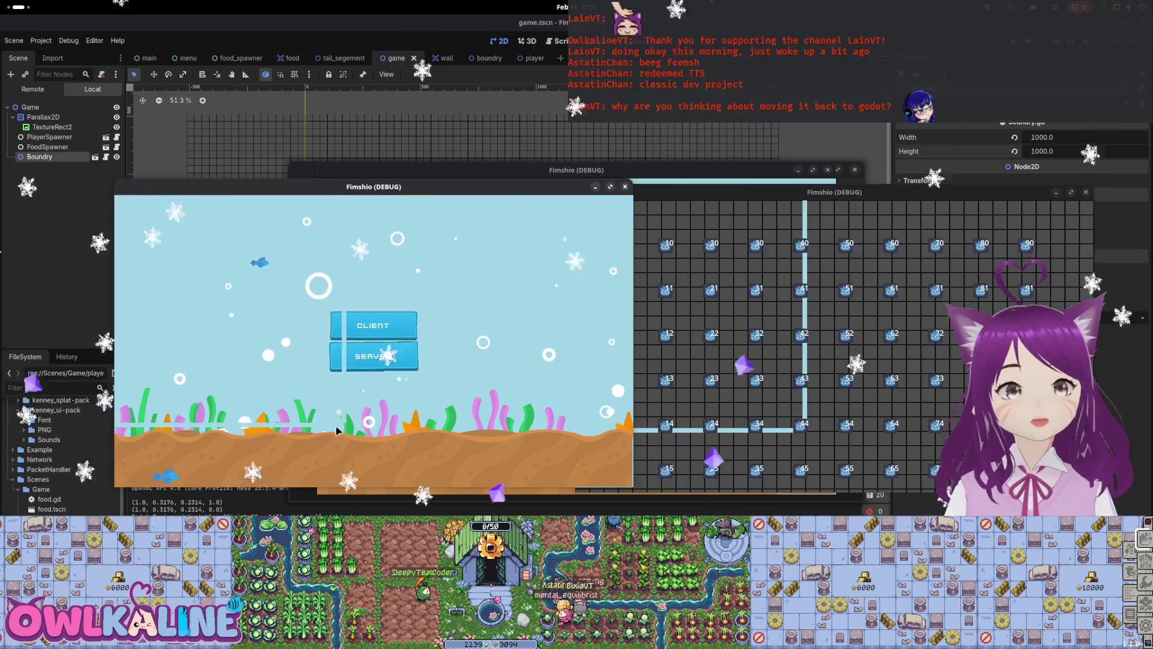
pyautogui.click(388, 332)
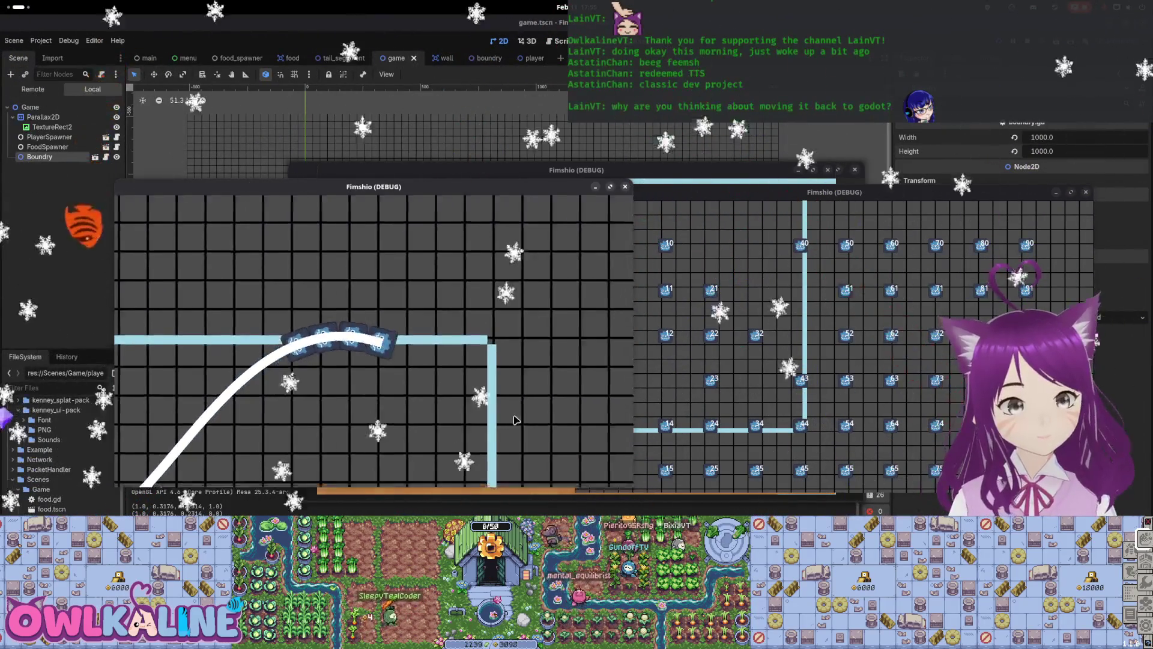
pyautogui.press('F8')
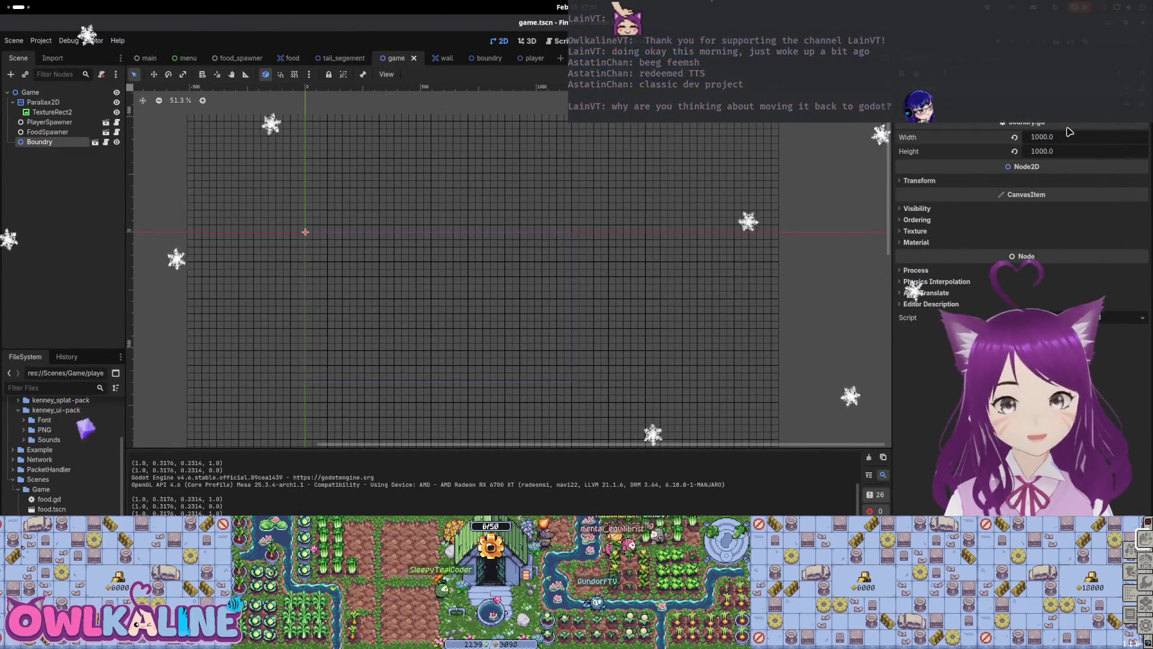
# - Set Boundry width and height to 2000, then playtest with a server and a connected client
pyautogui.click(1032, 151)
pyautogui.write('2000')
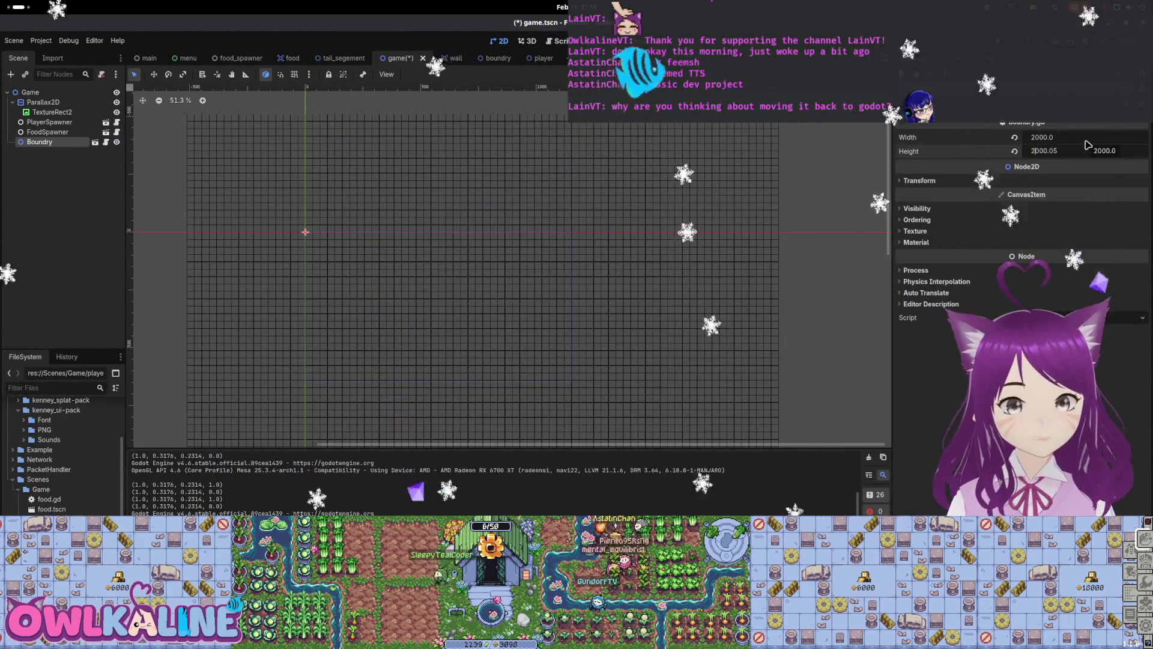
pyautogui.click(1080, 137)
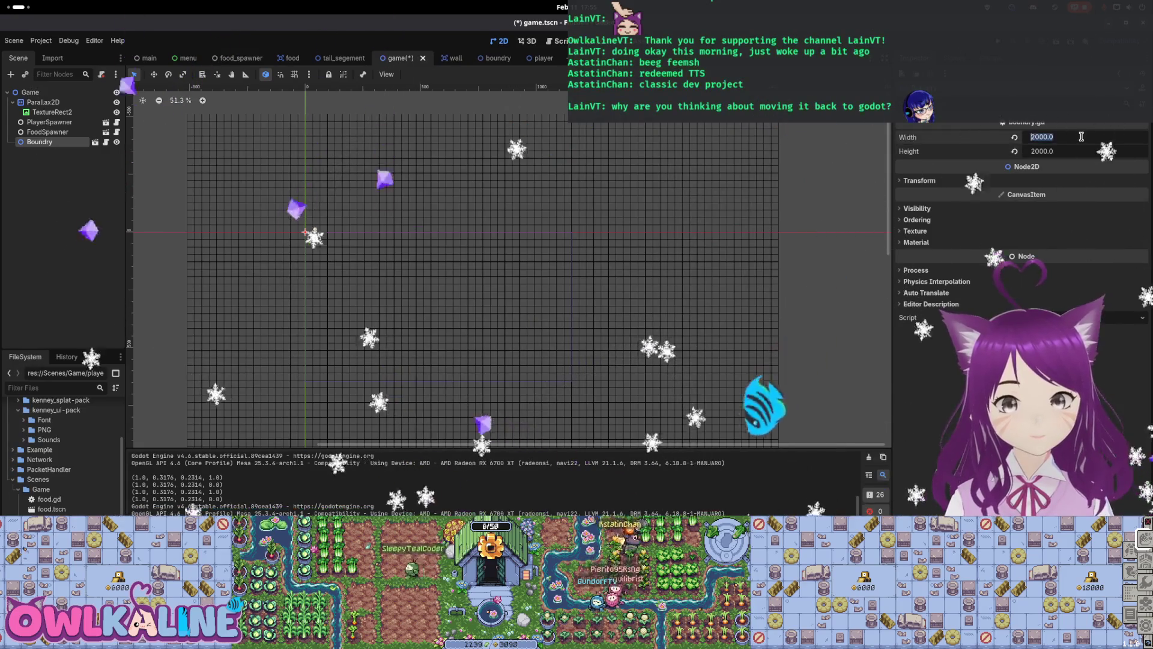
pyautogui.press('F5')
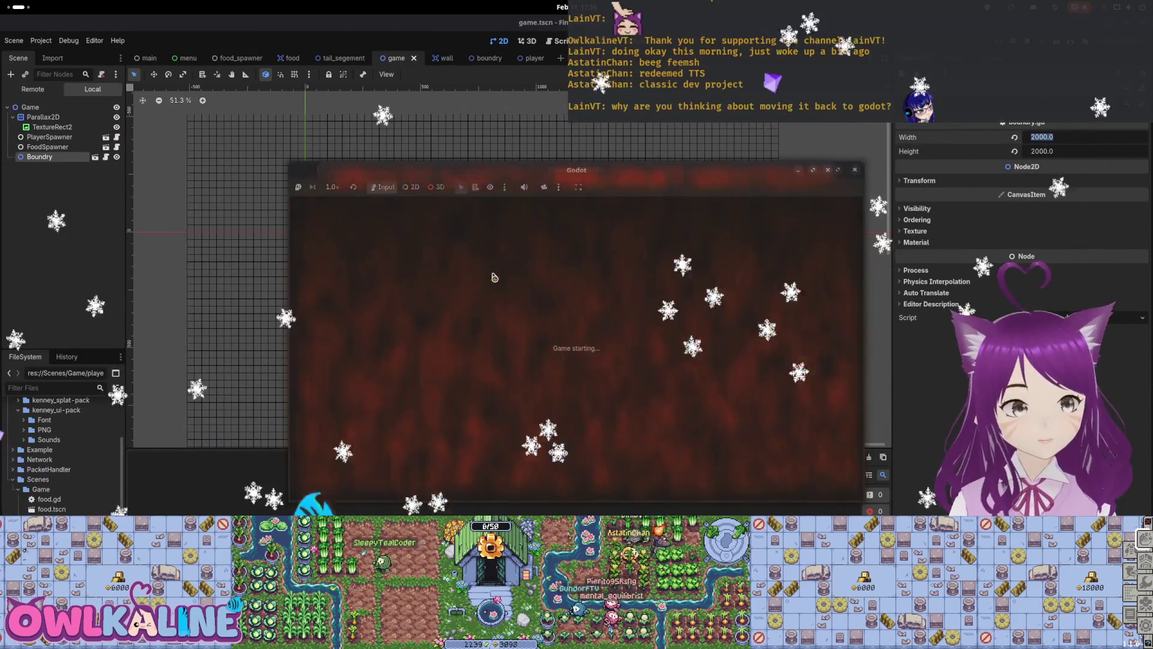
pyautogui.click(574, 310)
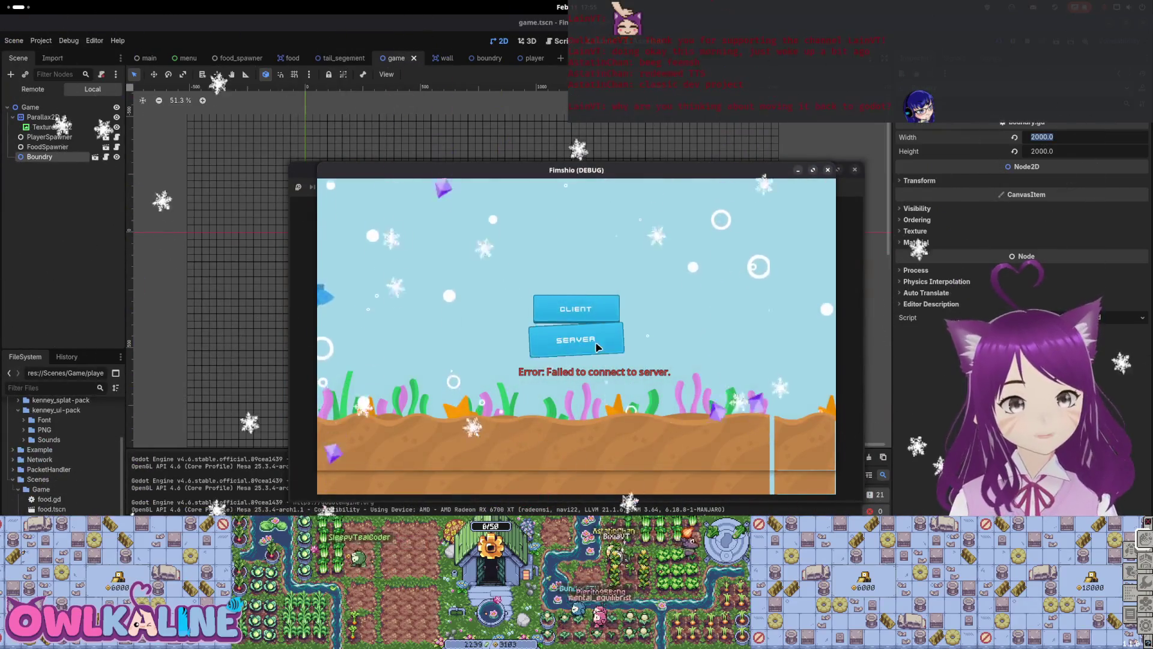
pyautogui.moveTo(588, 181); pyautogui.dragTo(846, 187)
pyautogui.click(610, 313)
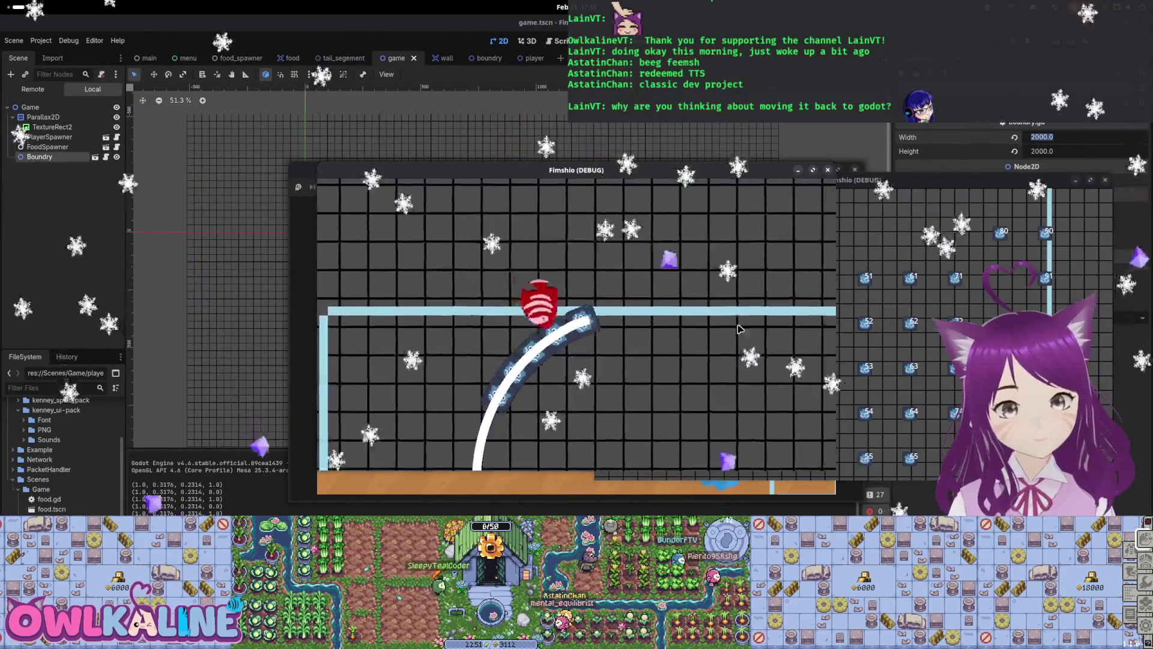
pyautogui.press('F8')
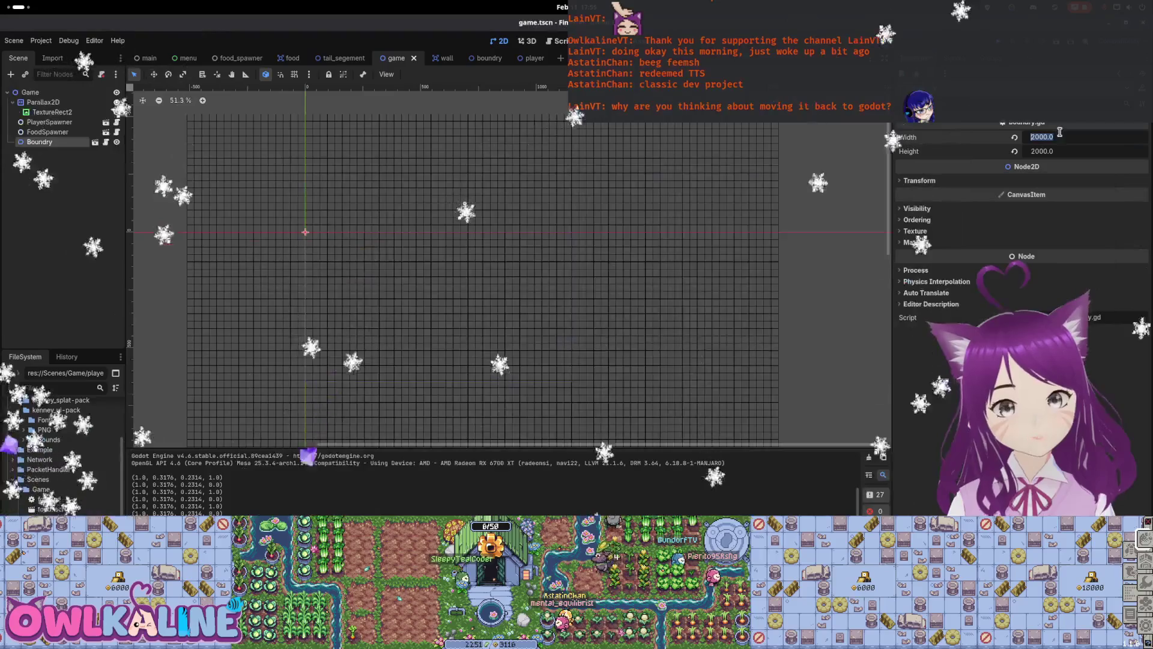
# - Enter 5000 for Boundry width and height, save the game scene, and reselect Boundry
pyautogui.hotkey('ctrl', 'a')
pyautogui.write('5000')
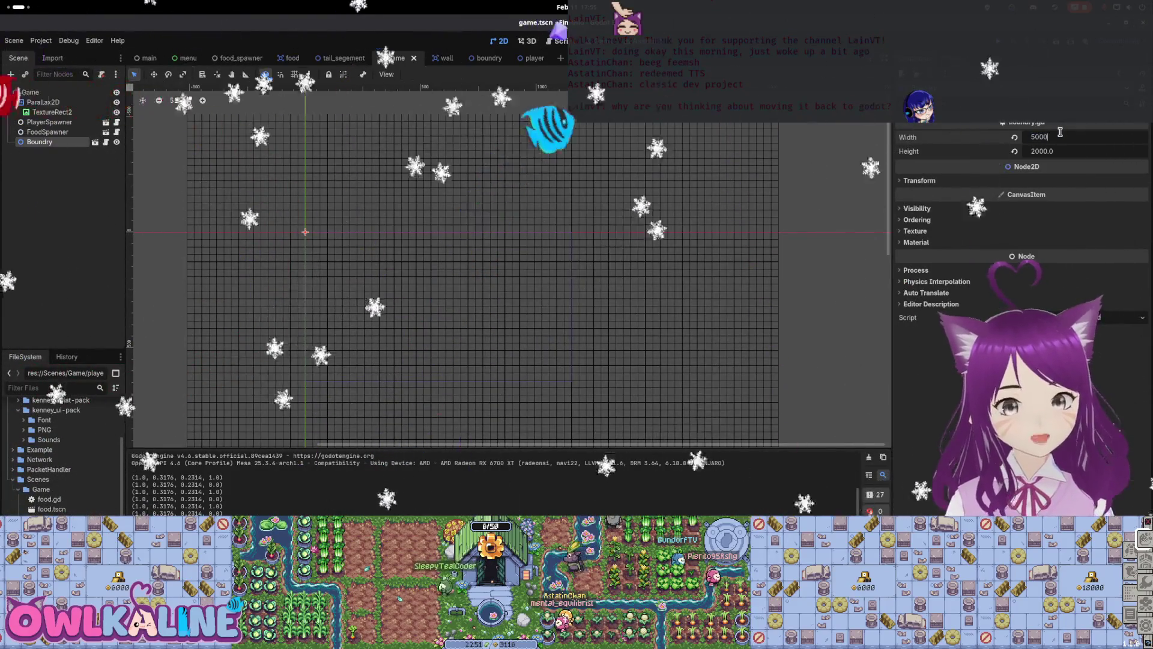
pyautogui.press('Tab')
pyautogui.press('Return')
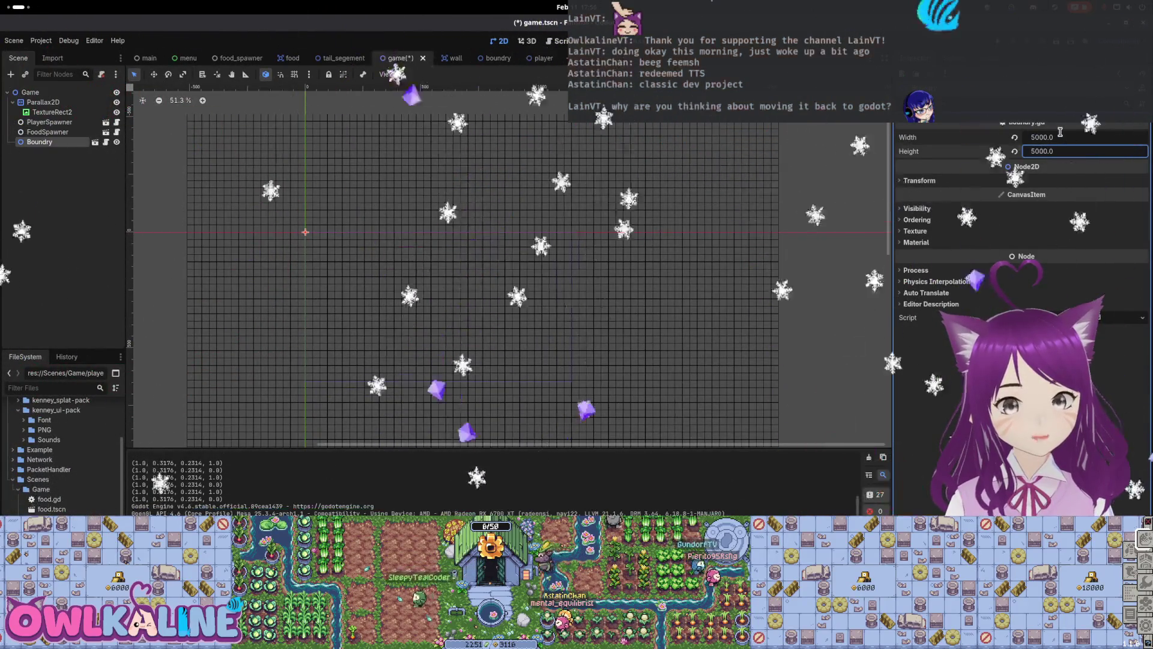
pyautogui.hotkey('ctrl', 's')
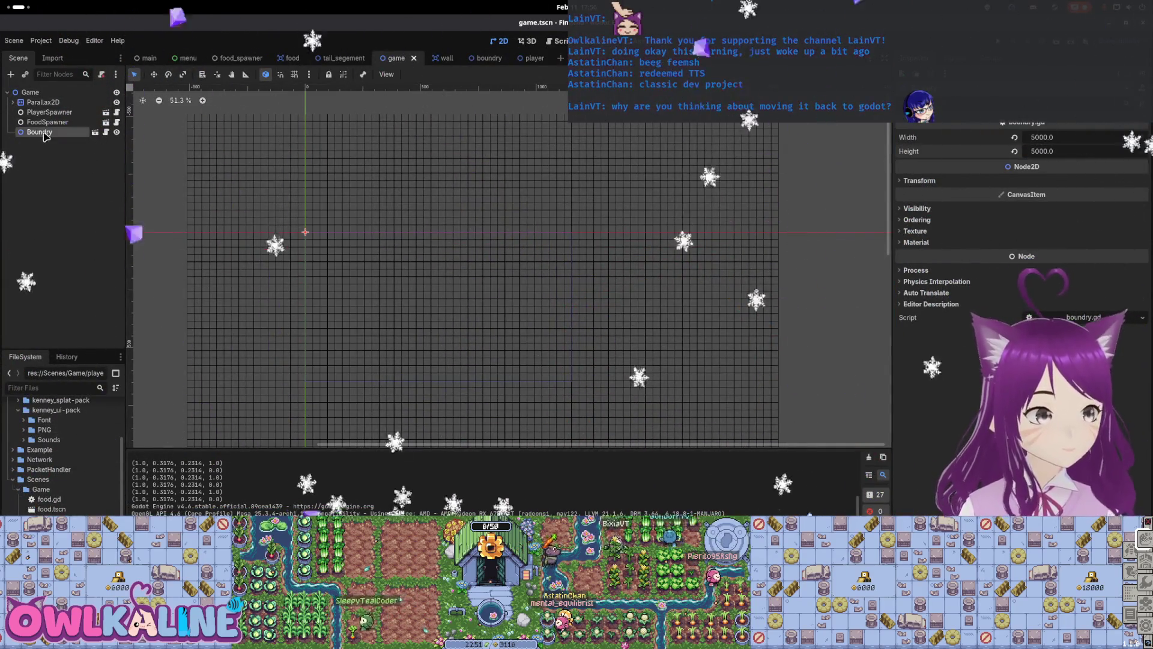
pyautogui.click(43, 103)
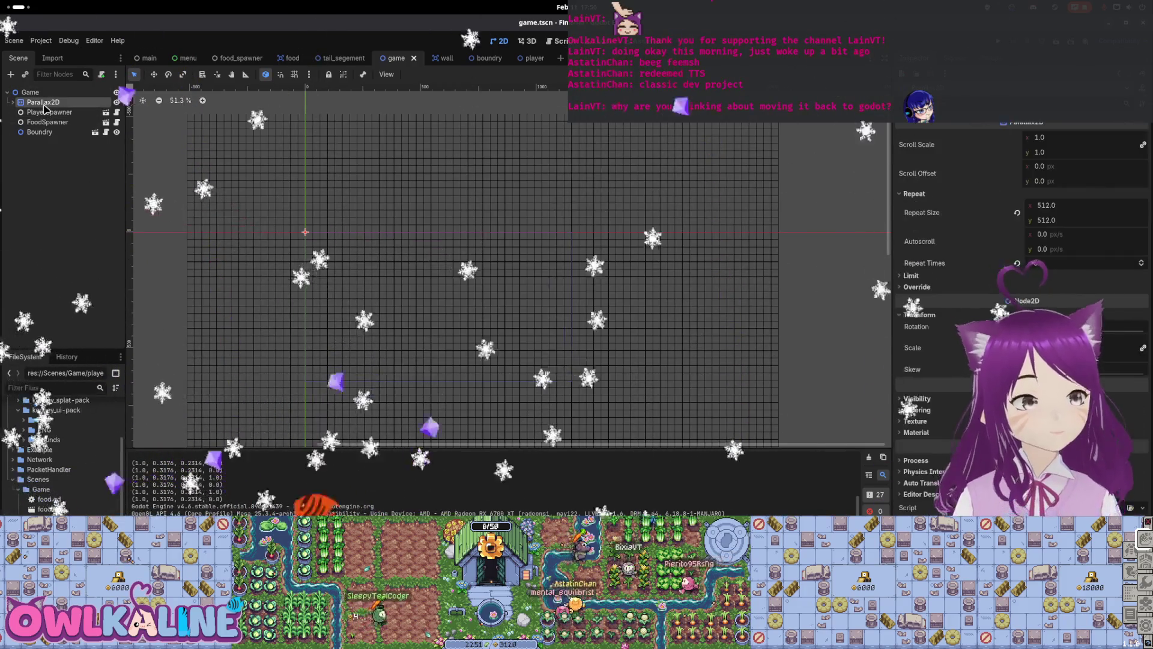
pyautogui.click(48, 134)
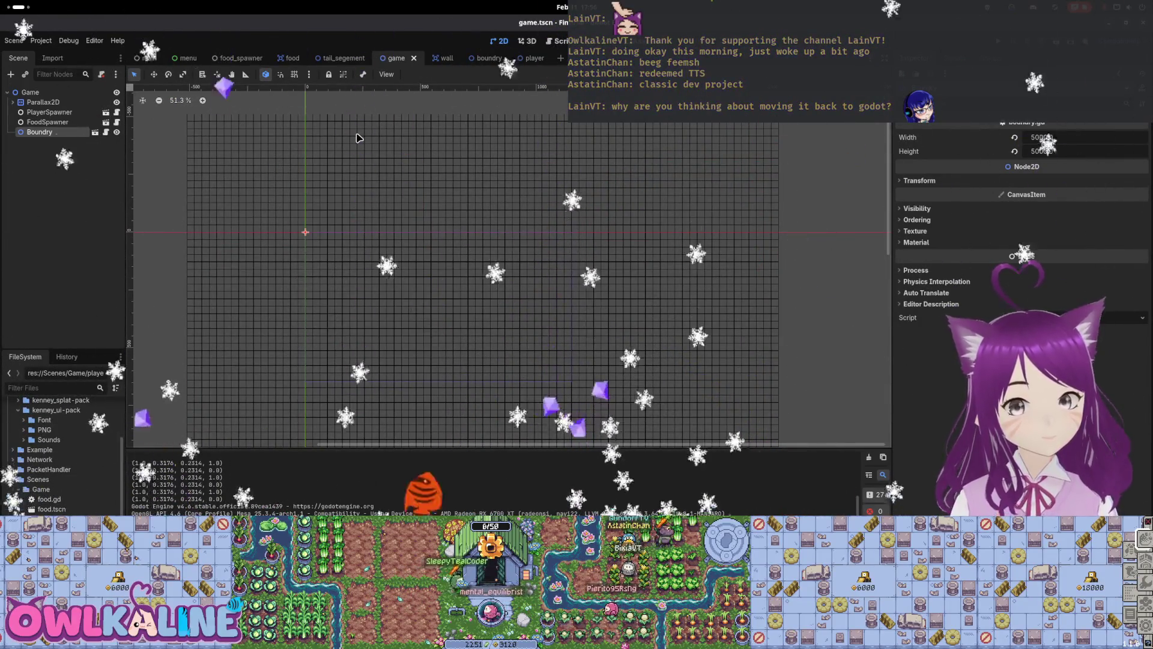
# - In main.tscn, move the Menu node below Game in the Scene tree
pyautogui.click(188, 57)
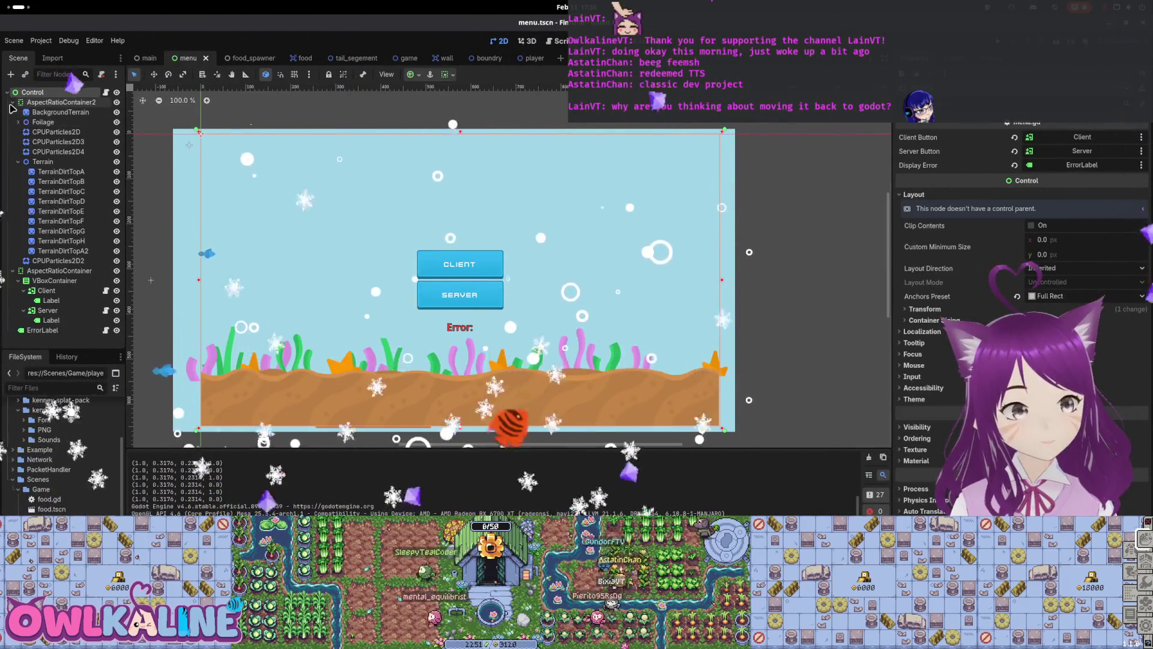
pyautogui.click(13, 102)
pyautogui.click(147, 58)
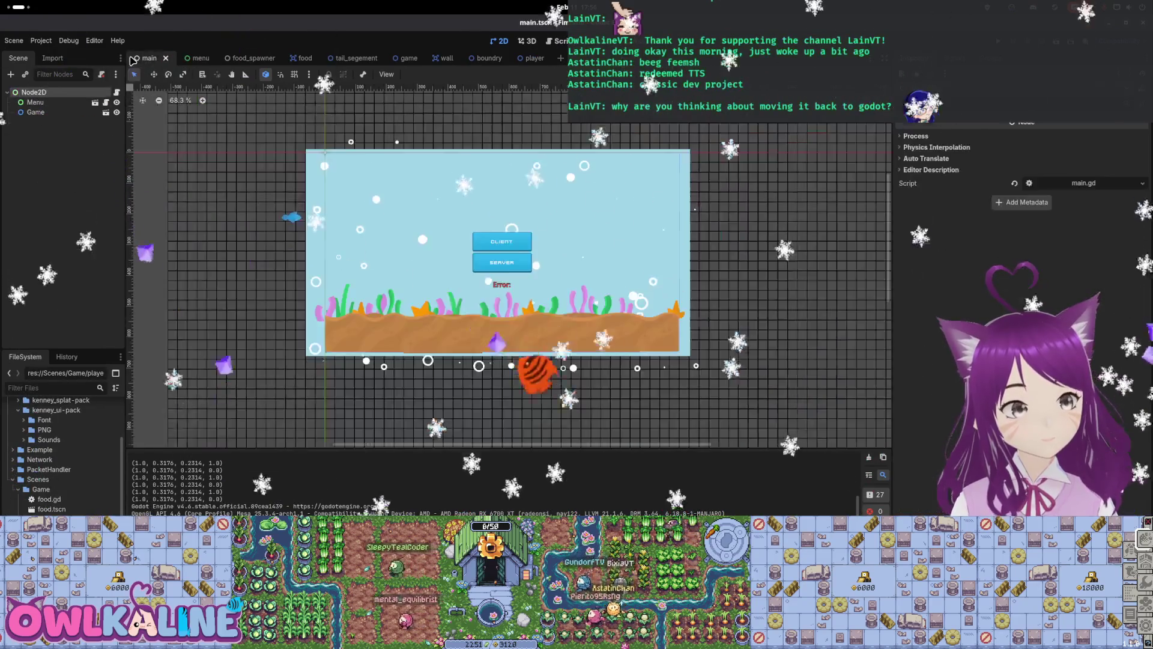
pyautogui.click(49, 103)
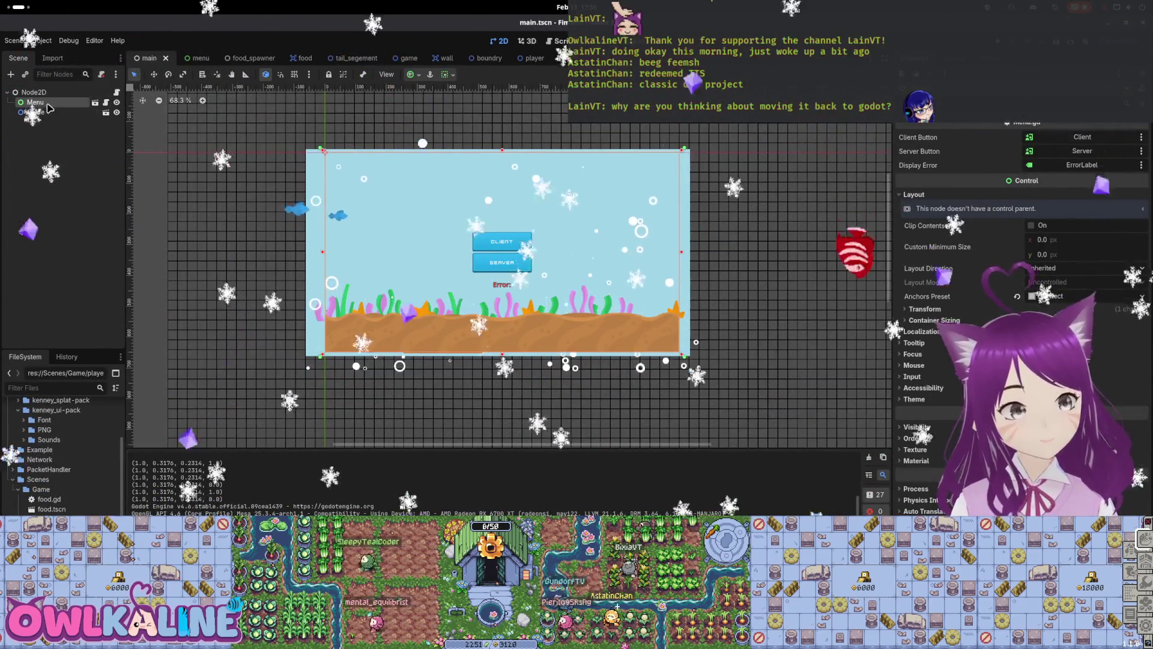
pyautogui.moveTo(49, 121); pyautogui.dragTo(49, 117)
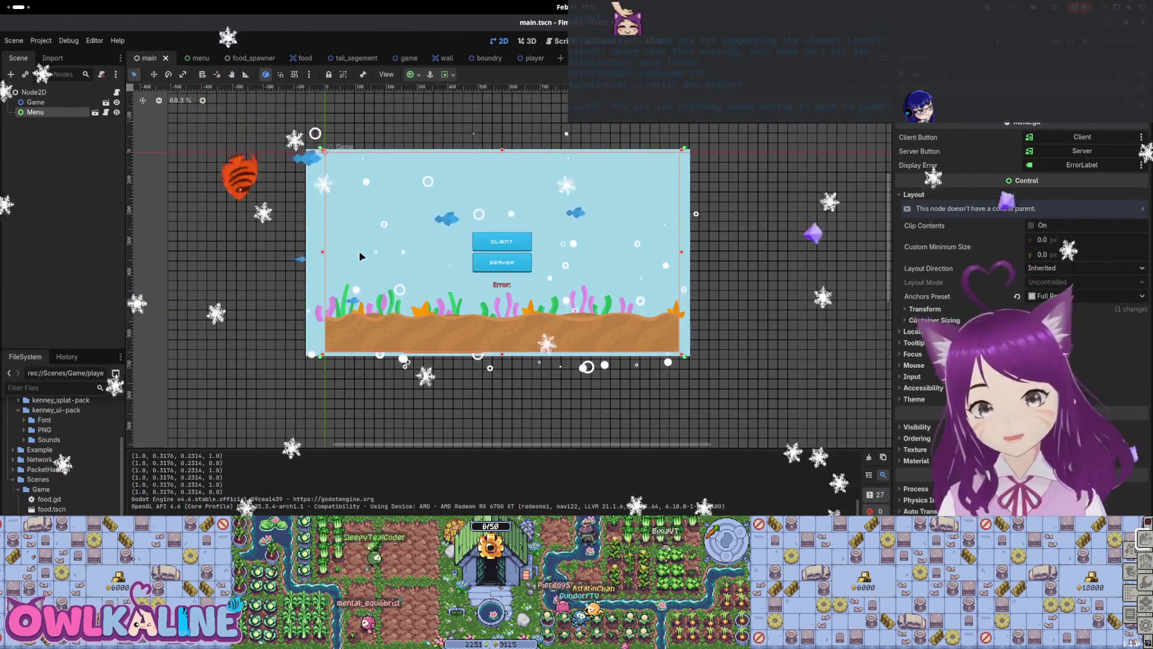
# - Playtest with a server and a client, then select the Game node
pyautogui.press('F5')
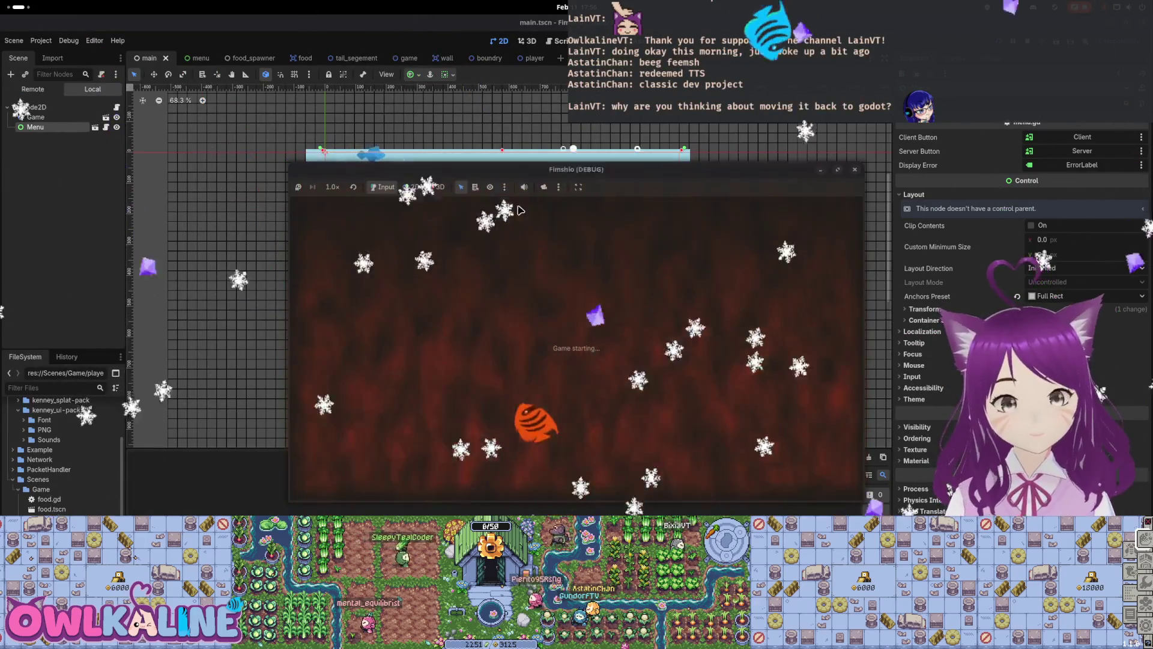
pyautogui.click(597, 334)
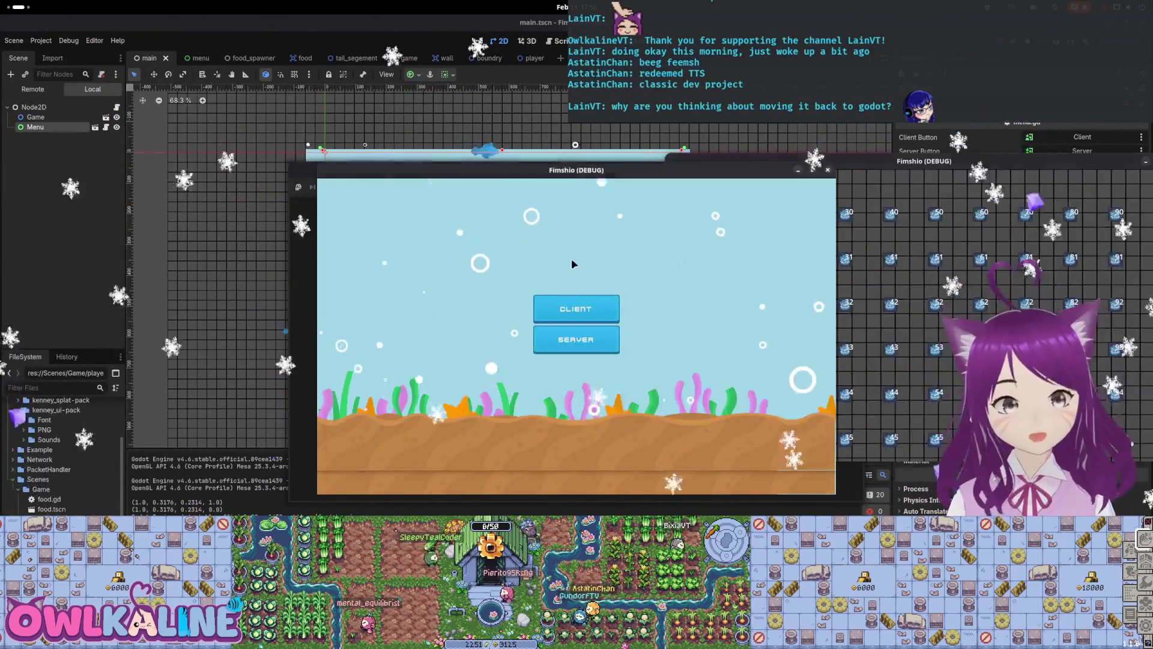
pyautogui.click(576, 309)
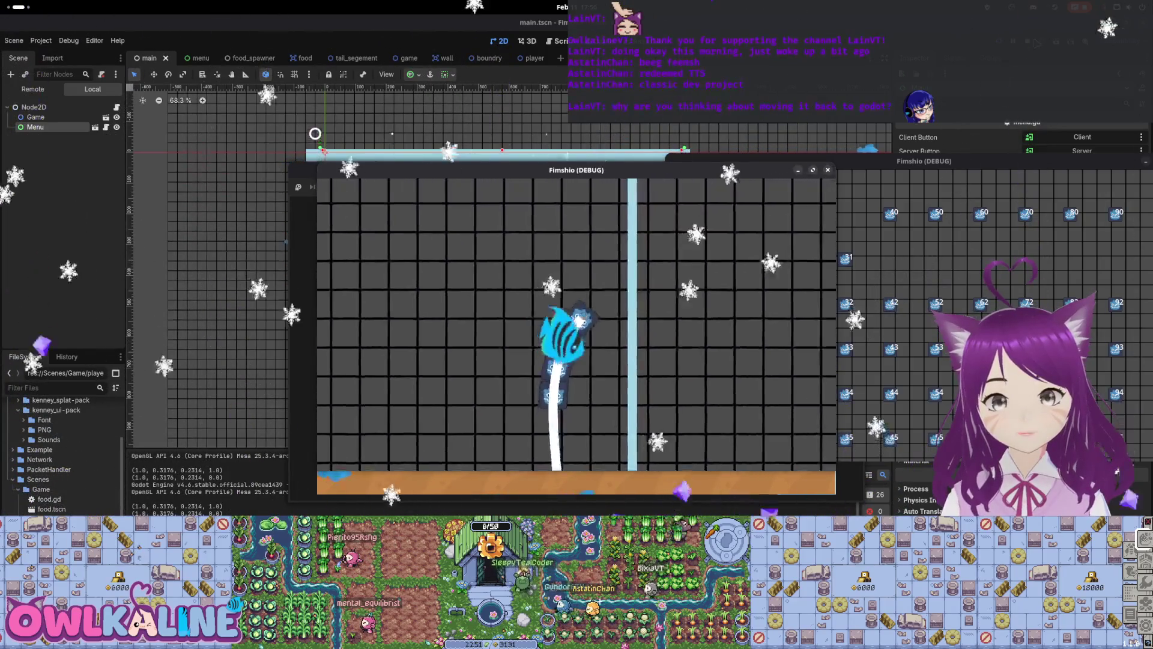
pyautogui.press('F8')
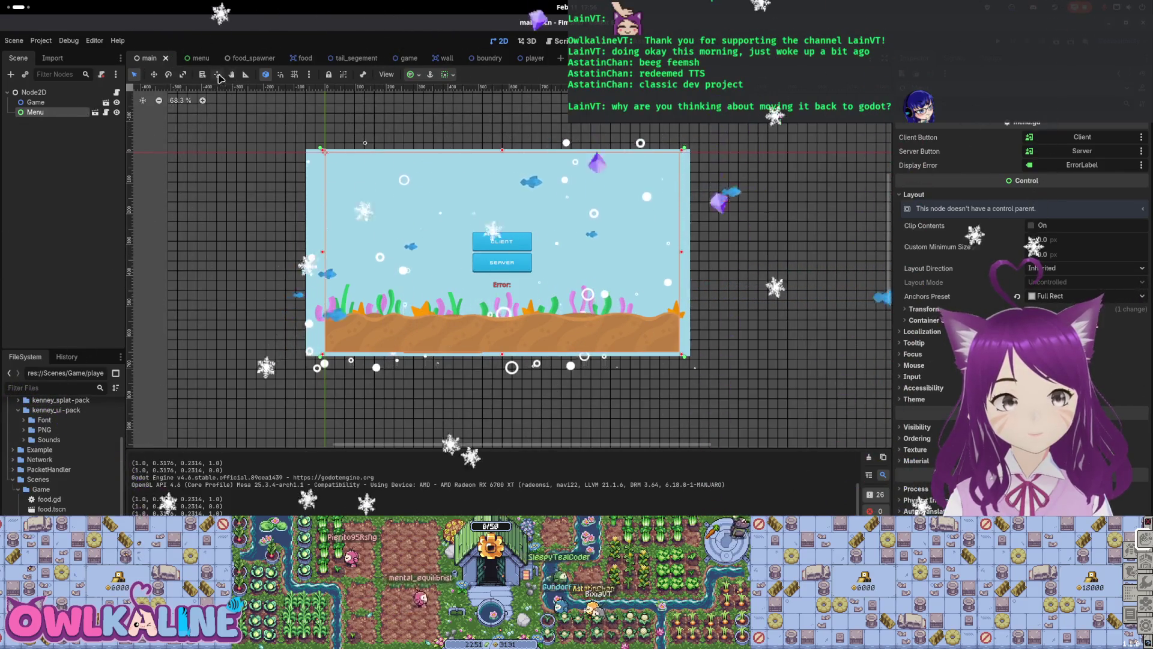
pyautogui.click(36, 103)
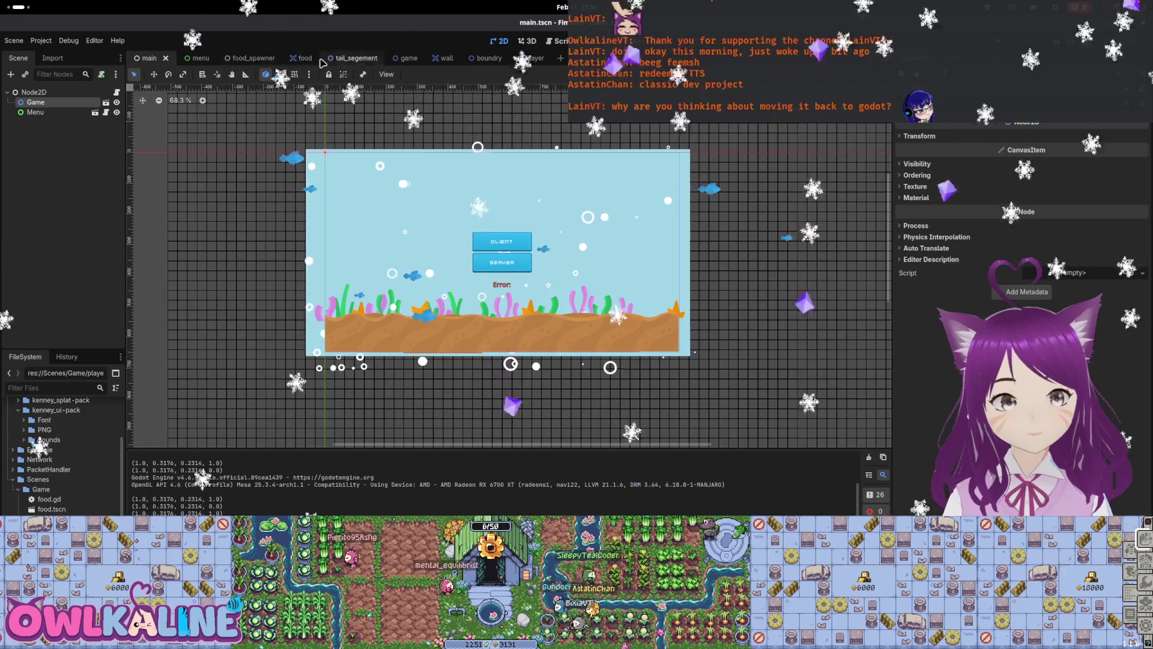
# - Check Boundry in the game scene and play a server-plus-client session in the 5000 arena
pyautogui.click(408, 58)
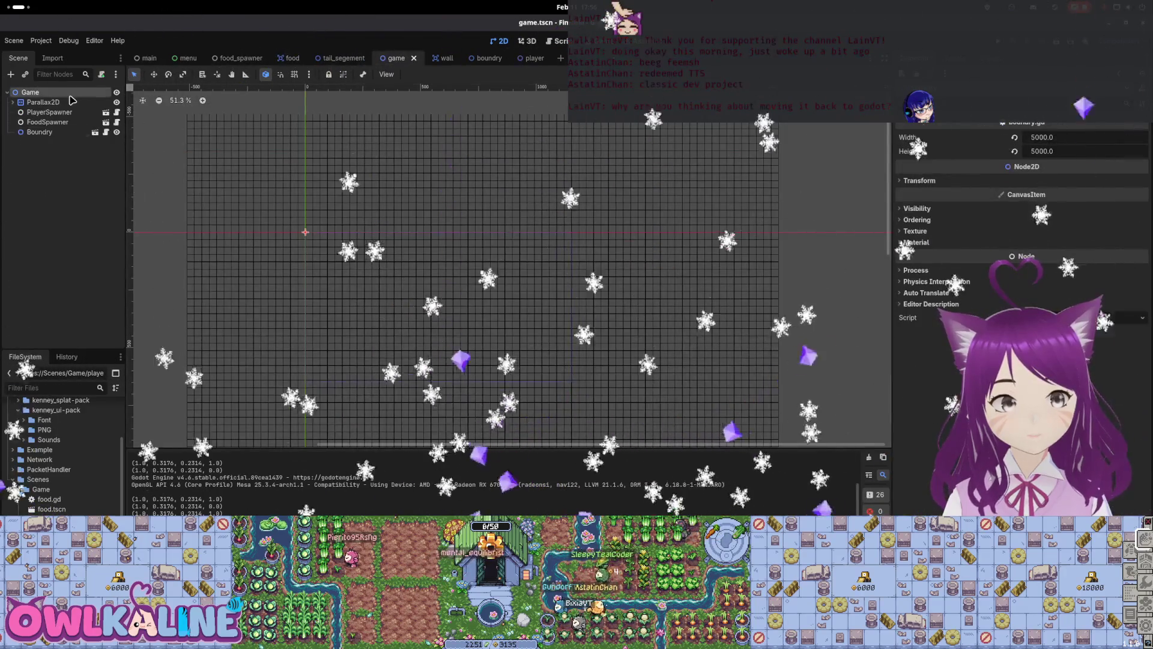
pyautogui.click(56, 137)
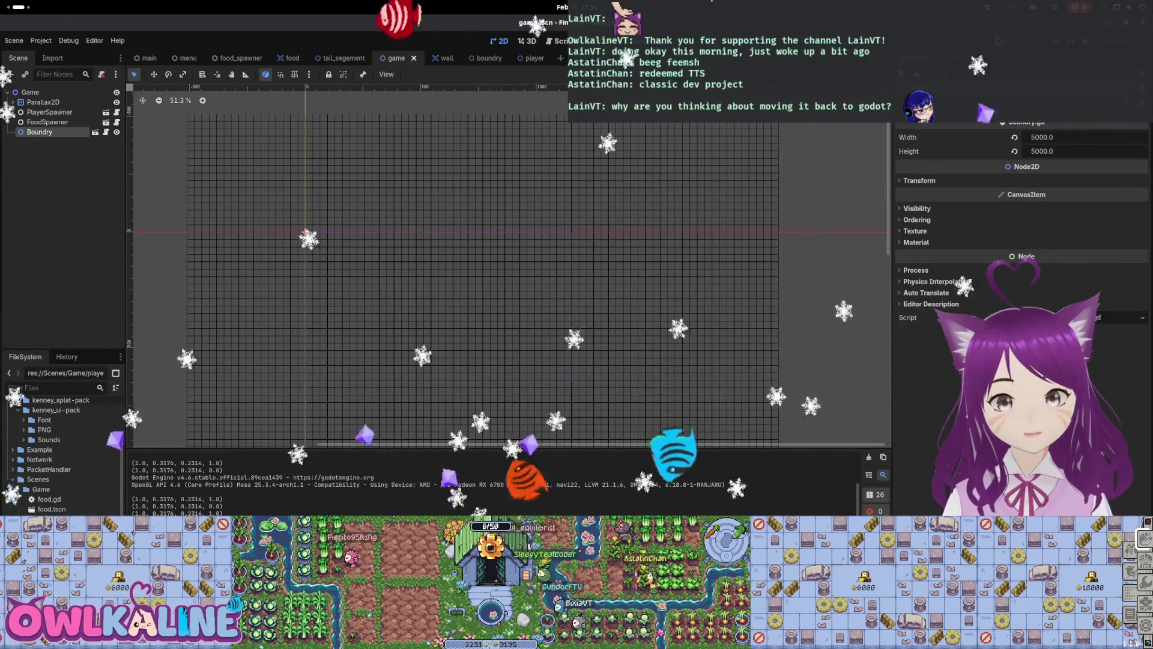
pyautogui.press('F5')
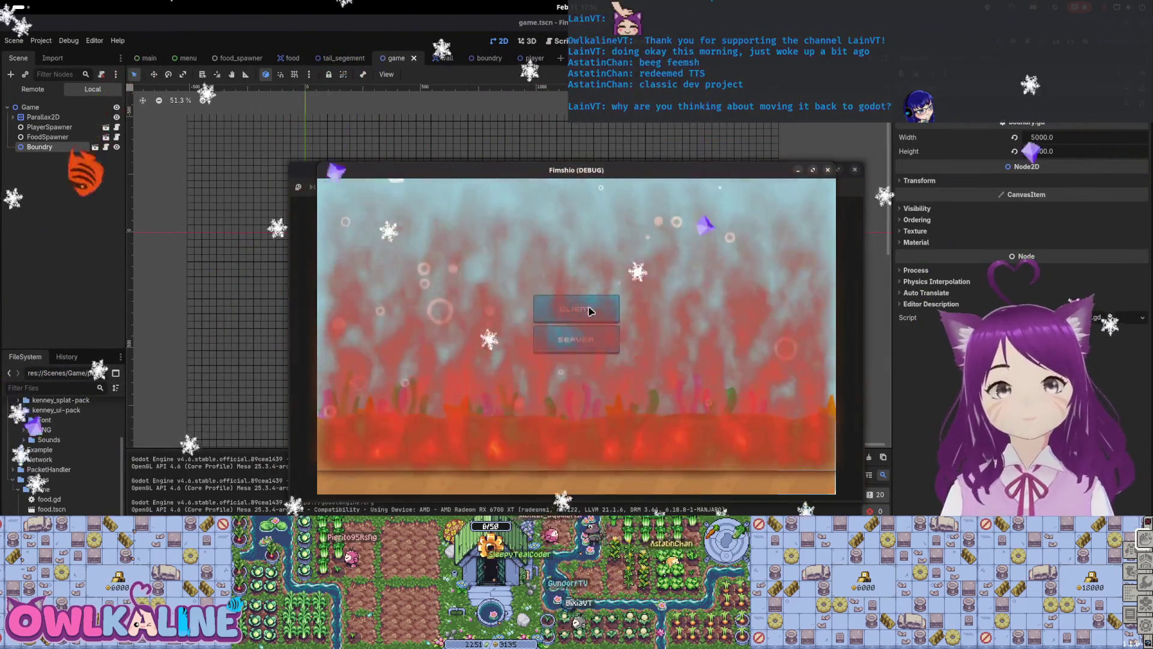
pyautogui.click(589, 339)
pyautogui.moveTo(607, 174); pyautogui.dragTo(871, 154)
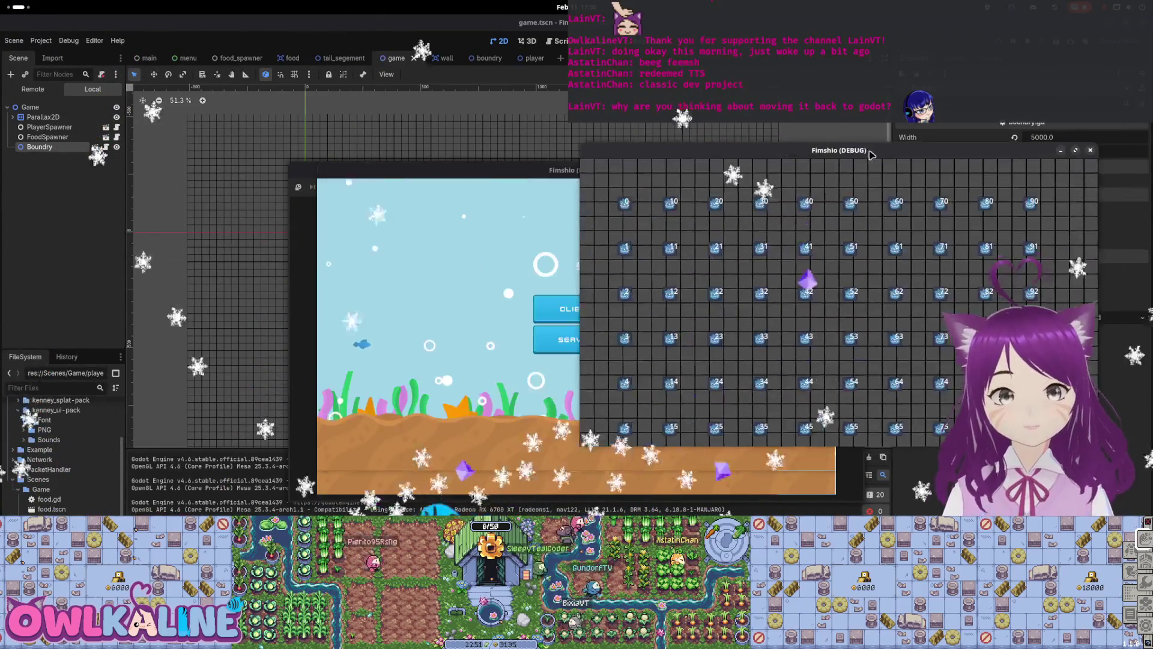
pyautogui.click(567, 309)
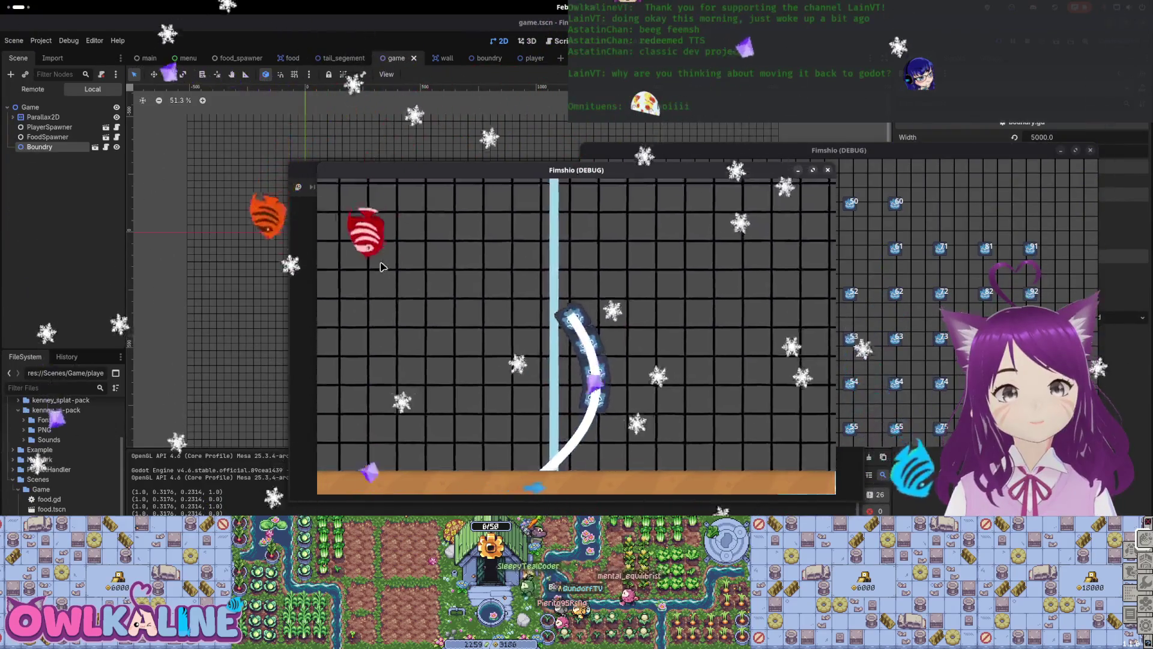
pyautogui.press('F8')
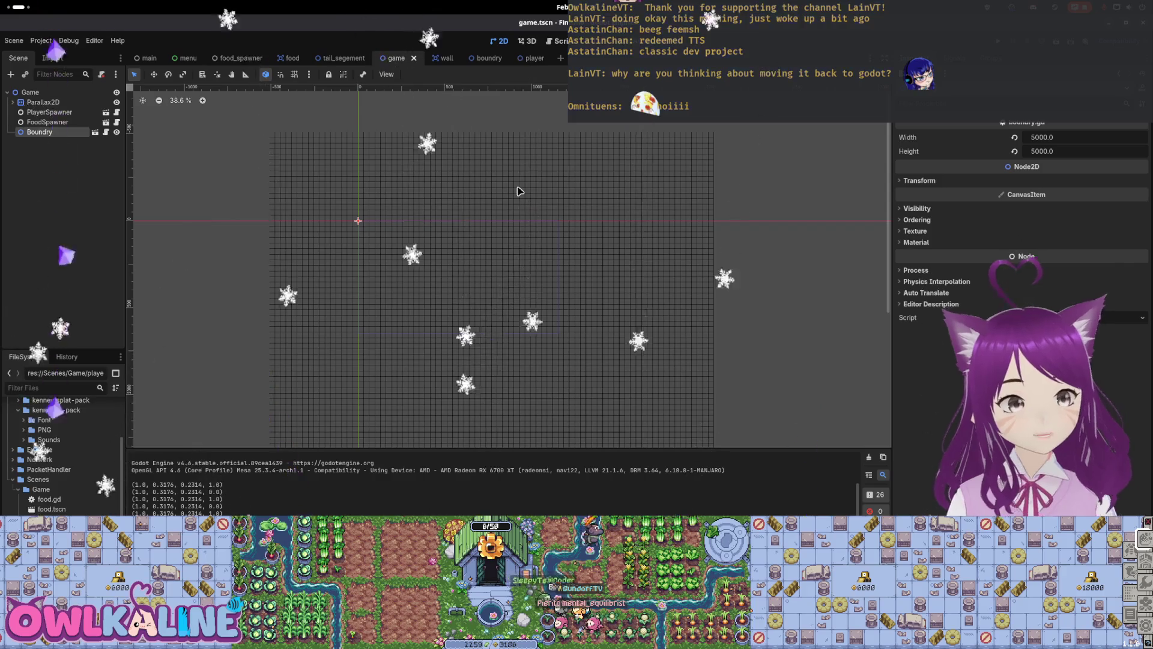
pyautogui.press('super')
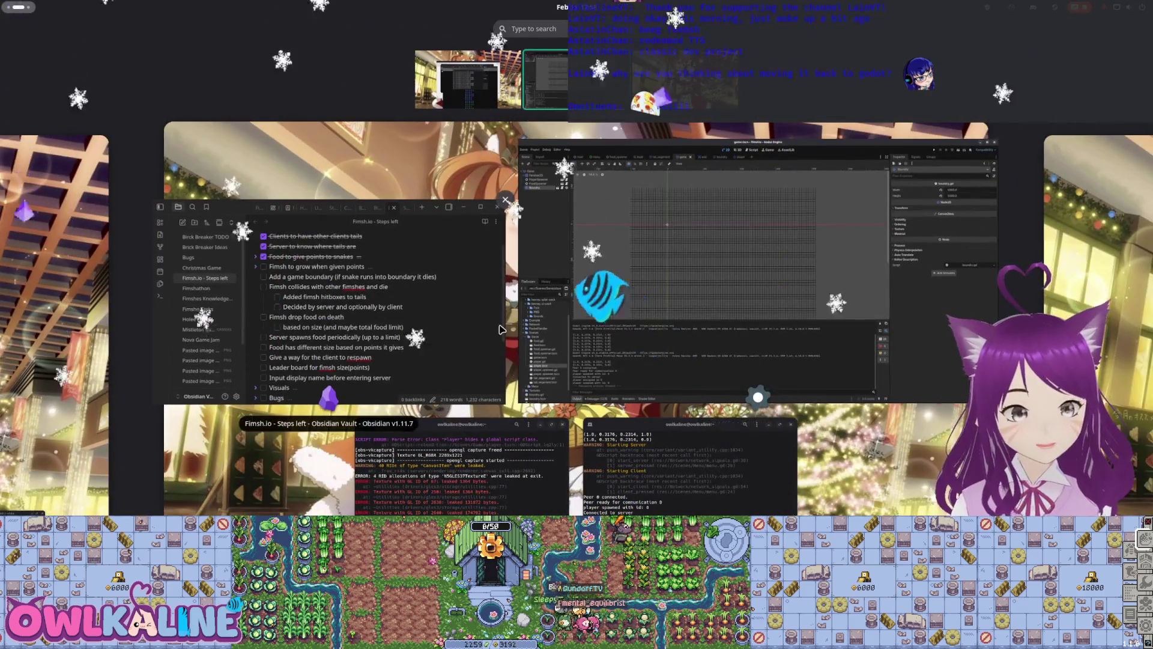
# - Bring up the Fimsh.io task note and review the growth and boundary tasks
pyautogui.click(458, 319)
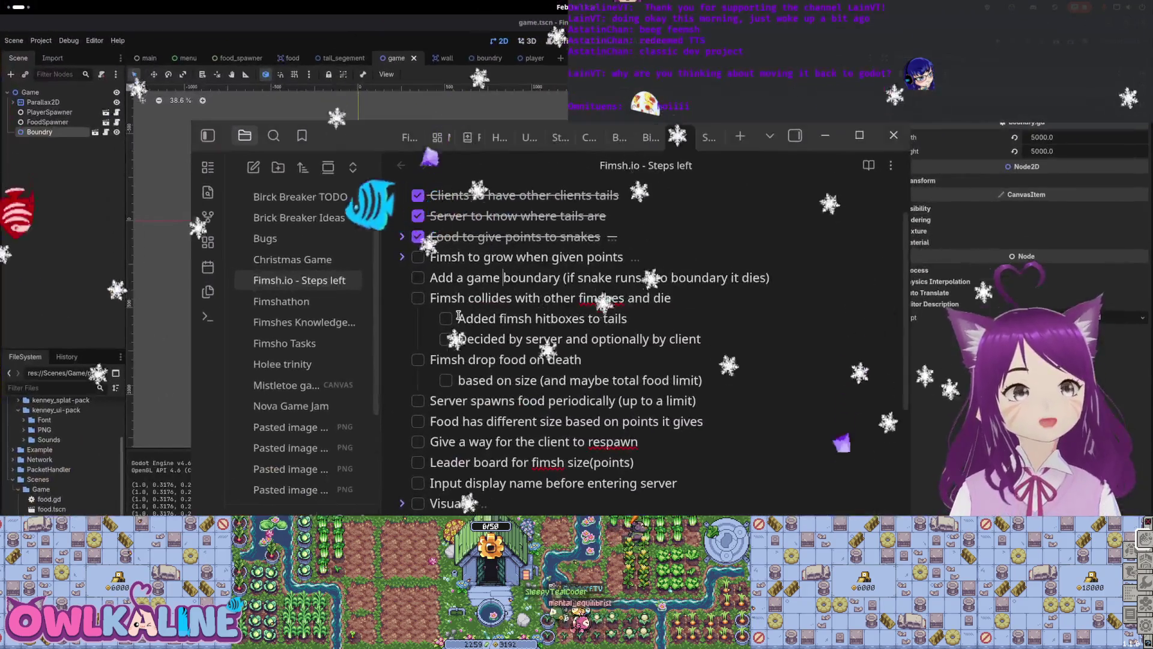
pyautogui.click(401, 257)
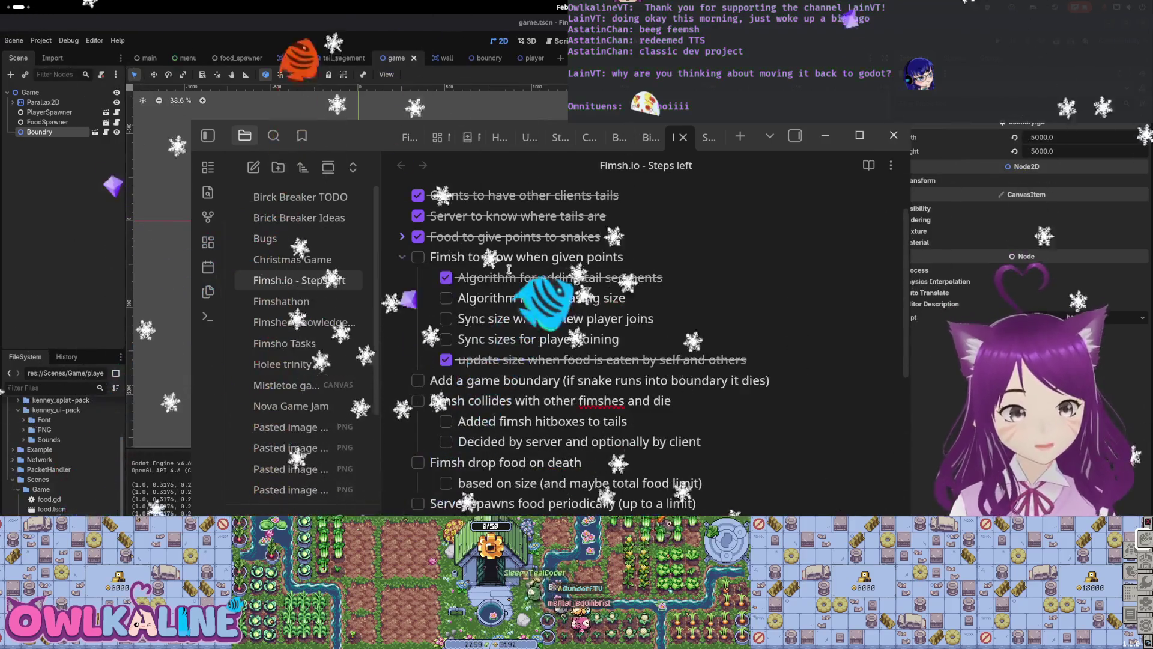
pyautogui.click(403, 257)
pyautogui.moveTo(469, 280); pyautogui.dragTo(667, 284)
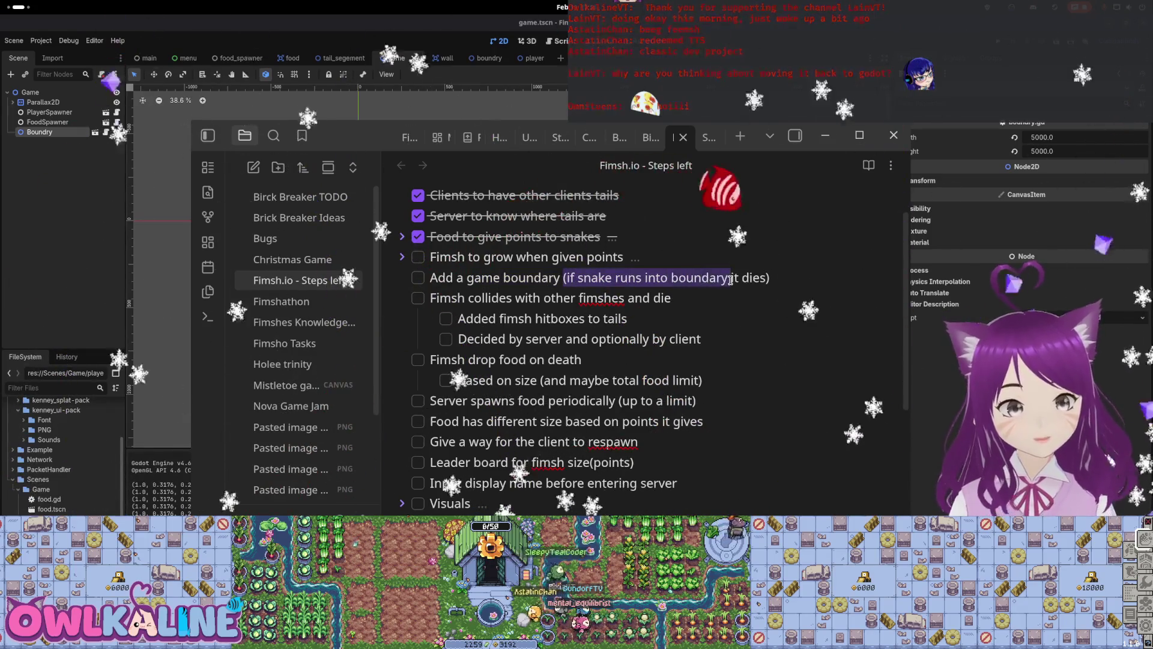
# - Add indented subtasks 'Add boundry' and 'Fimsh dies when it runs into it' under the boundary task
pyautogui.press('Return')
pyautogui.press('Tab')
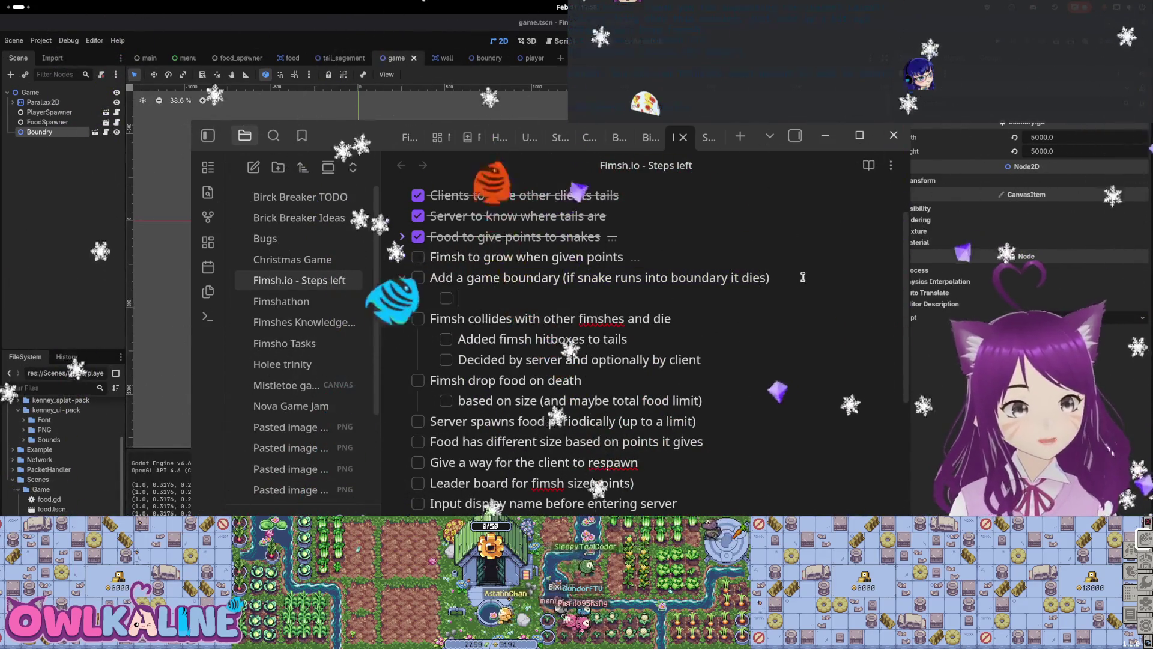
pyautogui.write('Add boungry')
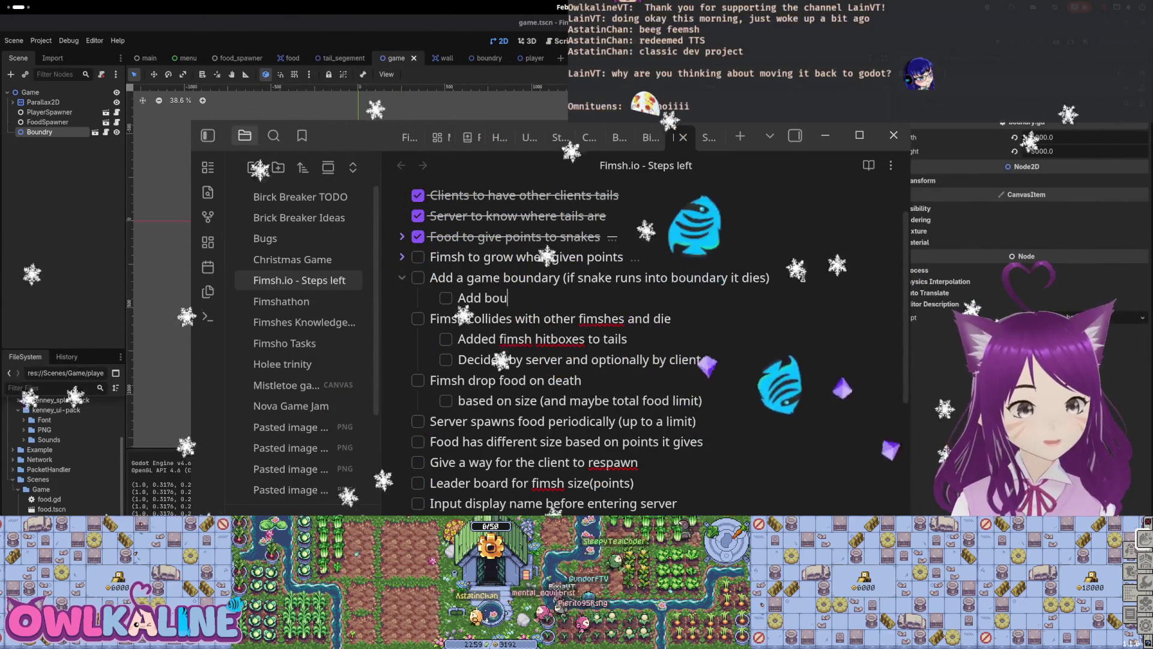
pyautogui.press('Return')
pyautogui.press('Up')
pyautogui.press('End')
pyautogui.press('Left')
pyautogui.press('Left')
pyautogui.press('BackSpace')
pyautogui.write('d')
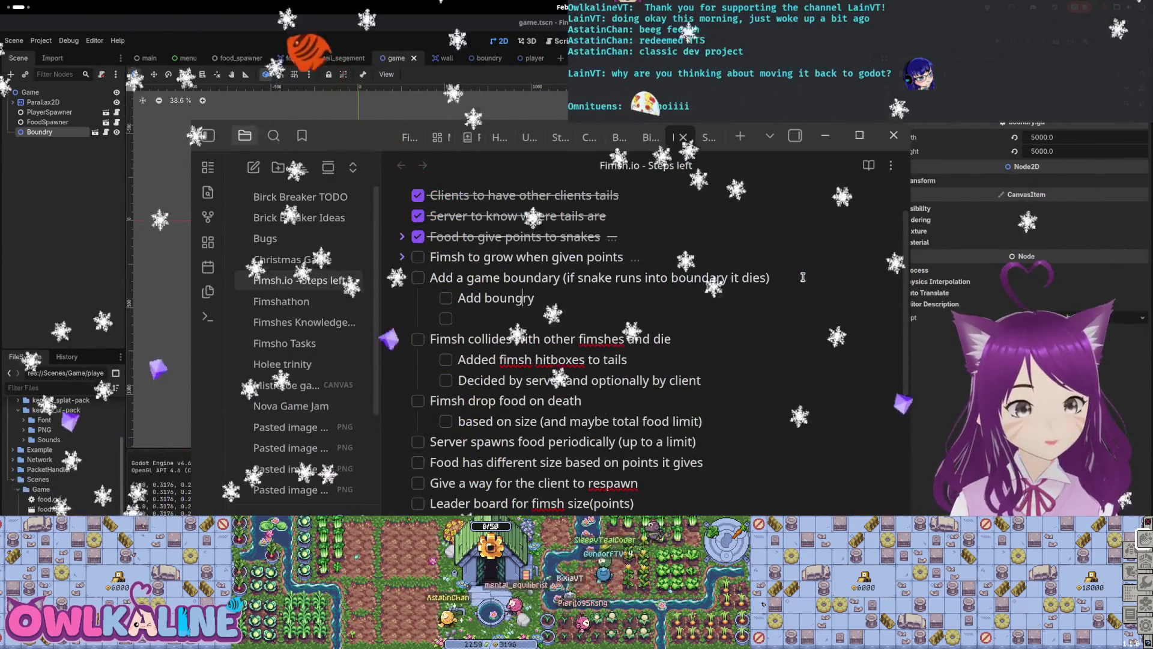
pyautogui.press('Down')
pyautogui.write('Fimsh di')
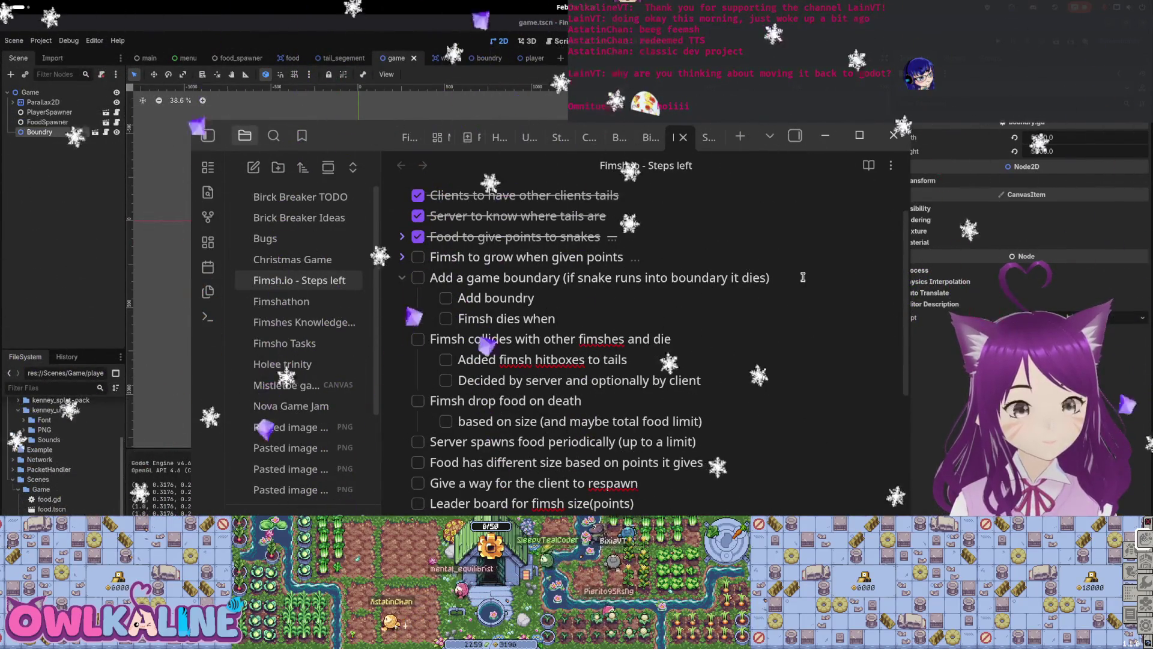
pyautogui.write('to it')
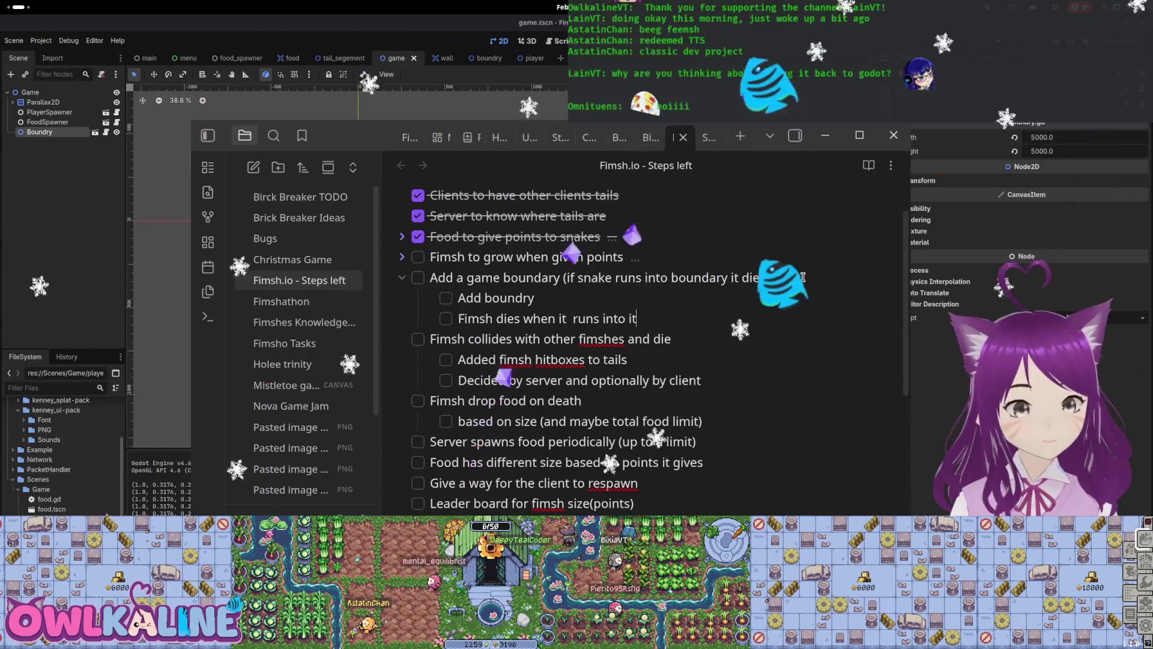
# - Replace 'snake' with 'fimsh' in the boundary task and collapse the fimsh collision task
pyautogui.doubleClick(596, 279)
pyautogui.write('f')
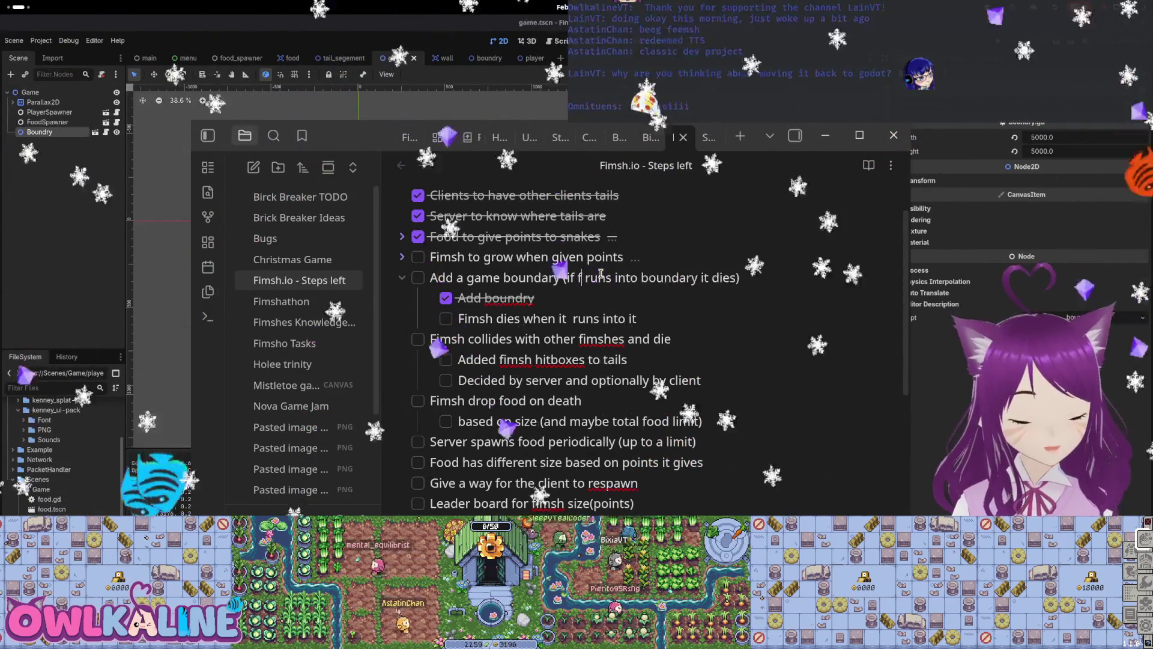
pyautogui.write('imsh')
pyautogui.doubleClick(544, 320)
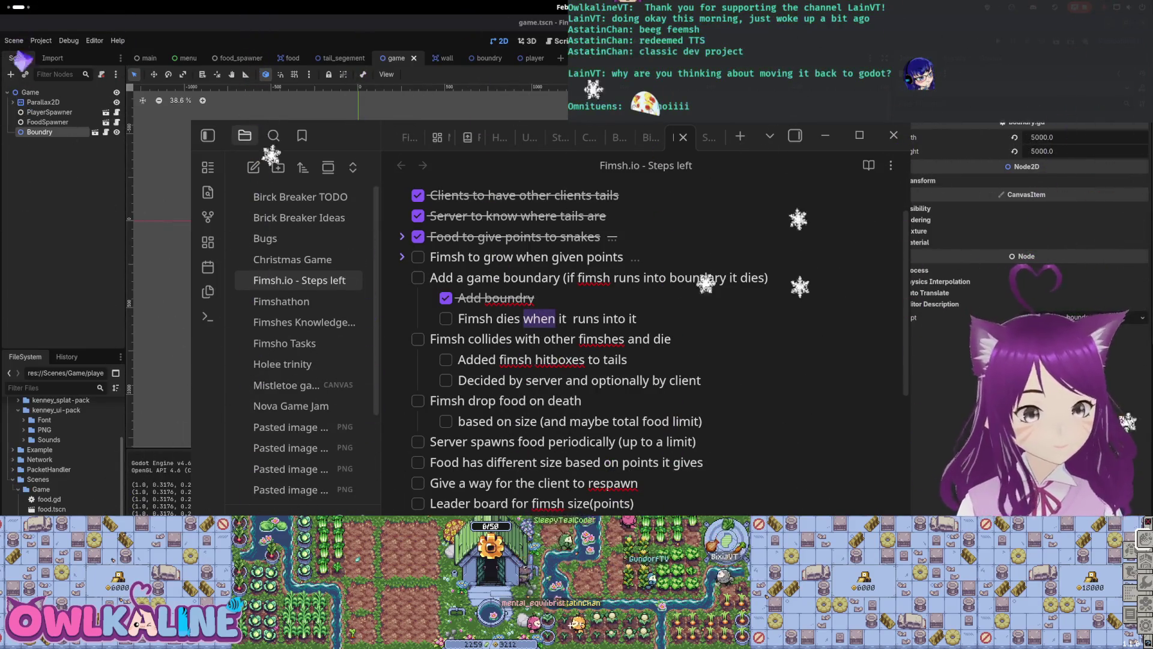
pyautogui.press('super')
pyautogui.press('super')
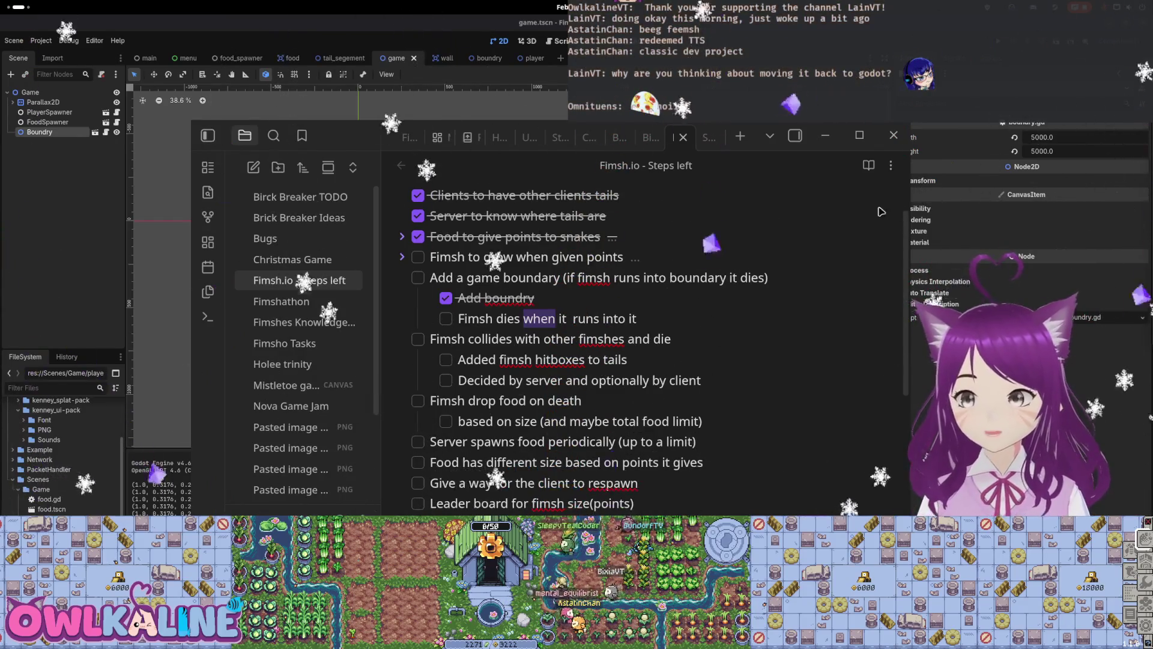
pyautogui.click(626, 319)
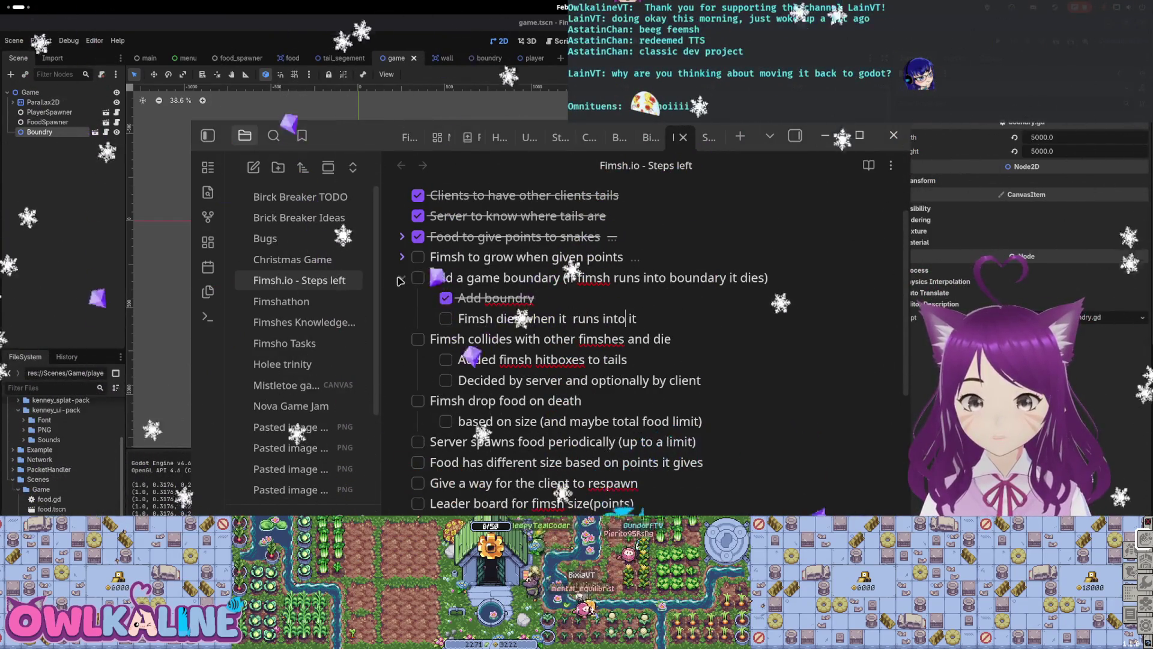
pyautogui.click(402, 339)
pyautogui.click(401, 339)
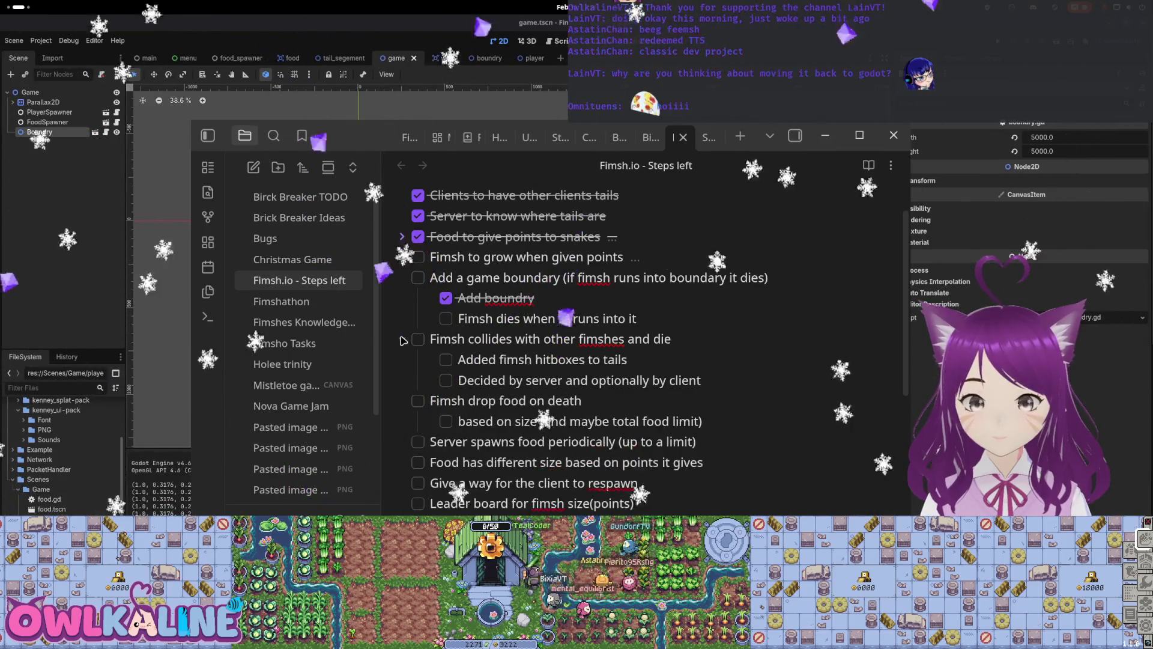
pyautogui.click(402, 339)
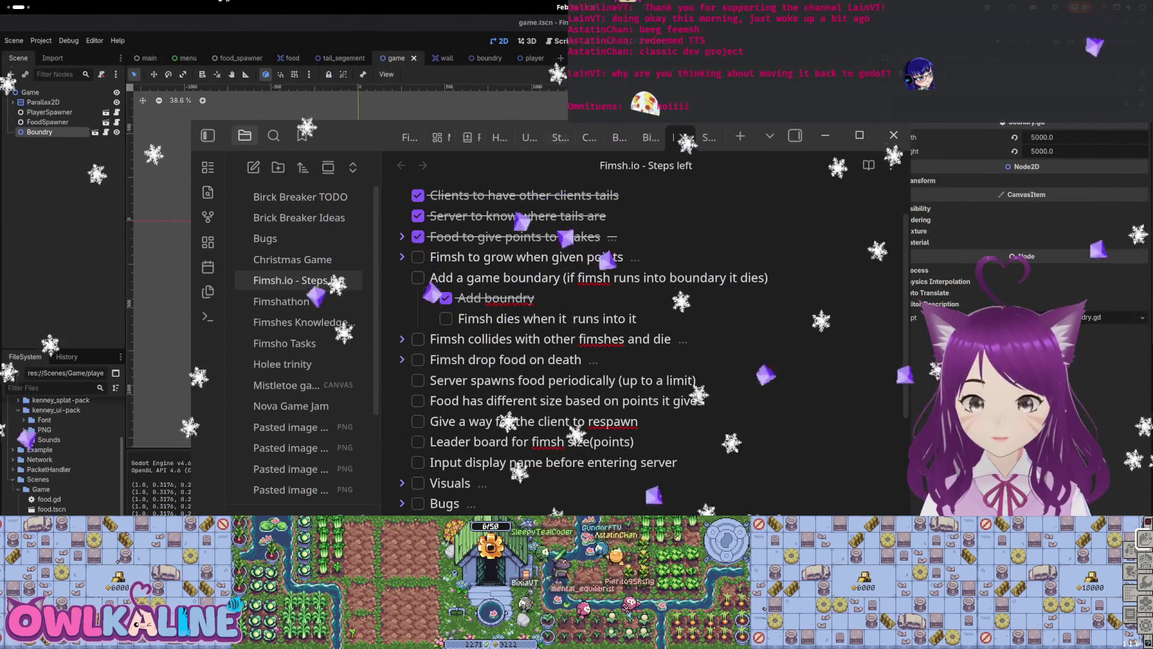
# - Return to Godot and open the wall scene
pyautogui.hotkey('alt', 'Tab')
pyautogui.scroll(-2, 535, 251)
pyautogui.moveTo(523, 252); pyautogui.dragTo(595, 255)
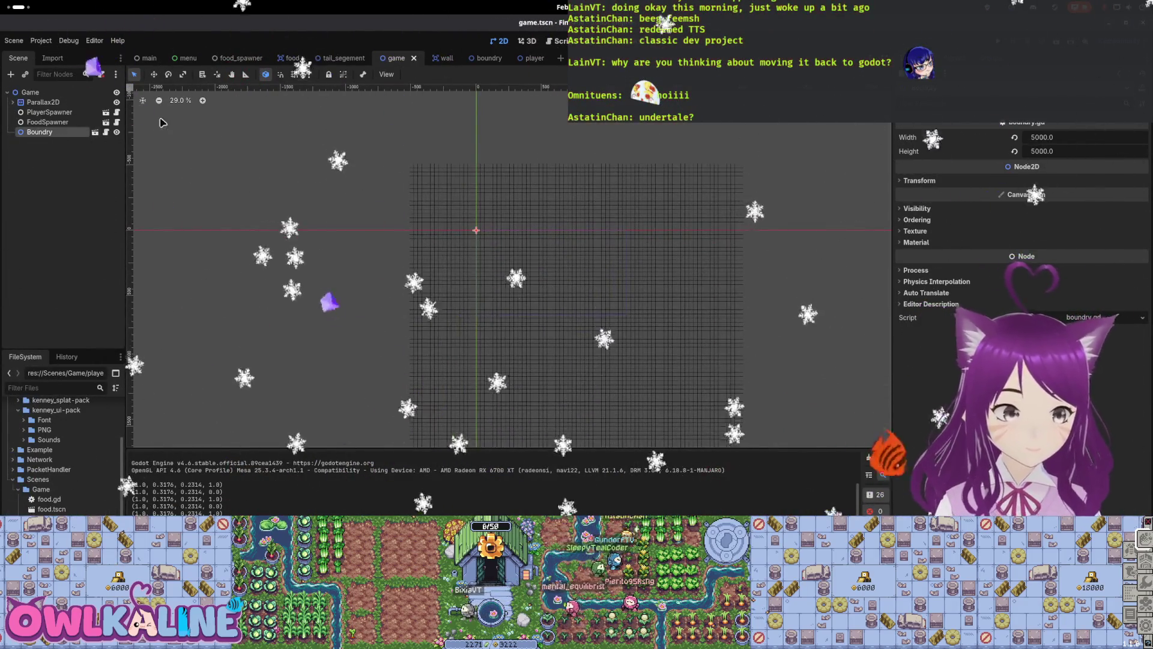
pyautogui.click(445, 58)
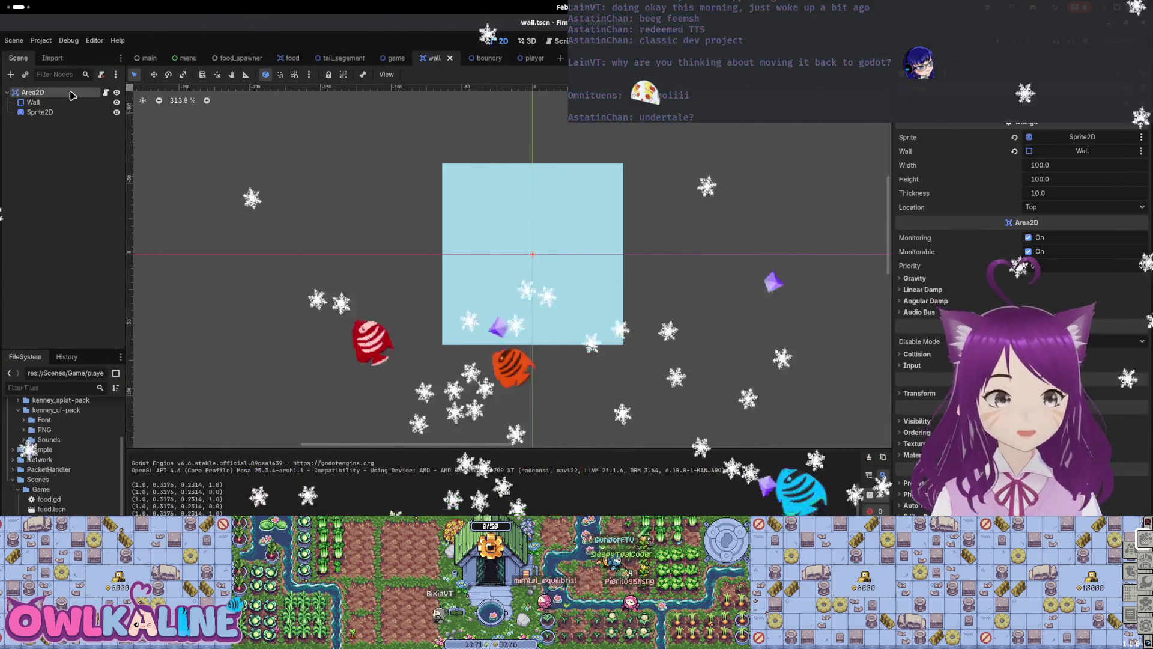
# - Widen the Inspector, expand the wall's Collision settings, and turn off layer 1
pyautogui.moveTo(894, 240); pyautogui.dragTo(494, 247)
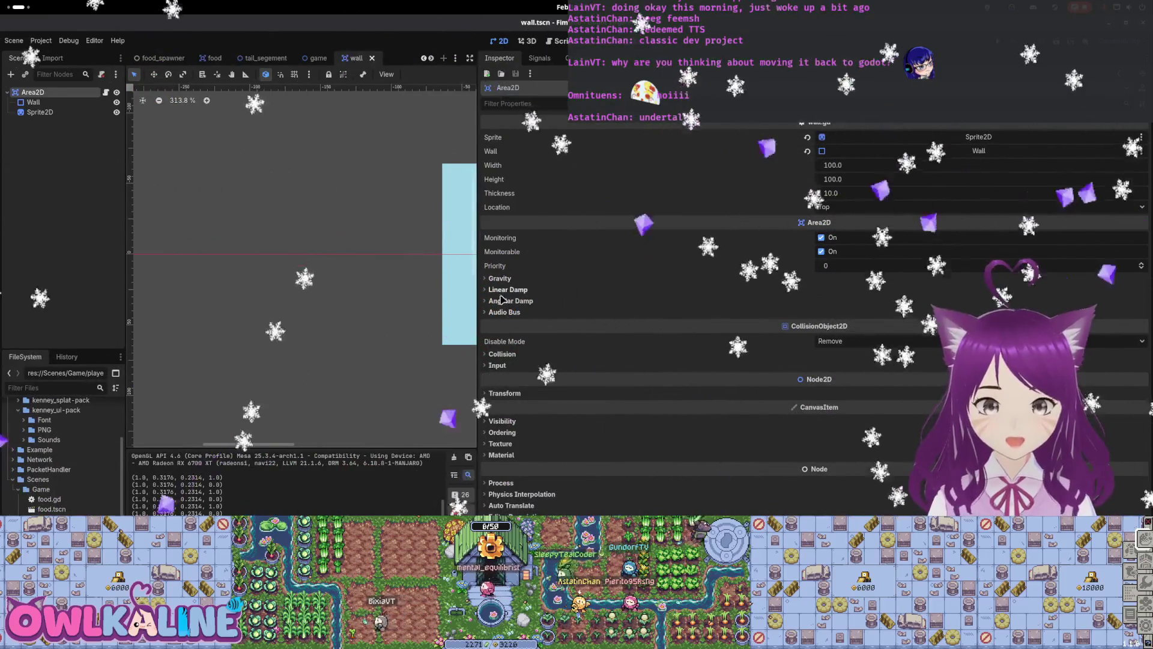
pyautogui.click(502, 353)
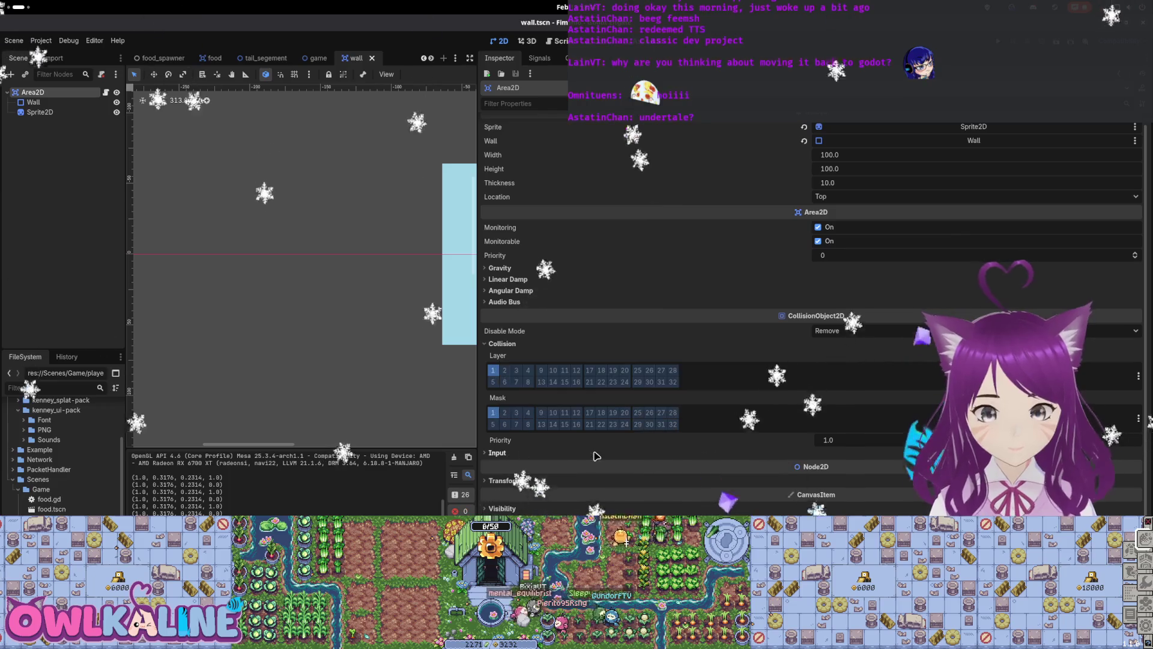
pyautogui.click(493, 372)
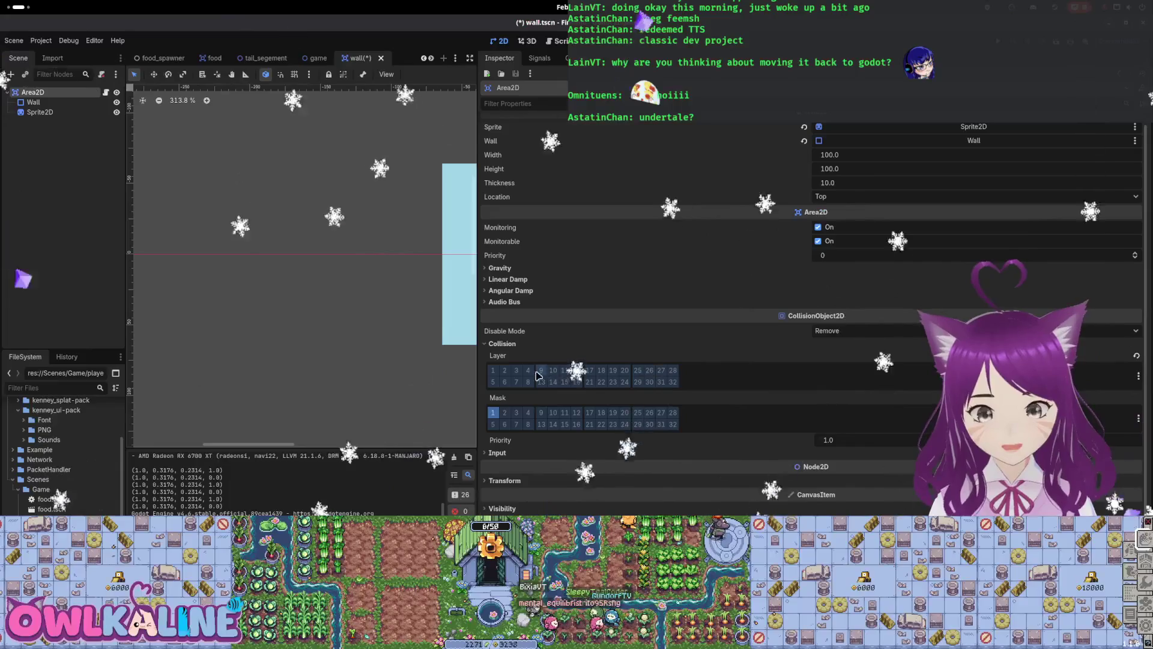
# - Put the wall's Area2D on collision layer 3, save, and clear mask bit 1
pyautogui.click(516, 371)
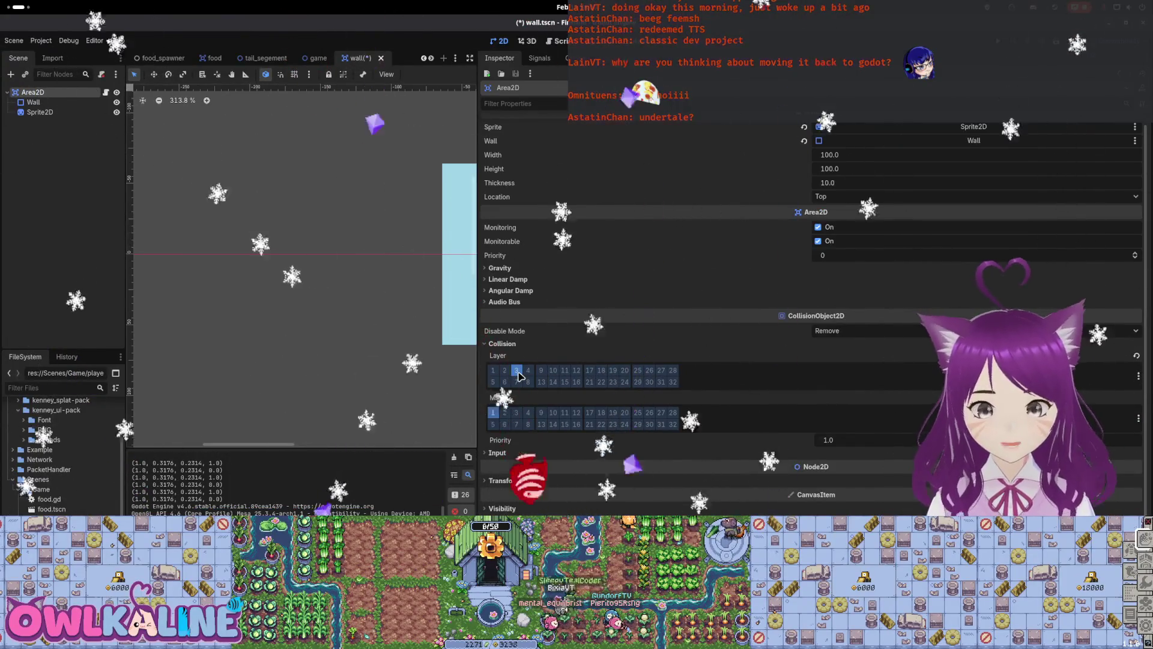
pyautogui.hotkey('ctrl', 's')
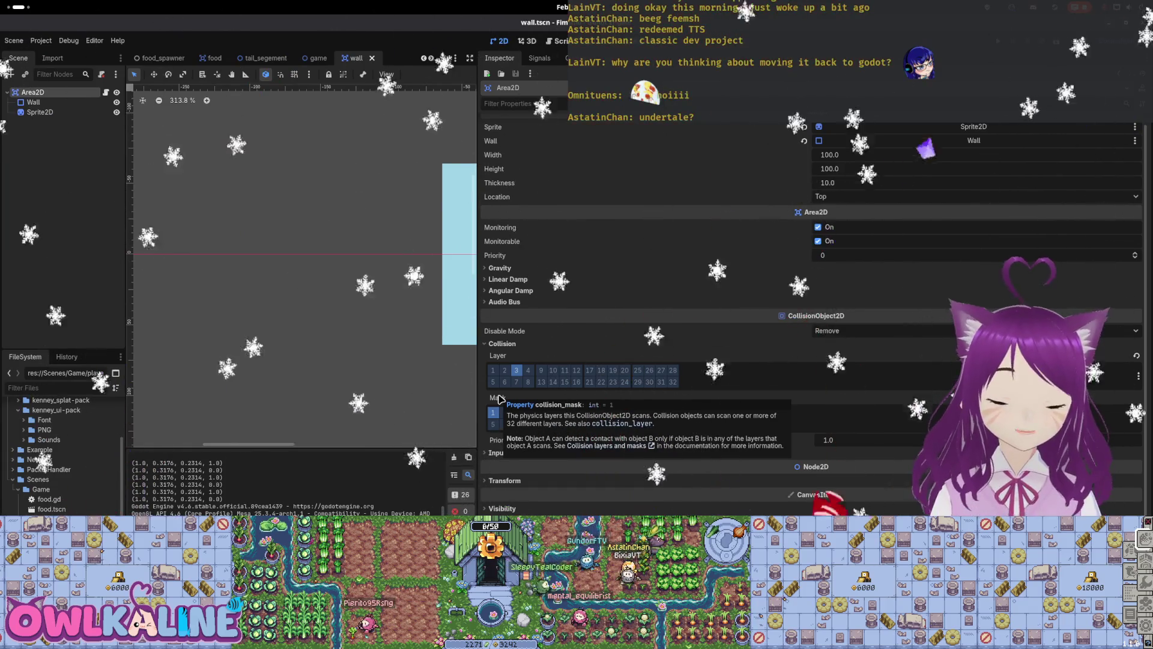
pyautogui.click(489, 411)
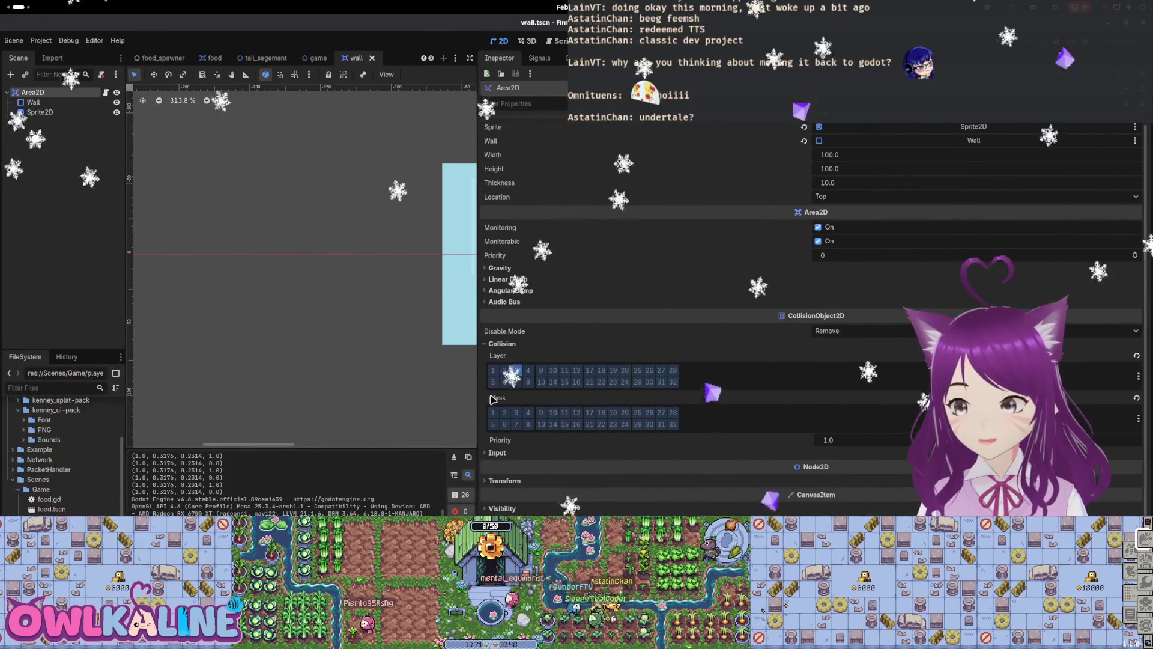
pyautogui.moveTo(479, 397); pyautogui.dragTo(685, 393)
pyautogui.click(531, 57)
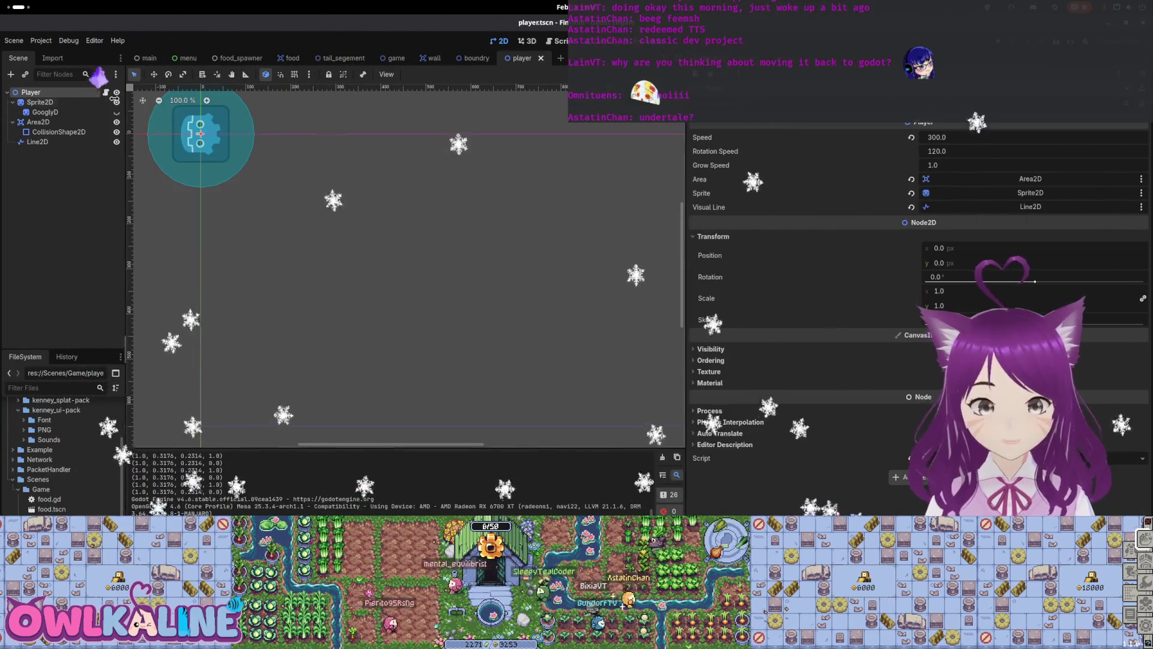
# - Select the player's Area2D and enable collision mask bits 2 and 3
pyautogui.click(106, 93)
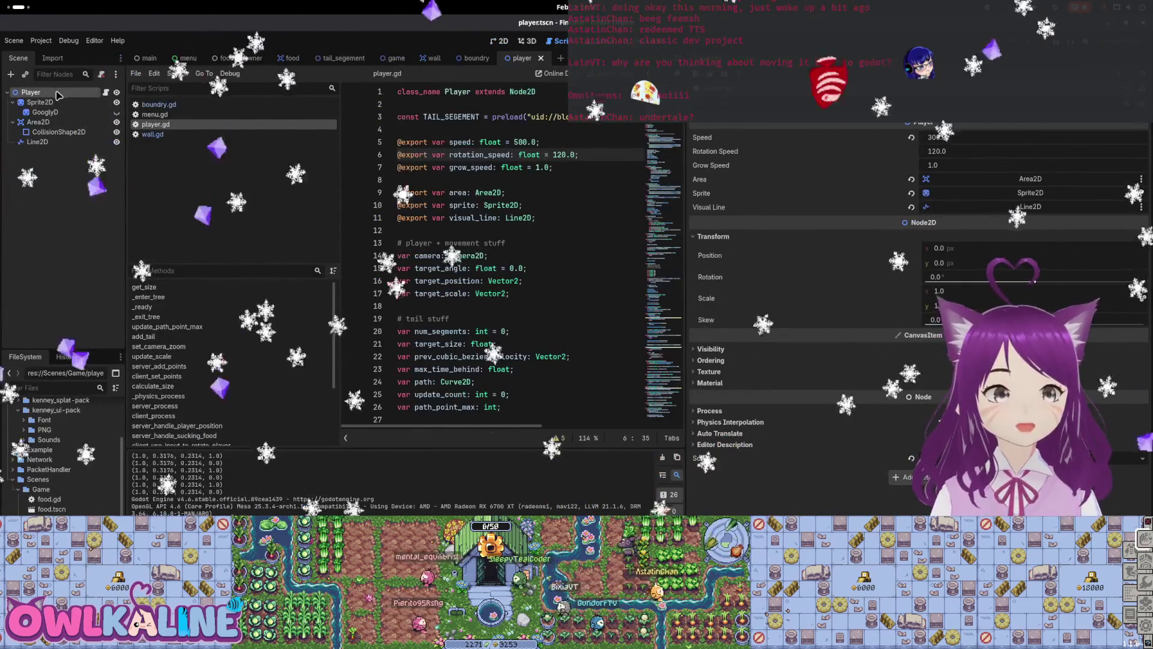
pyautogui.click(38, 122)
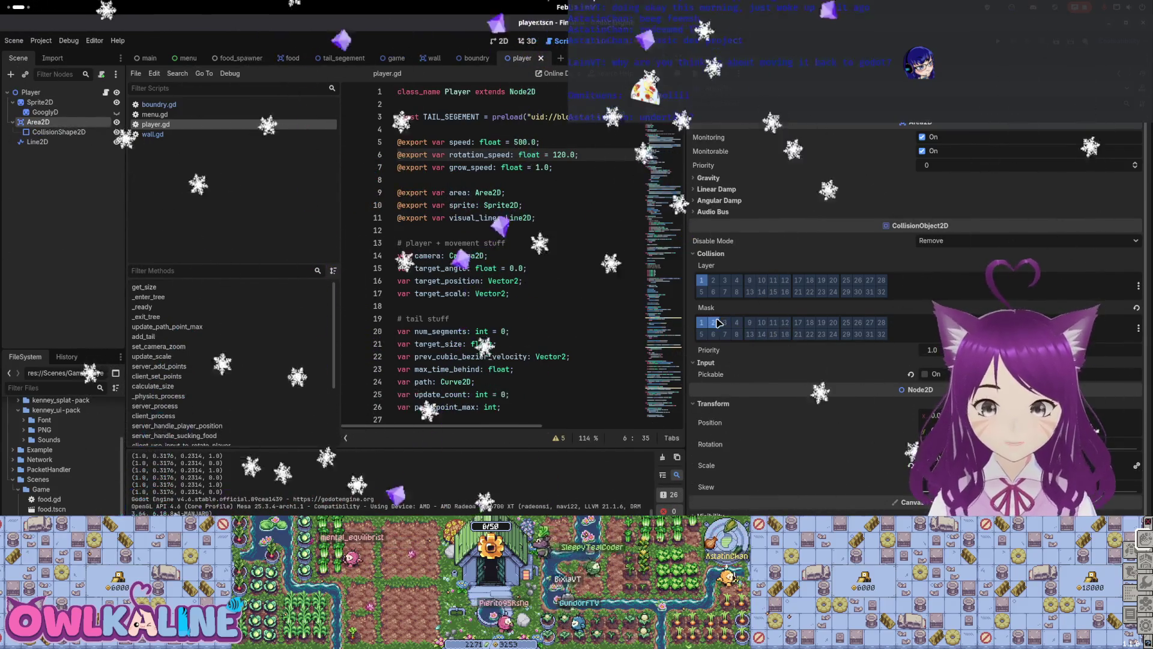
pyautogui.click(713, 322)
pyautogui.click(725, 323)
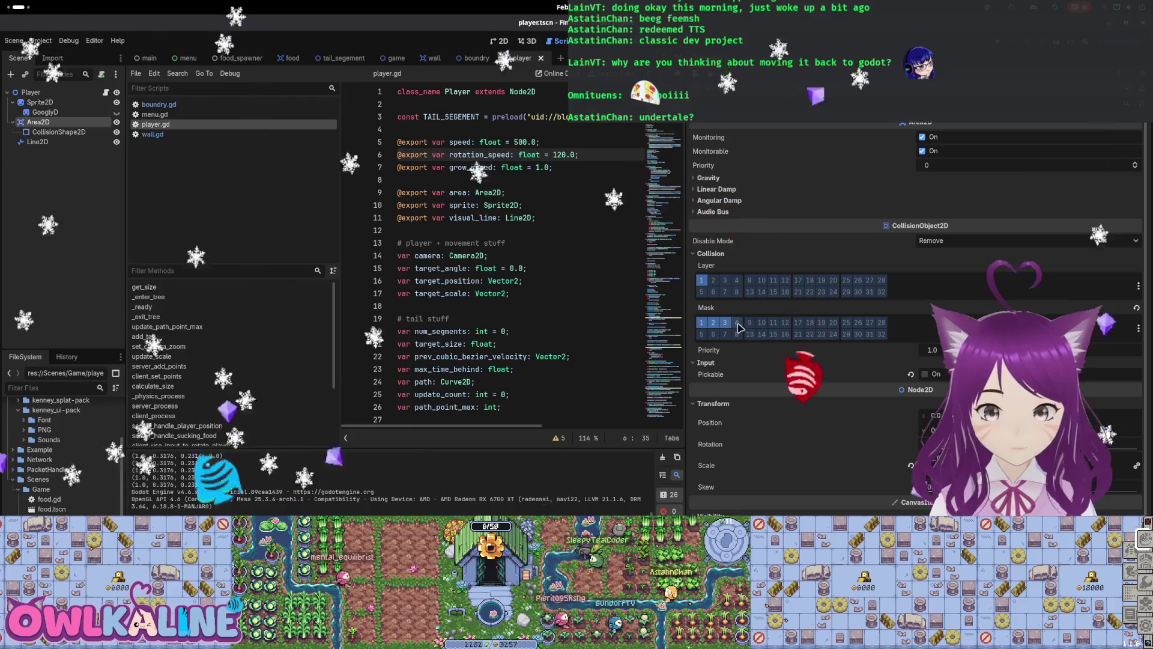
# - Name collision layer 3 'Wall'
pyautogui.rightClick(726, 322)
pyautogui.click(738, 330)
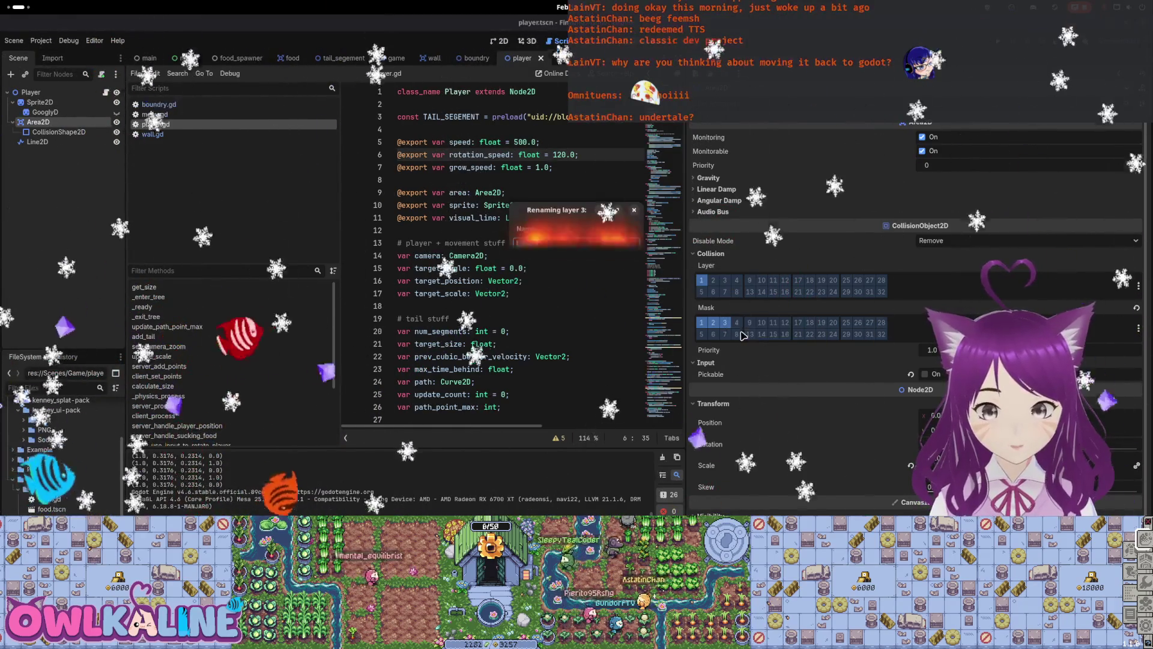
pyautogui.write('Wall')
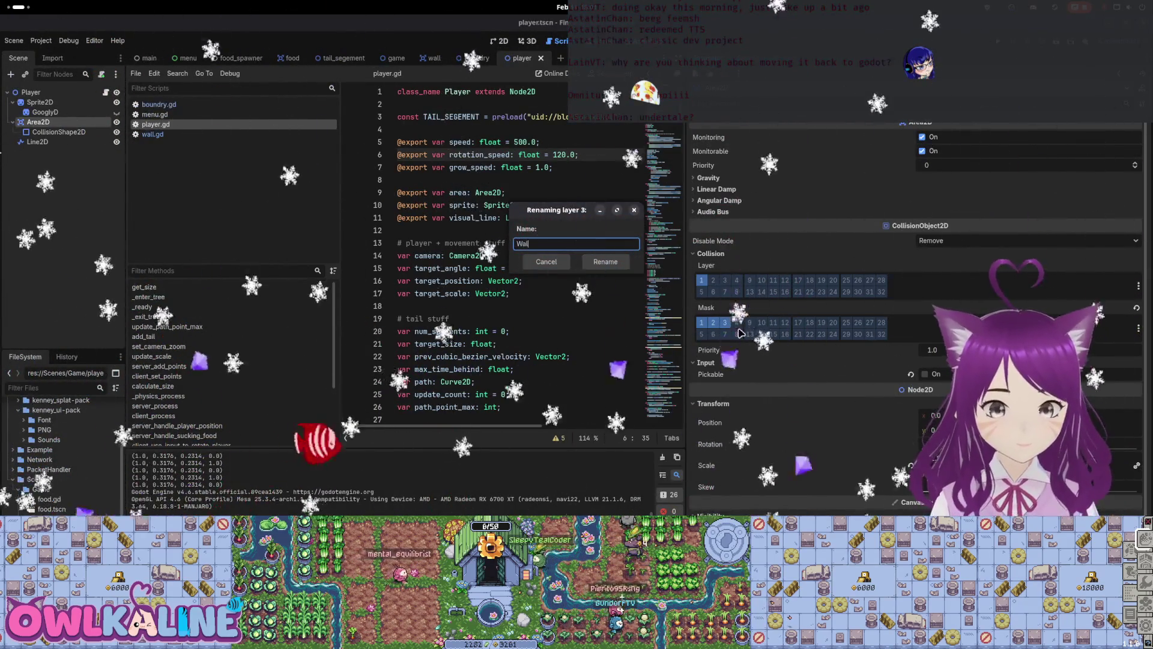
pyautogui.press('Return')
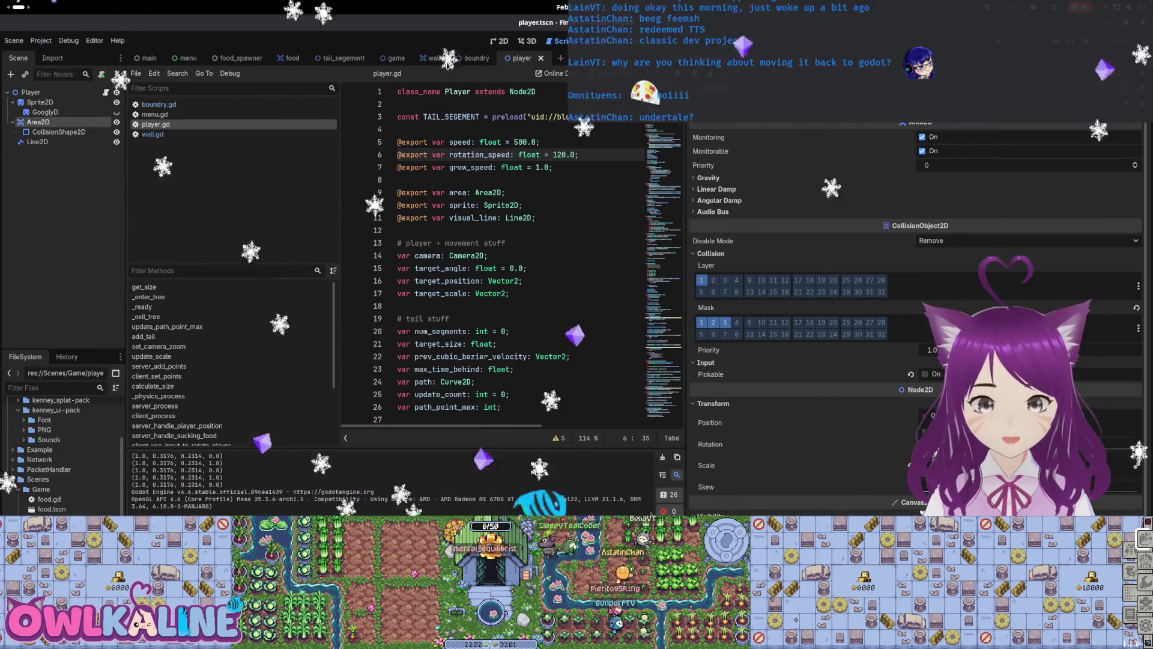
# - In the food scene, rename collision layer 2 to Food
pyautogui.click(292, 57)
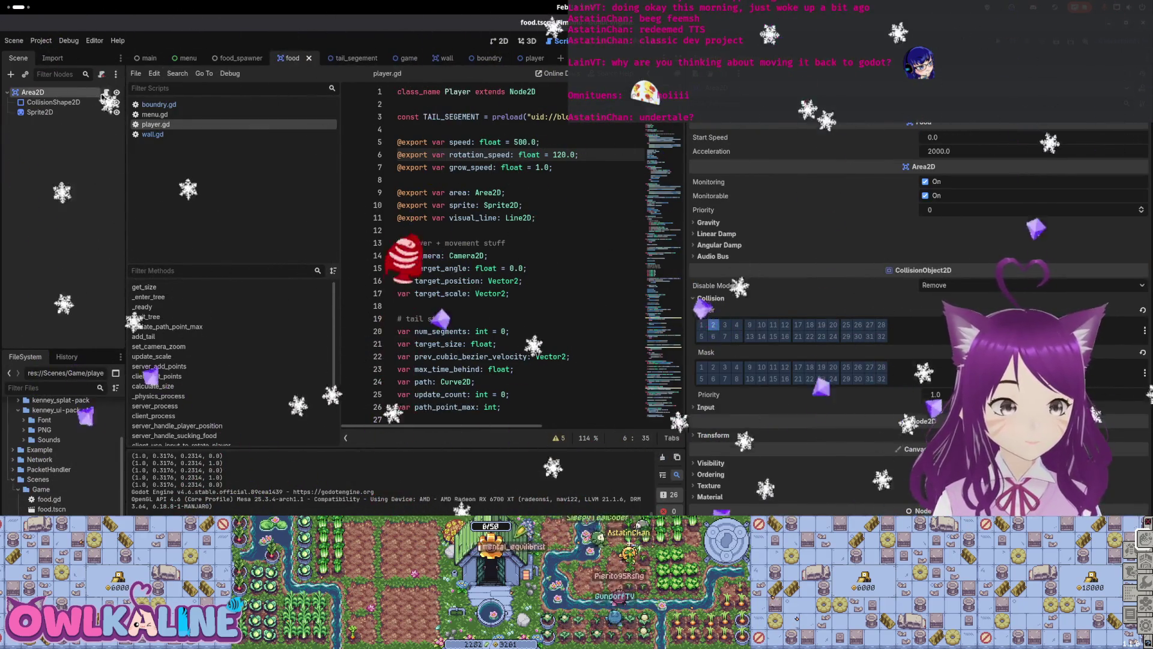
pyautogui.click(106, 93)
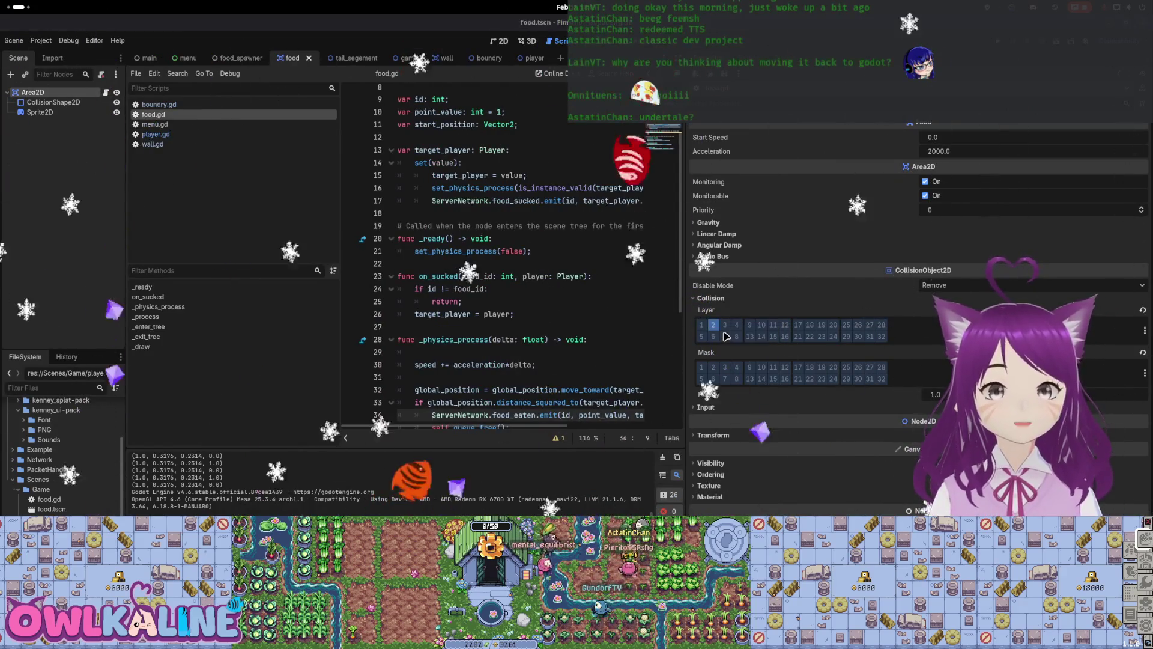
pyautogui.click(742, 333)
pyautogui.write('Foo')
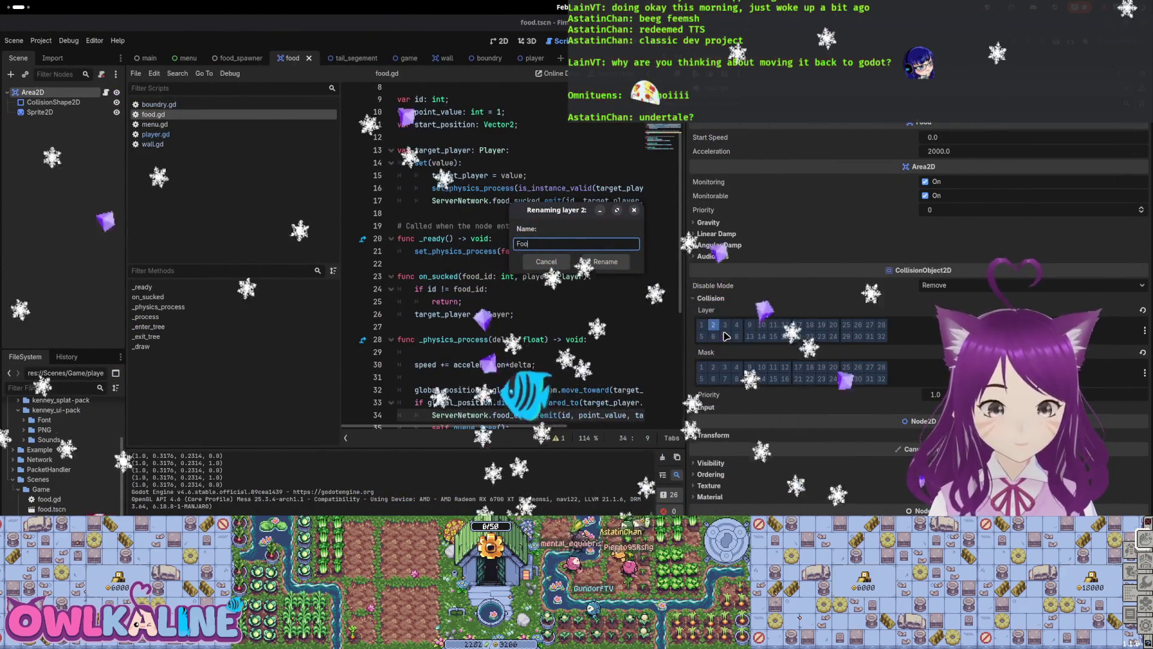
pyautogui.press('Return')
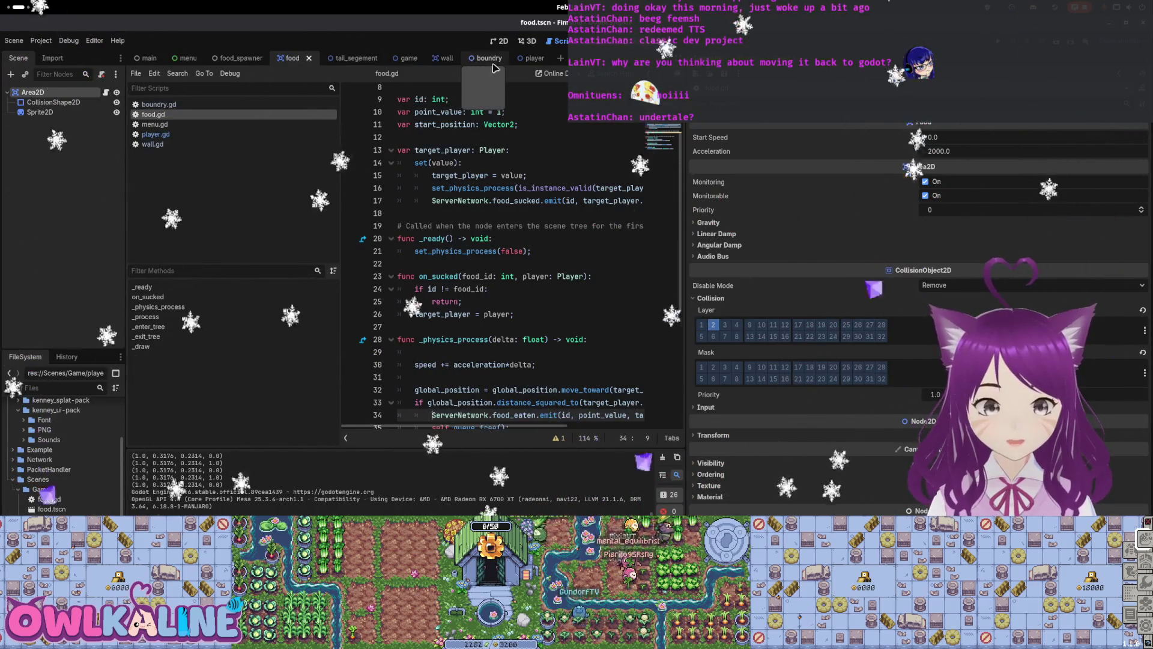
# - In the player scene, rename collision layer 1 from the Area2D's mask bits
pyautogui.click(521, 57)
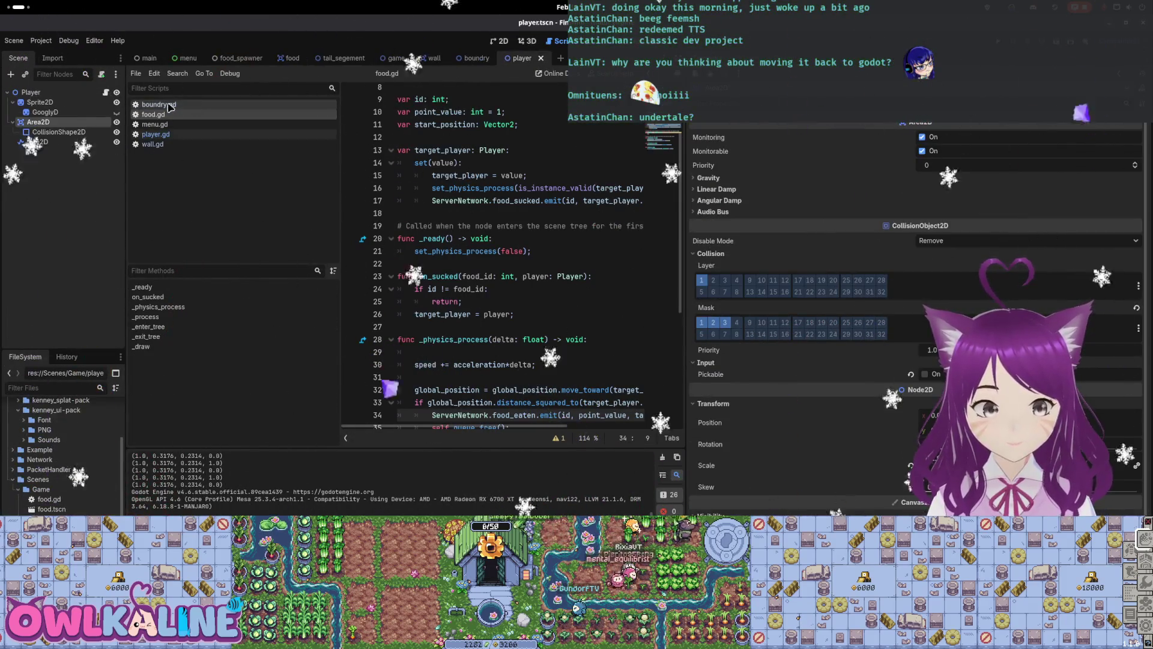
pyautogui.click(106, 93)
pyautogui.rightClick(701, 323)
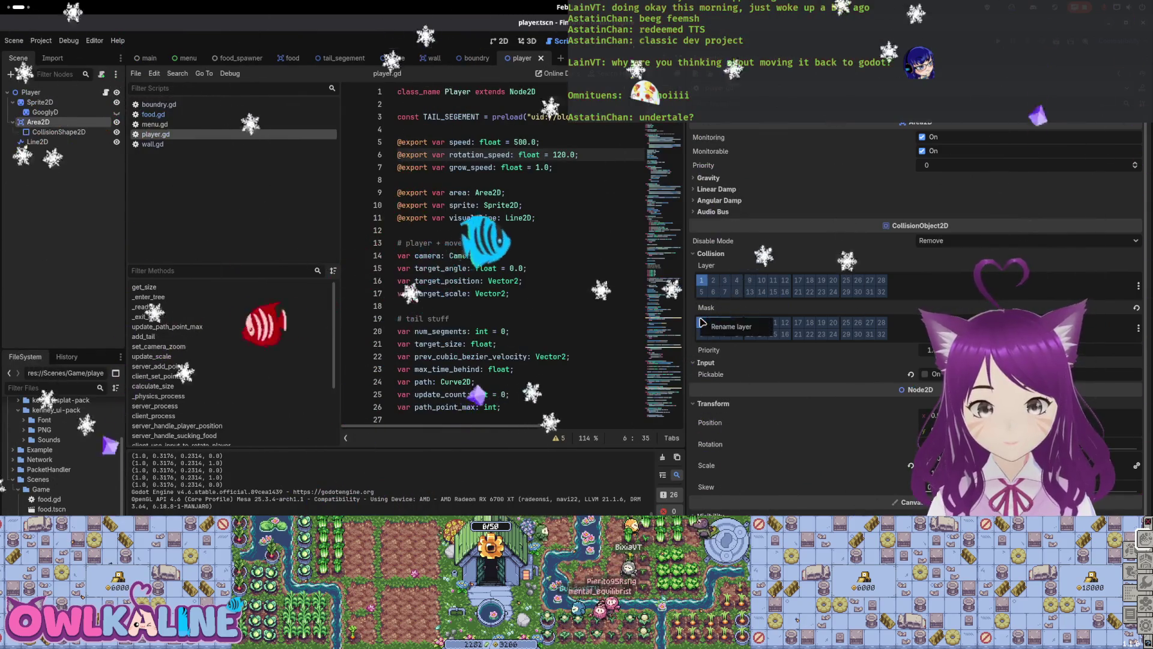
pyautogui.click(714, 326)
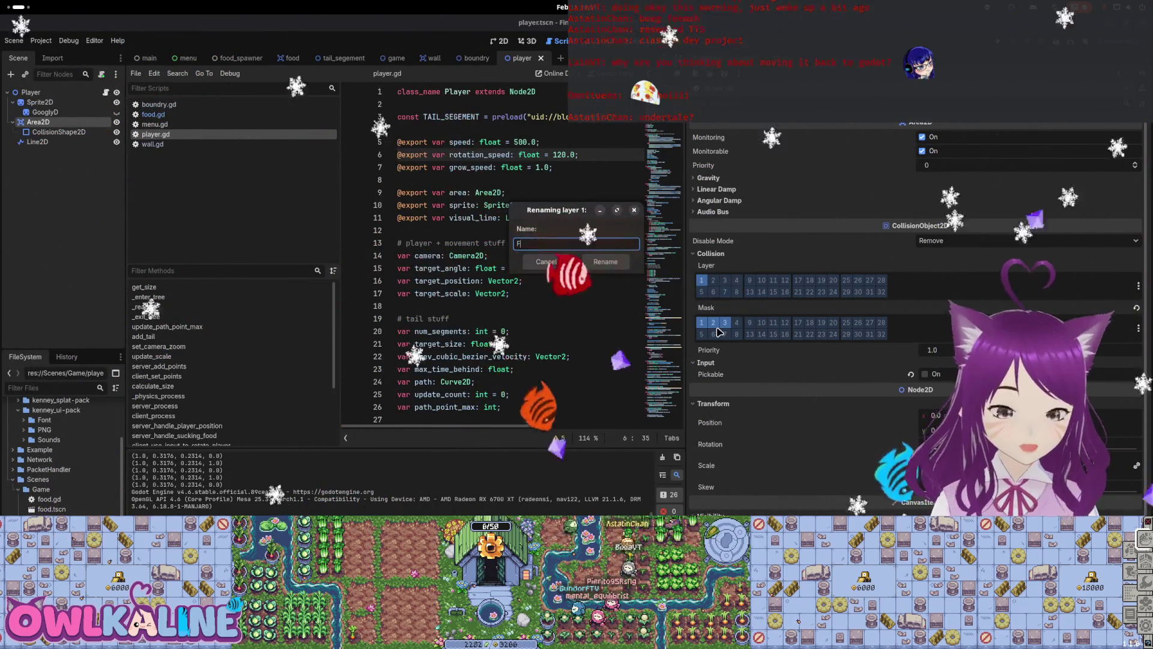
pyautogui.write('ood')
pyautogui.press('Return')
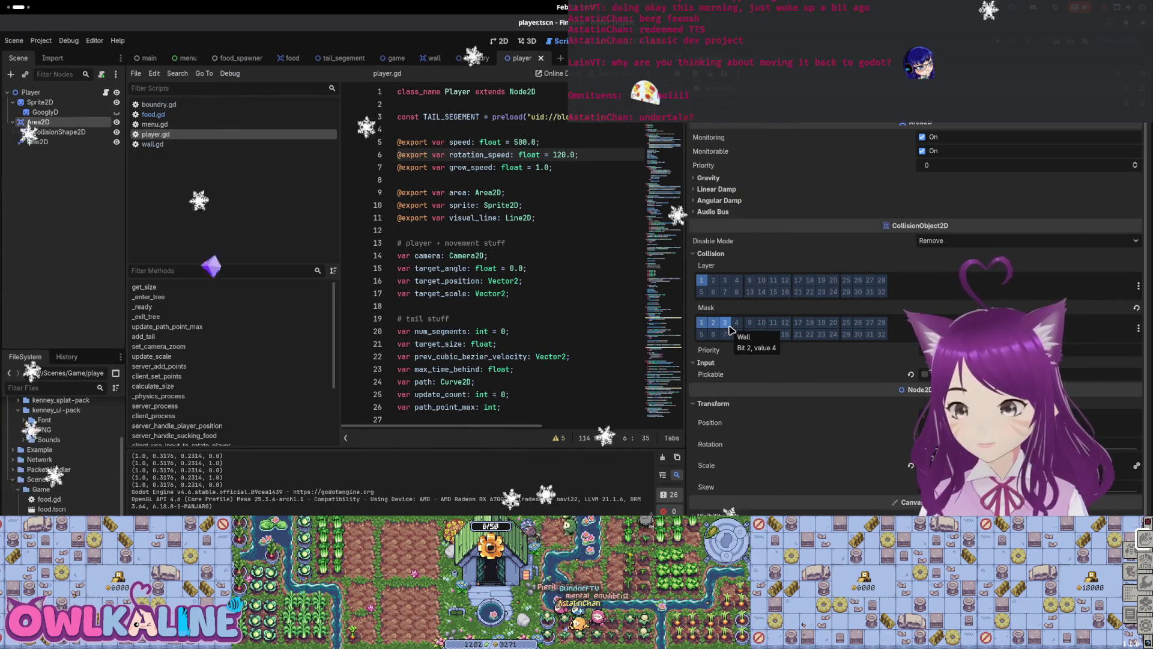
pyautogui.scroll(-20, 608, 209)
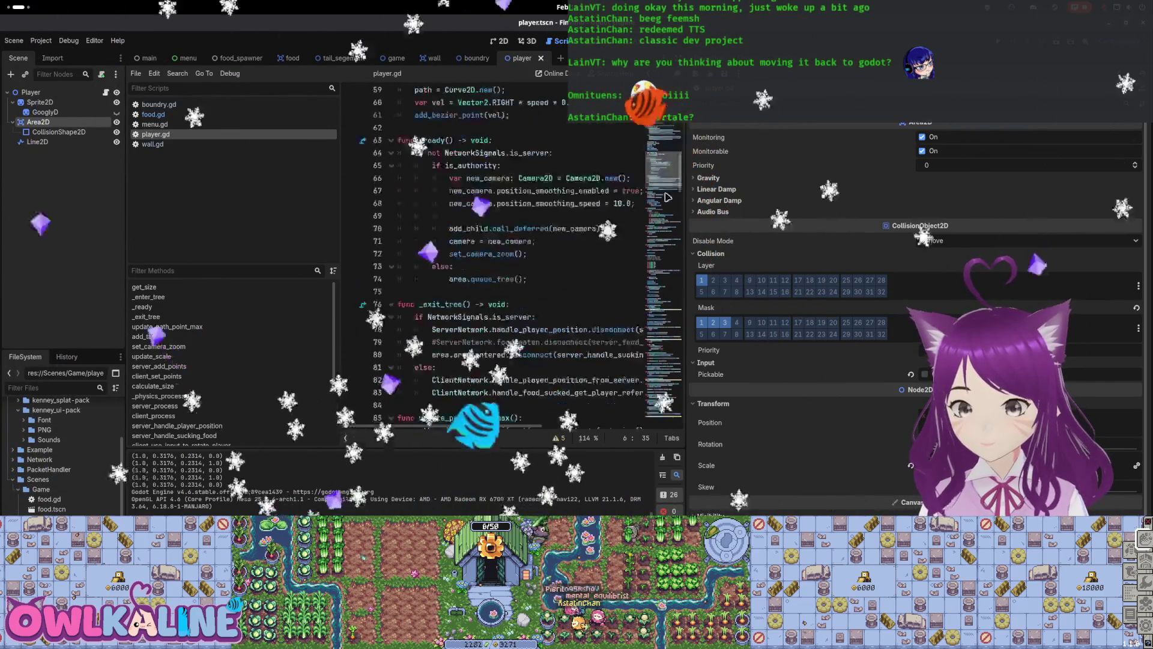
# - Widen the code editor and read through player.gd's update_tail_curve function, then switch to the food scene
pyautogui.scroll(-1, 677, 418)
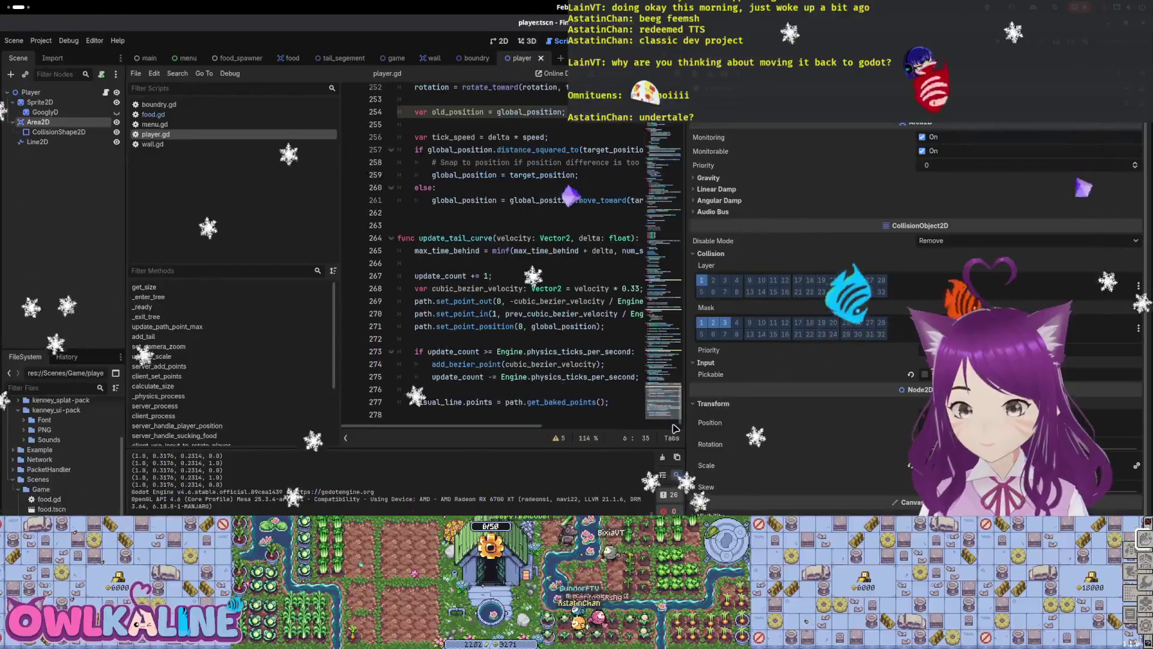
pyautogui.scroll(3, 571, 316)
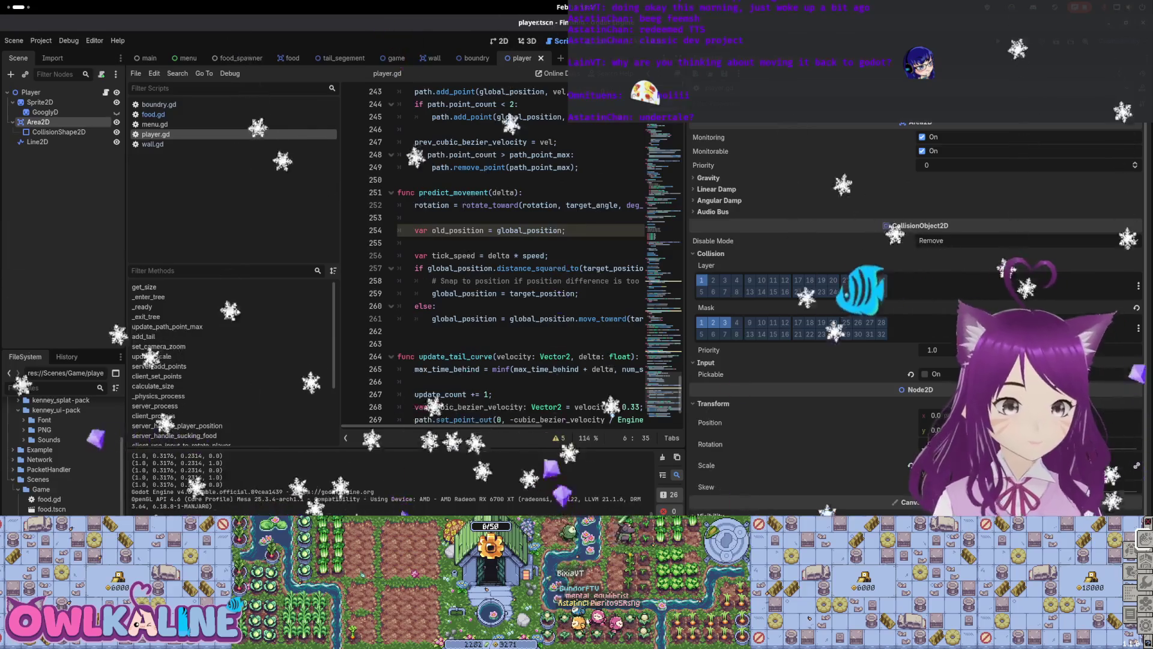
pyautogui.moveTo(686, 253); pyautogui.dragTo(908, 252)
pyautogui.scroll(-3, 677, 326)
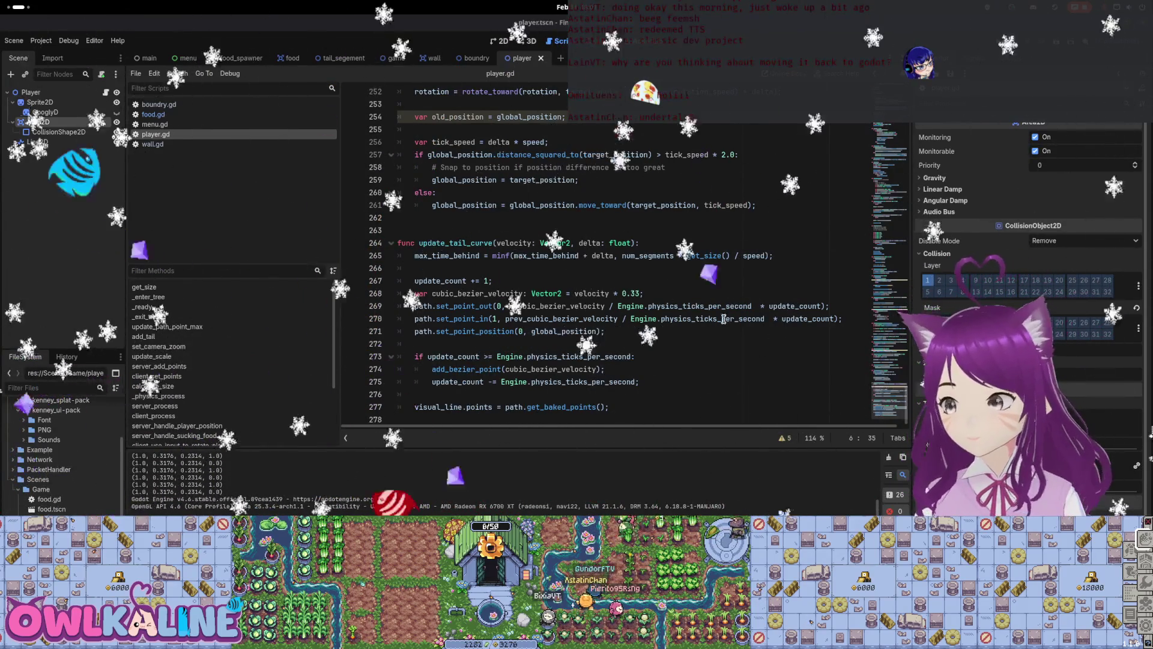
pyautogui.moveTo(699, 307)
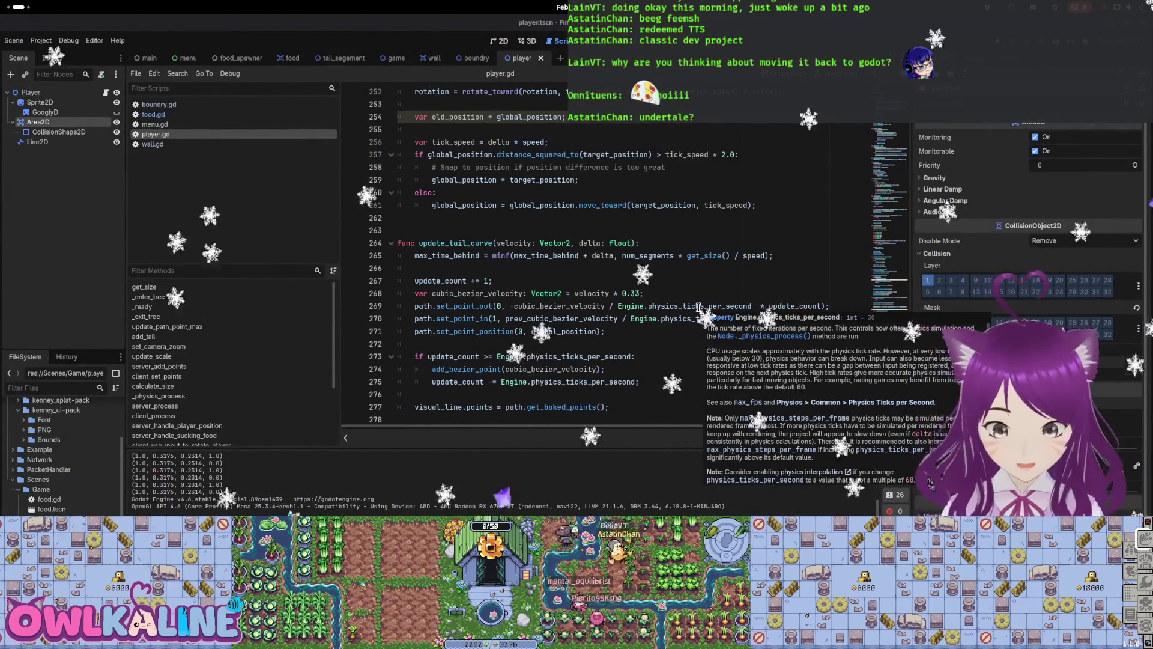
pyautogui.click(529, 281)
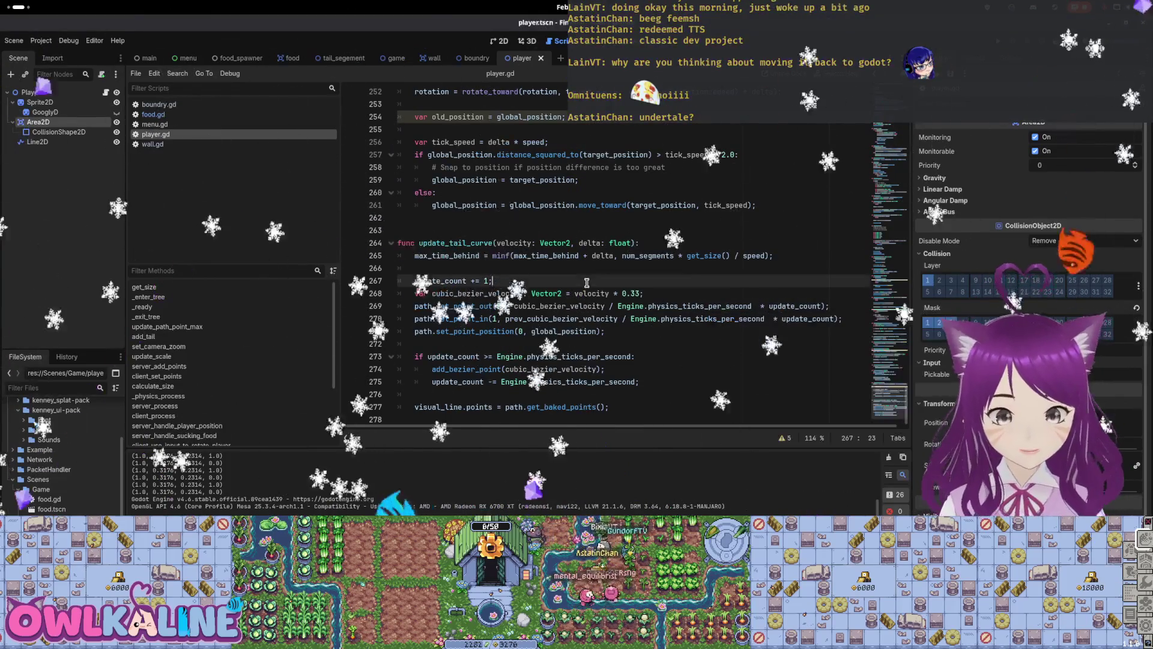
pyautogui.scroll(3, 575, 125)
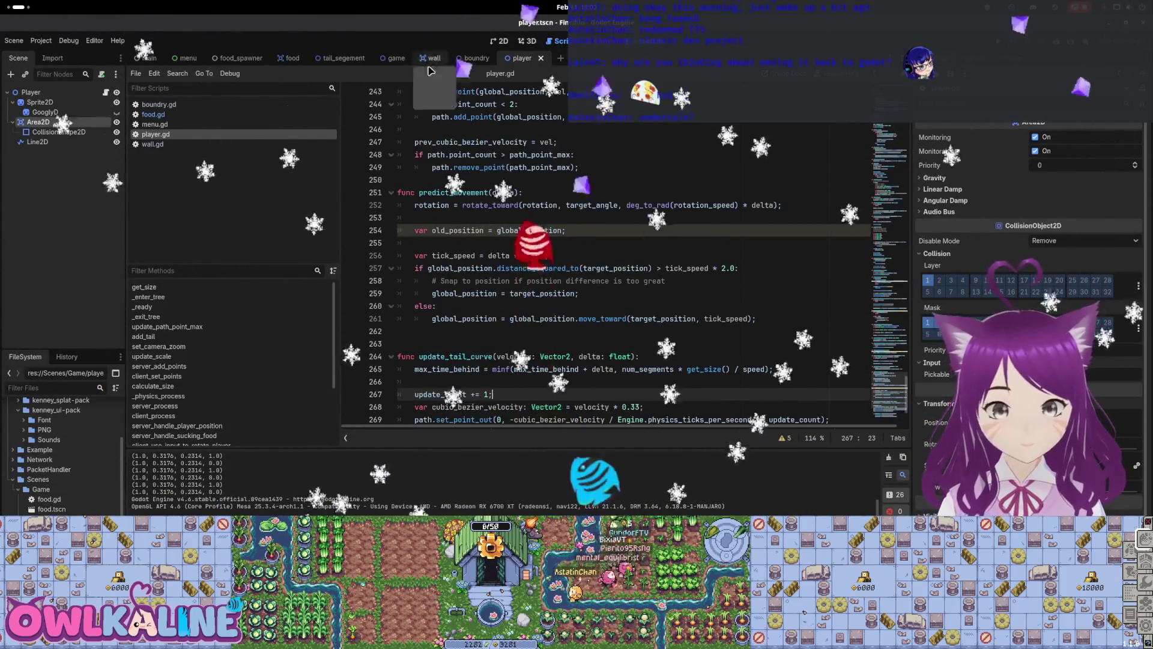
pyautogui.click(293, 57)
# - Open food.gd, scroll through the food code, and return to the player scene
pyautogui.click(153, 115)
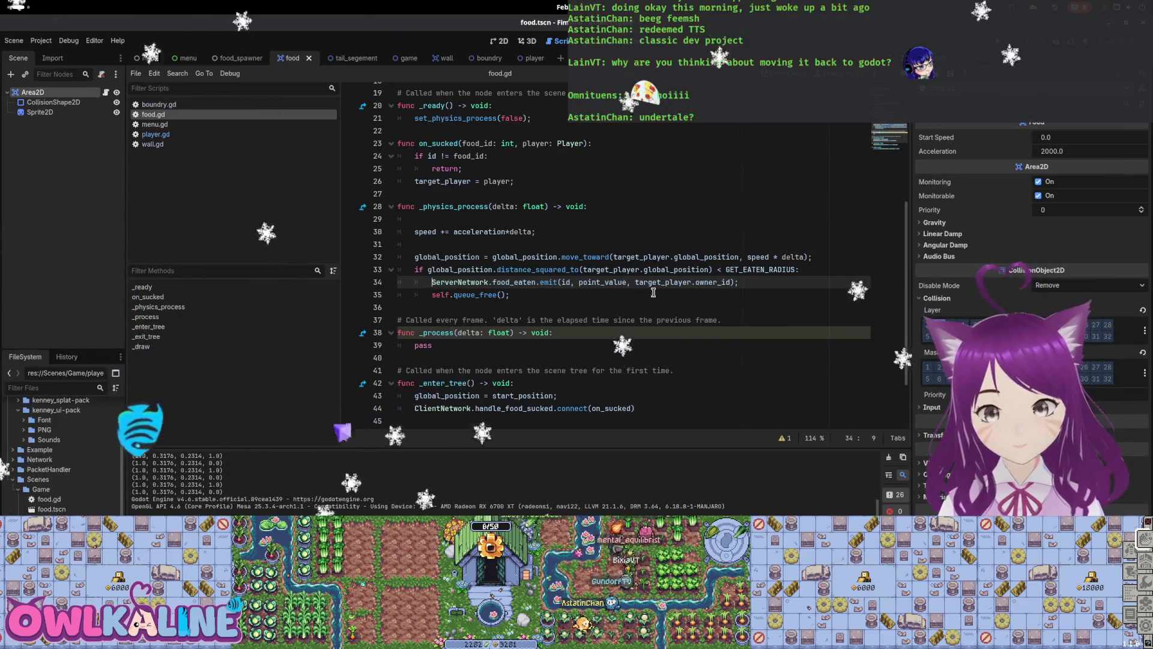
pyautogui.scroll(-2, 537, 327)
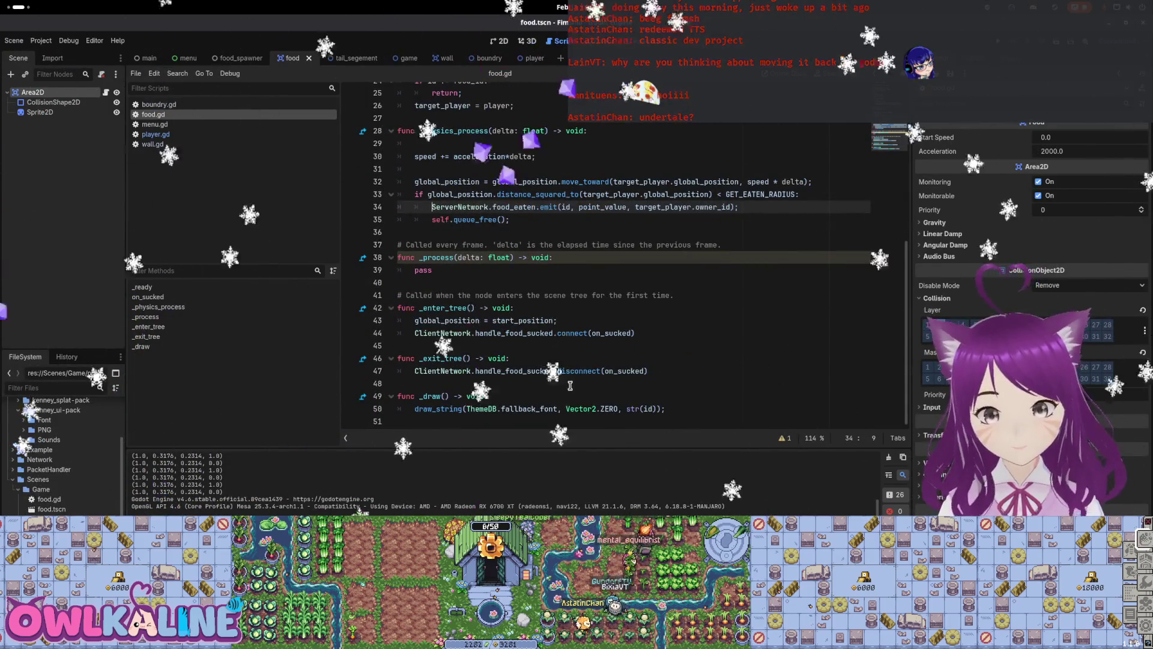
pyautogui.scroll(2, 538, 314)
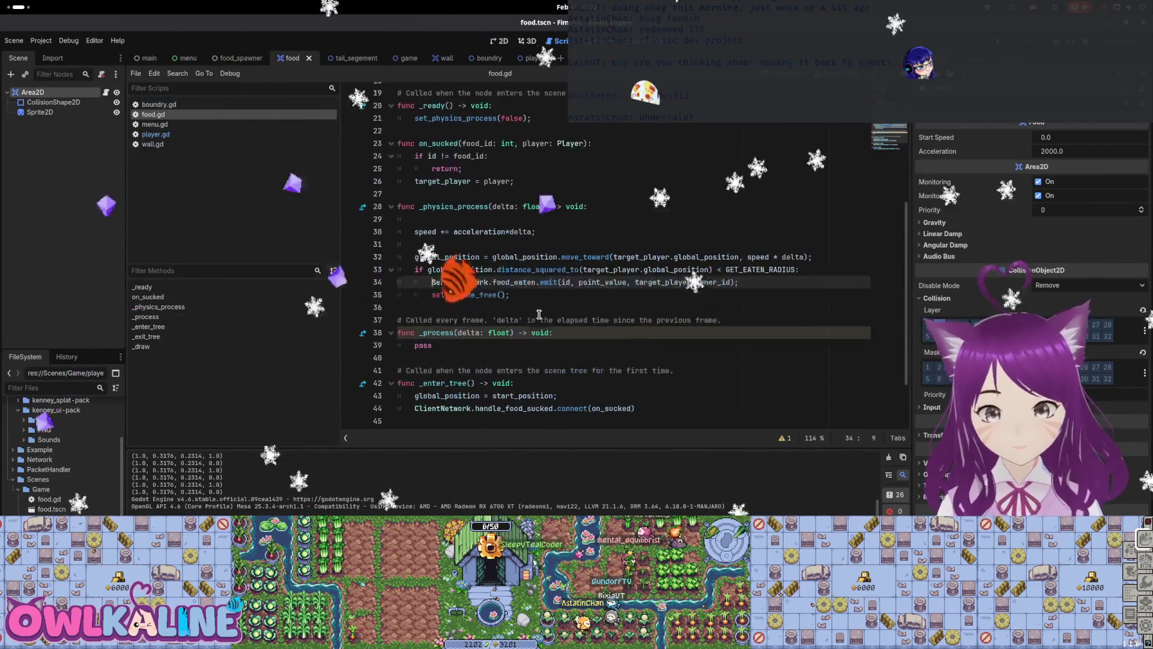
pyautogui.scroll(4, 538, 315)
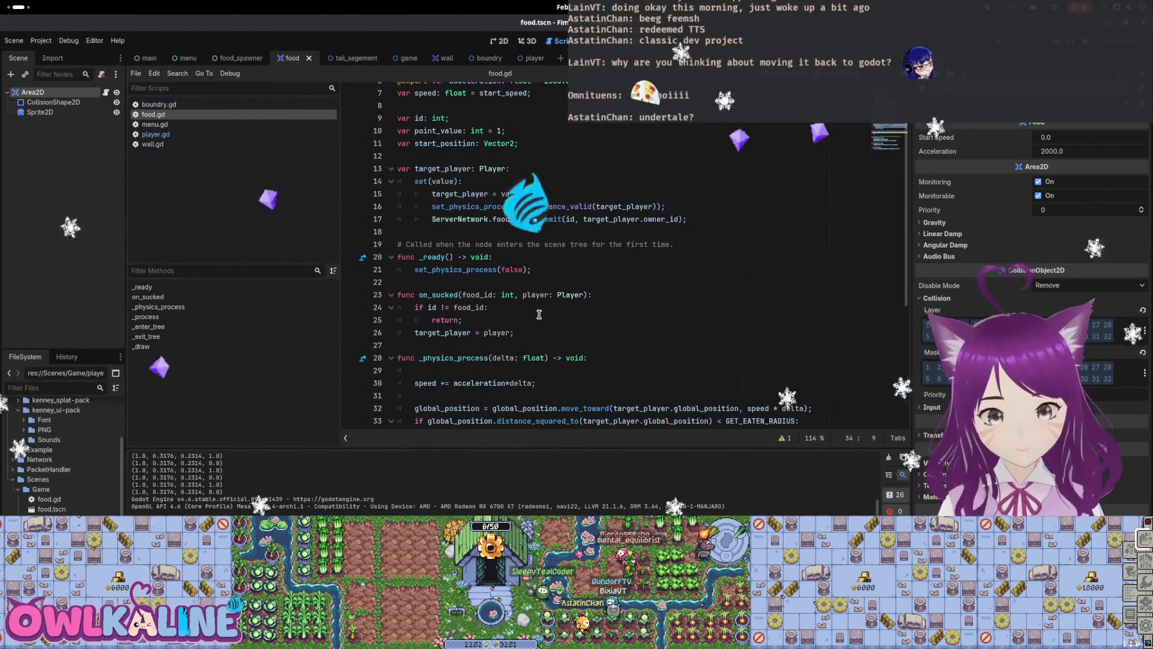
pyautogui.scroll(2, 539, 314)
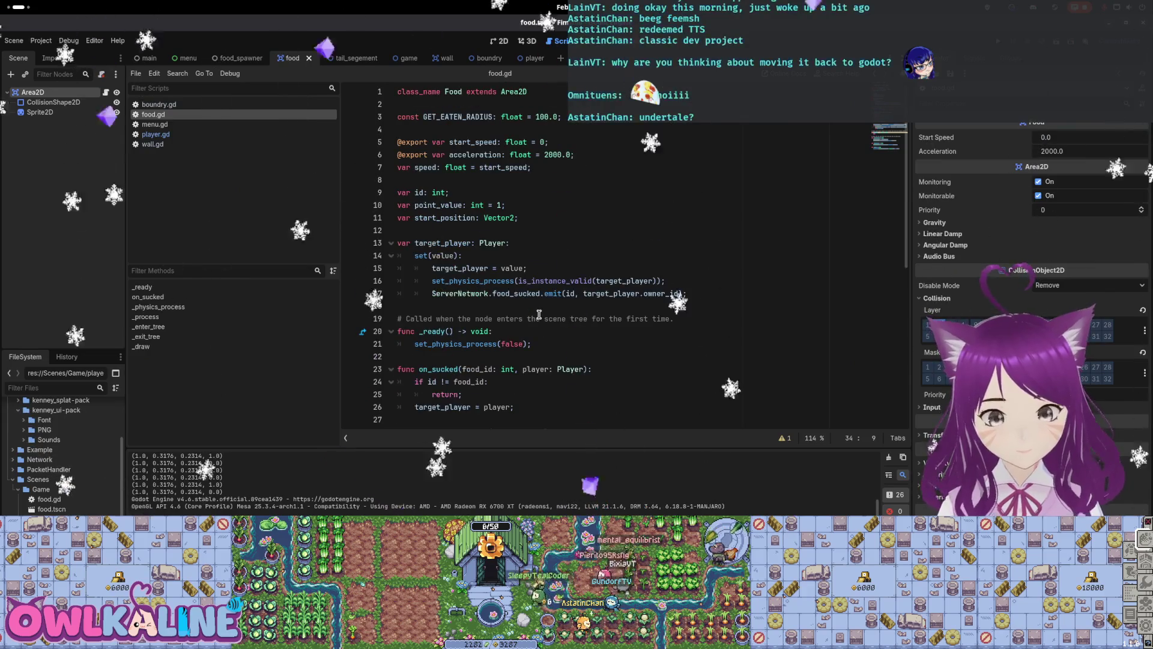
pyautogui.scroll(-5, 539, 314)
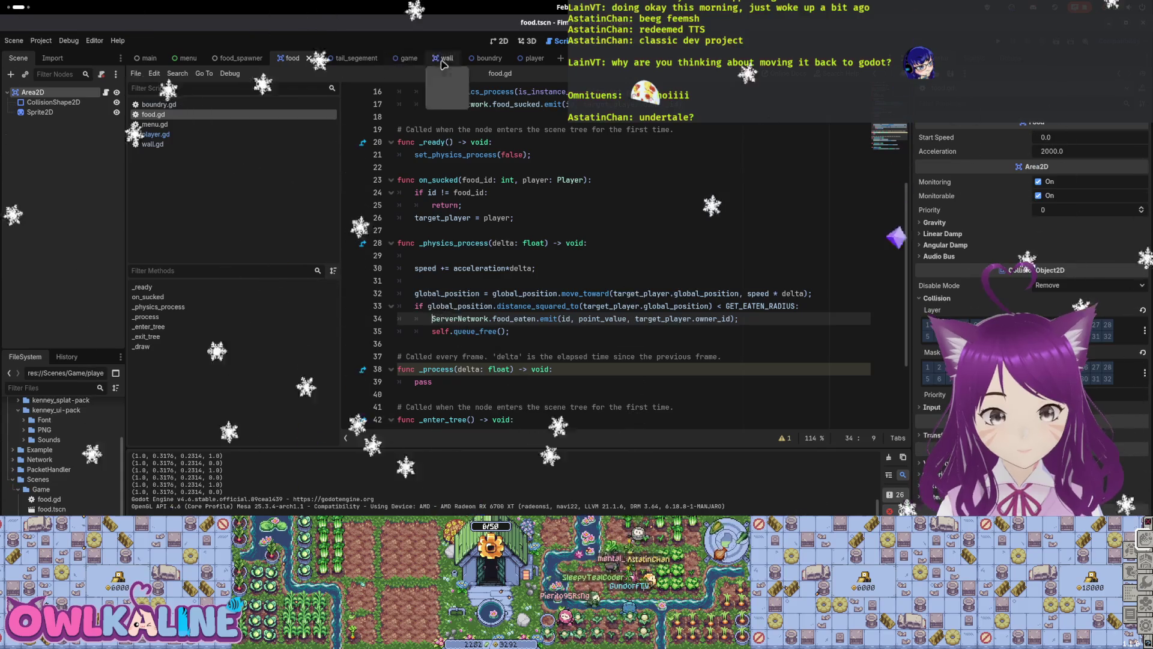
pyautogui.click(522, 58)
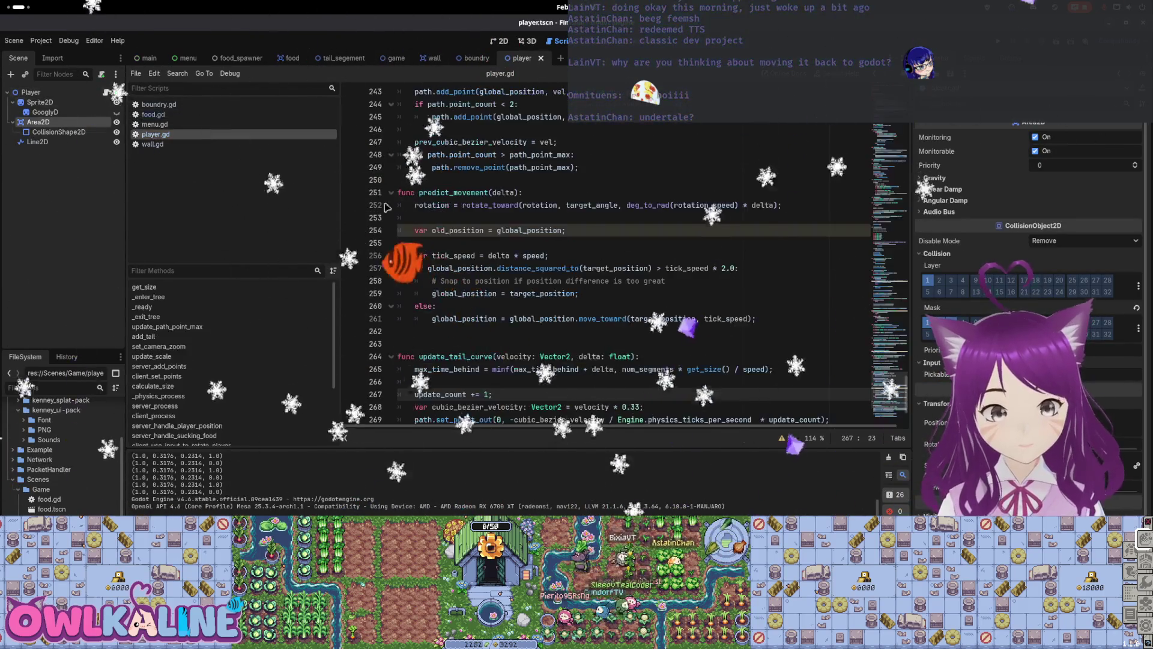
pyautogui.scroll(-3, 564, 263)
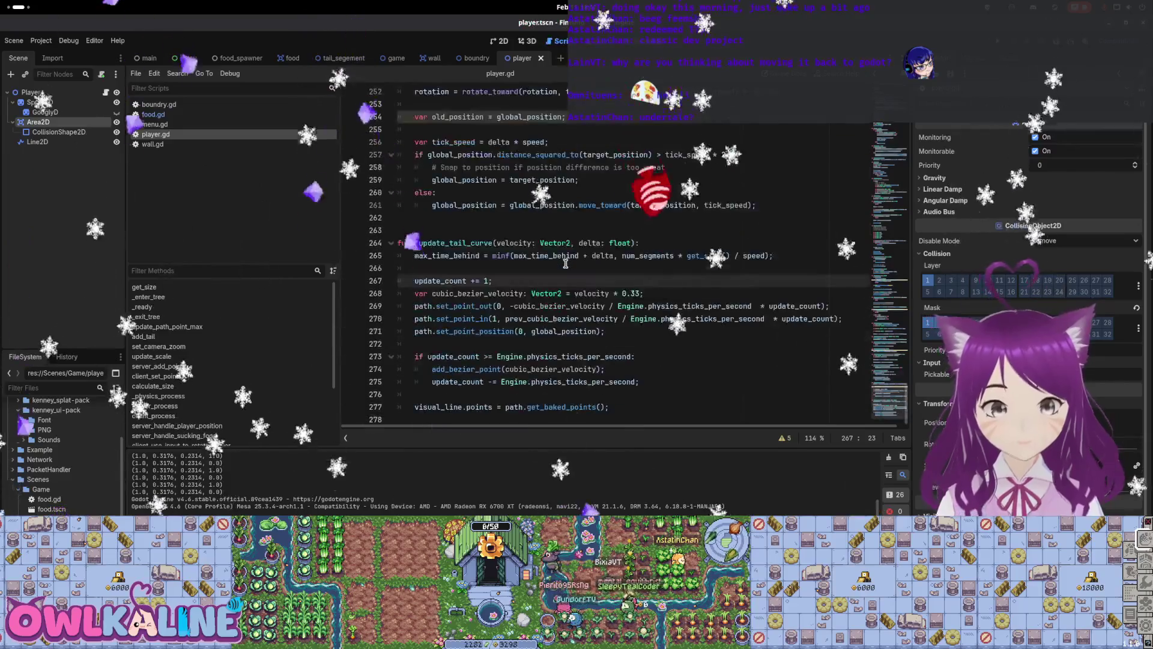
pyautogui.scroll(3, 565, 263)
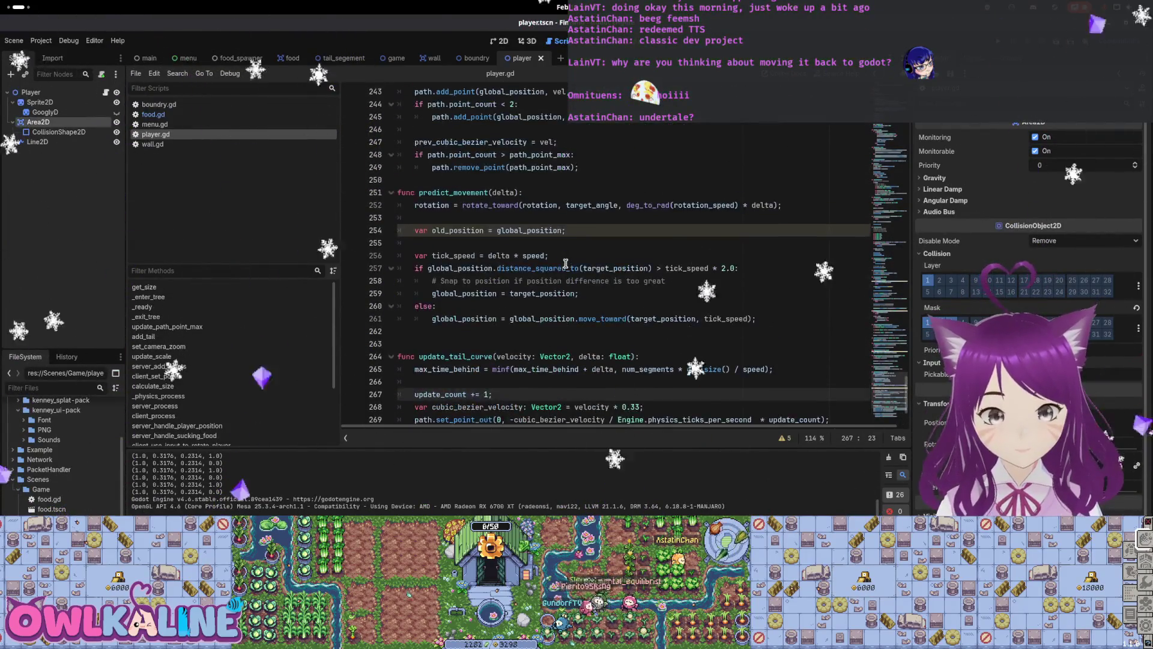
pyautogui.scroll(3, 602, 300)
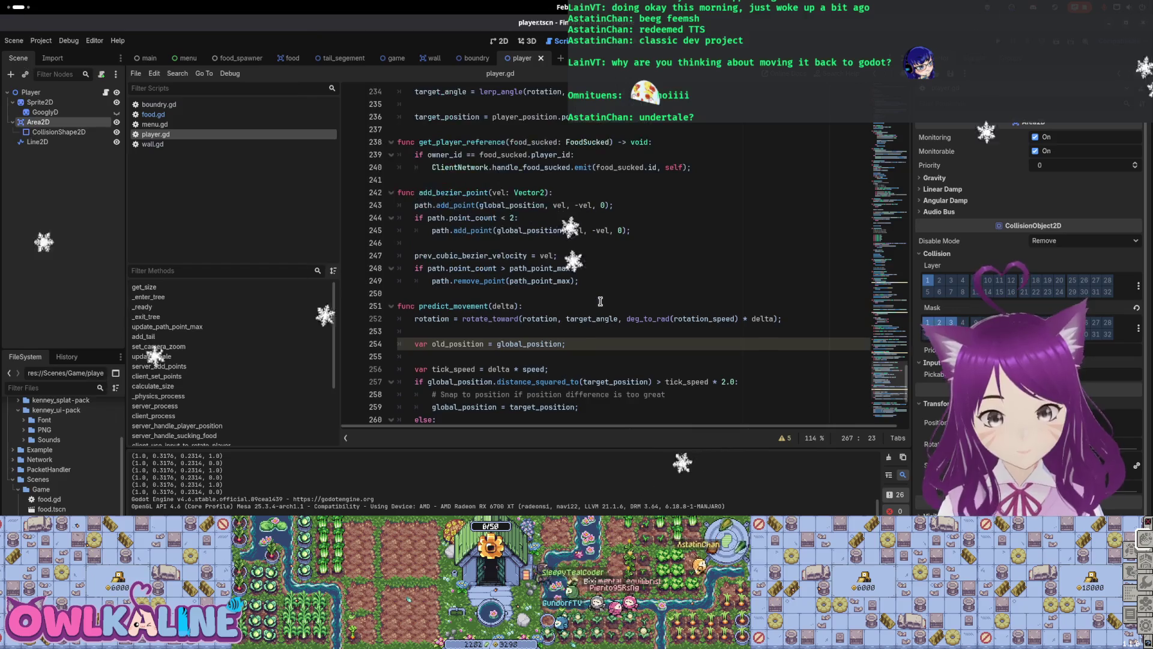
pyautogui.scroll(5, 600, 301)
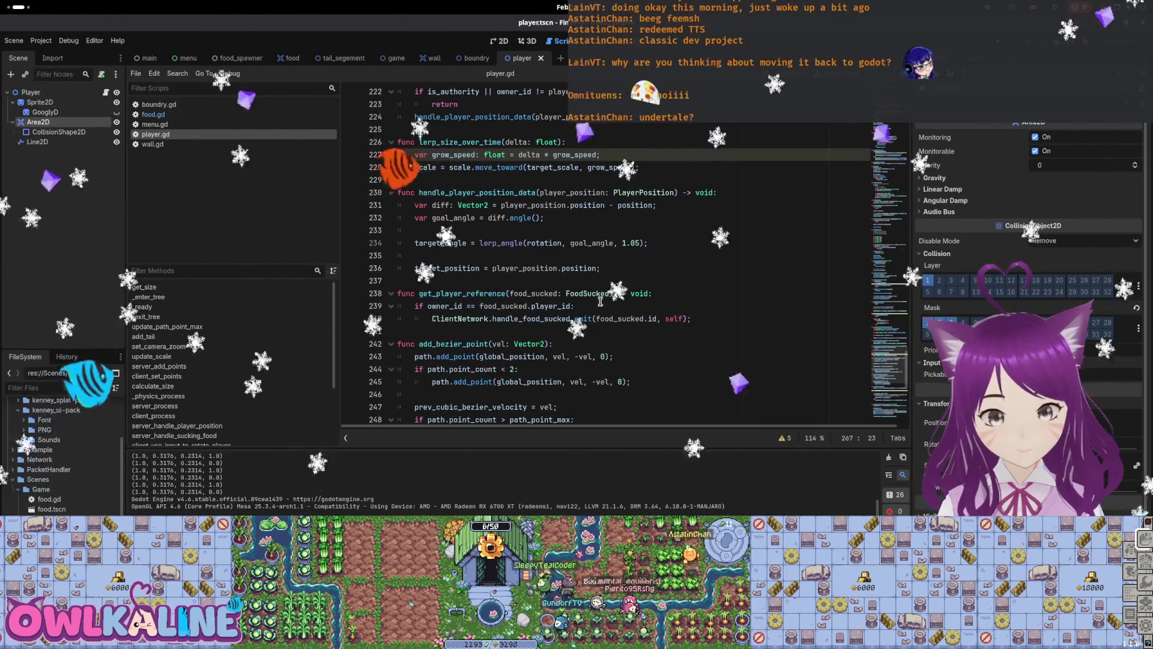
pyautogui.scroll(3, 600, 301)
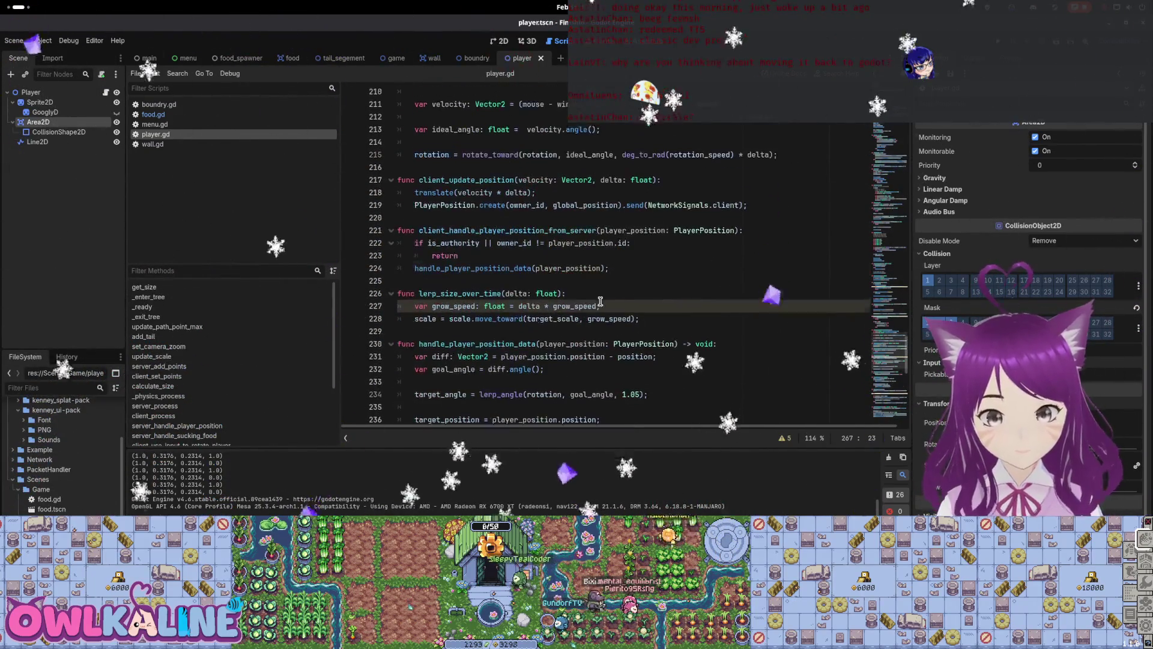
pyautogui.scroll(2, 600, 301)
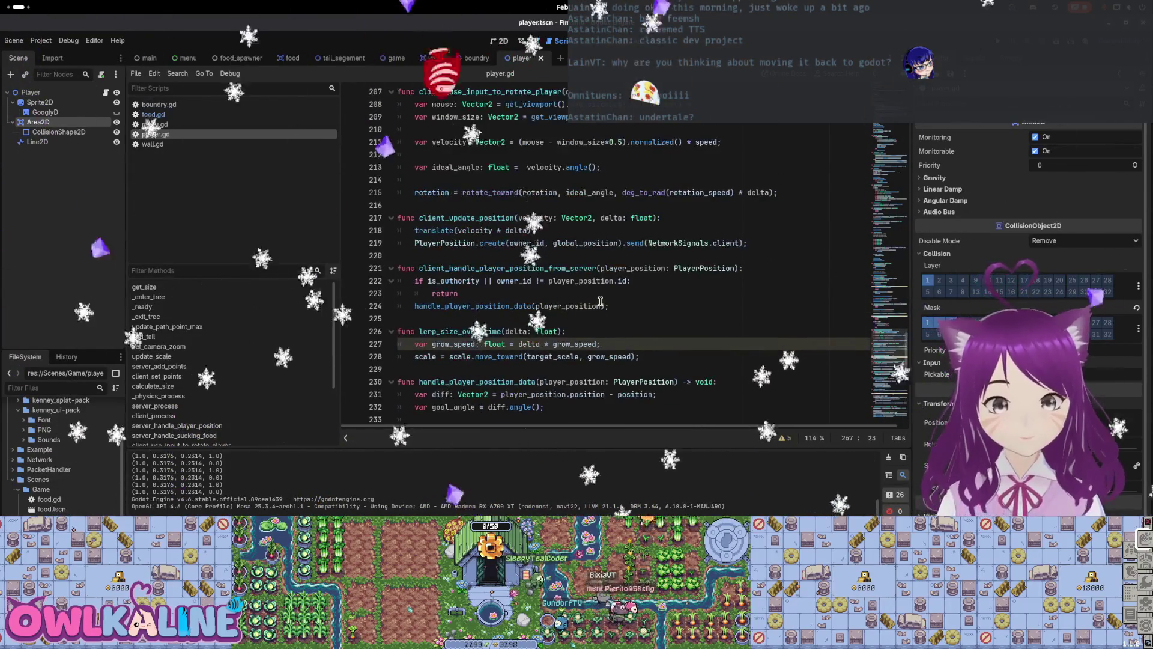
pyautogui.scroll(5, 600, 300)
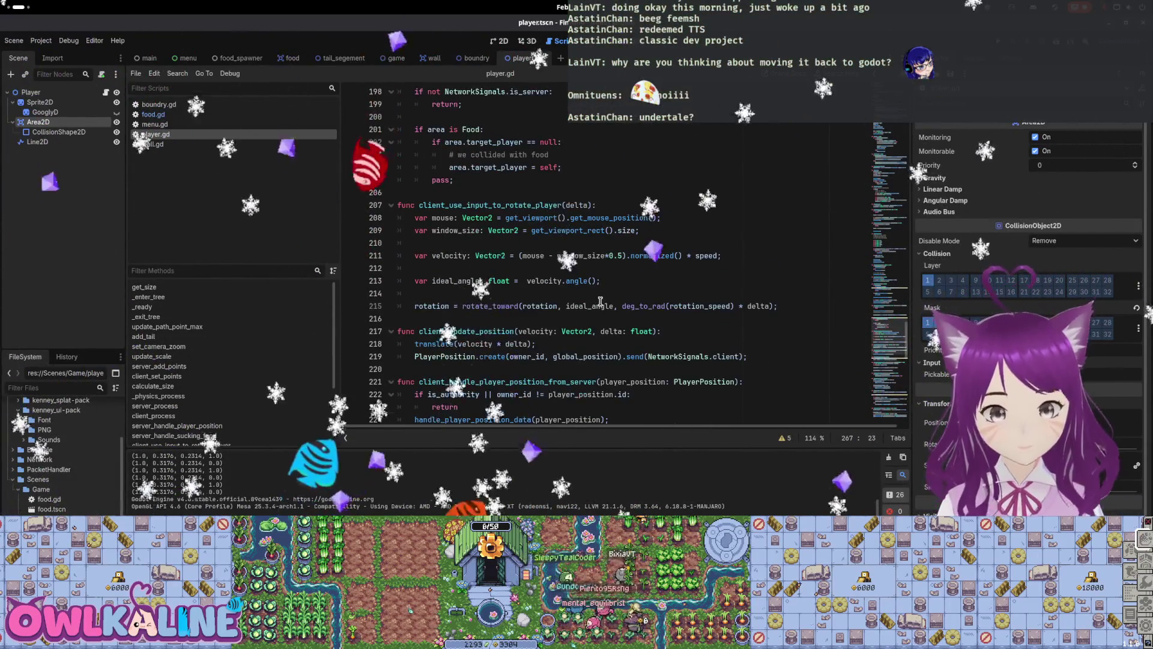
pyautogui.scroll(3, 615, 291)
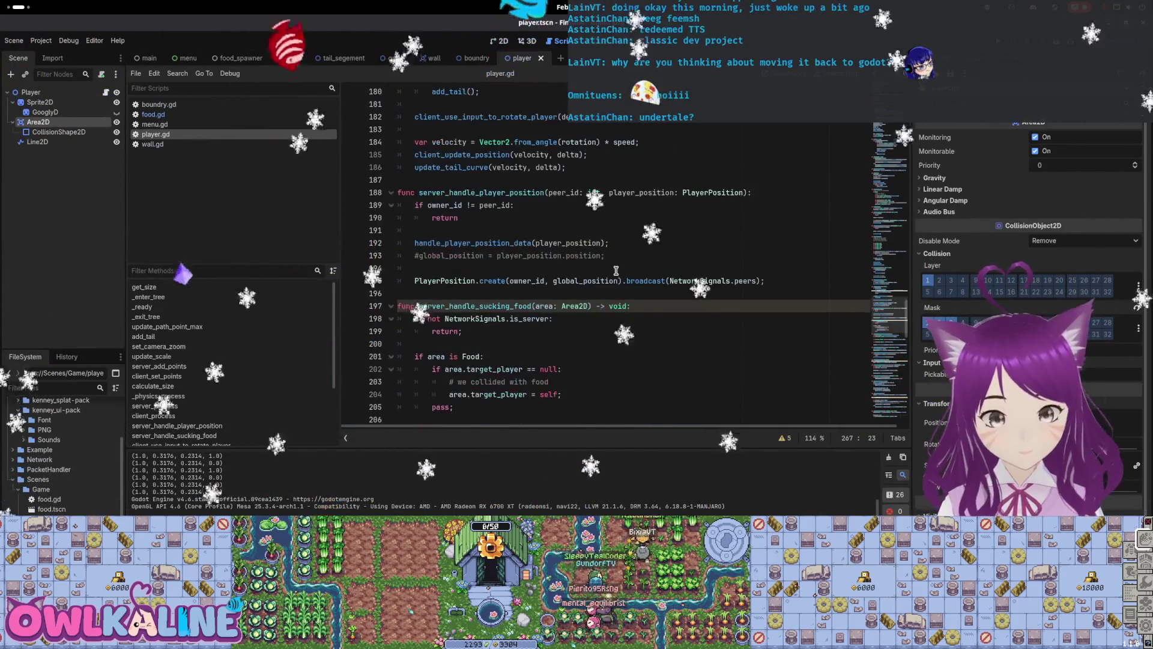
pyautogui.scroll(4, 615, 270)
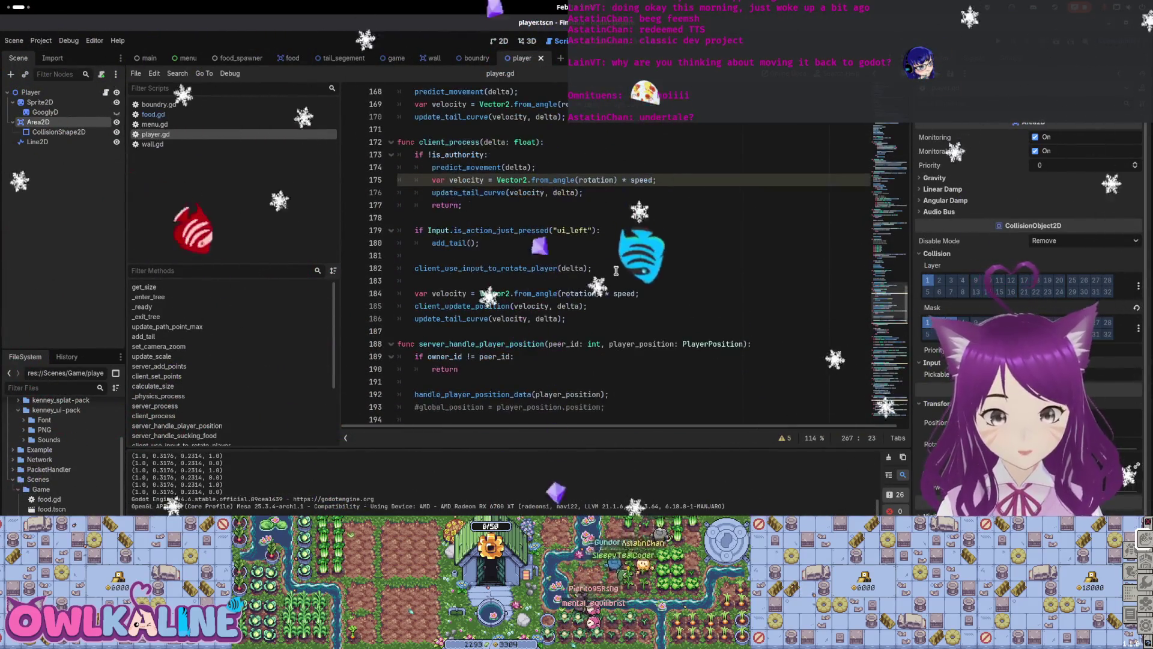
pyautogui.scroll(2, 615, 271)
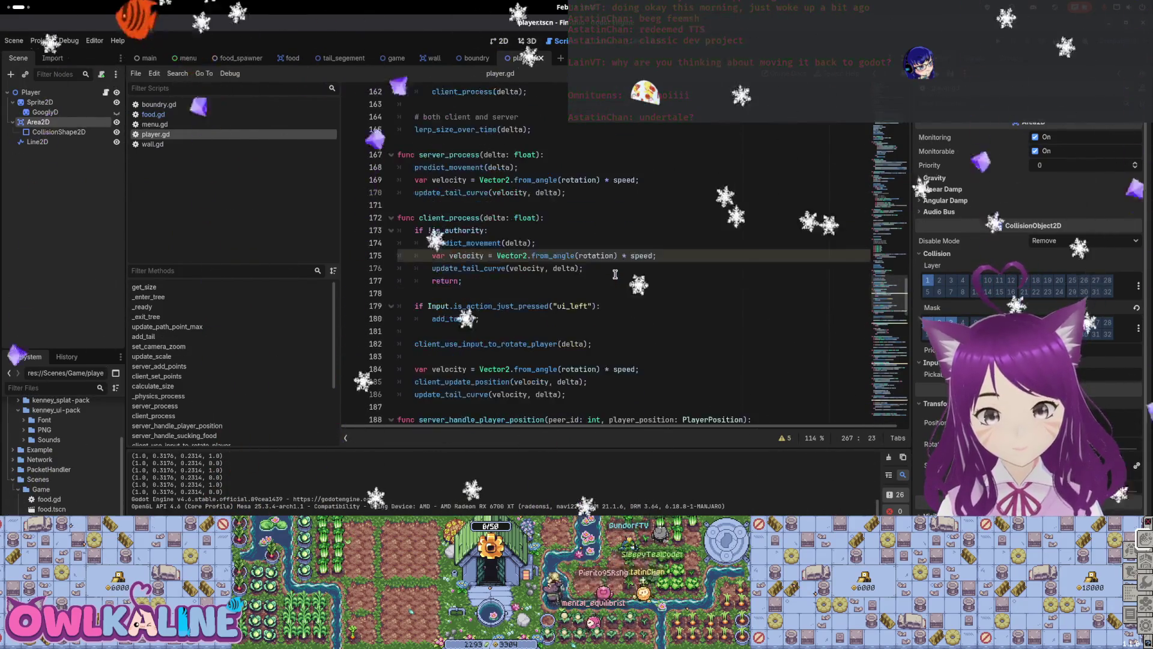
pyautogui.scroll(5, 615, 274)
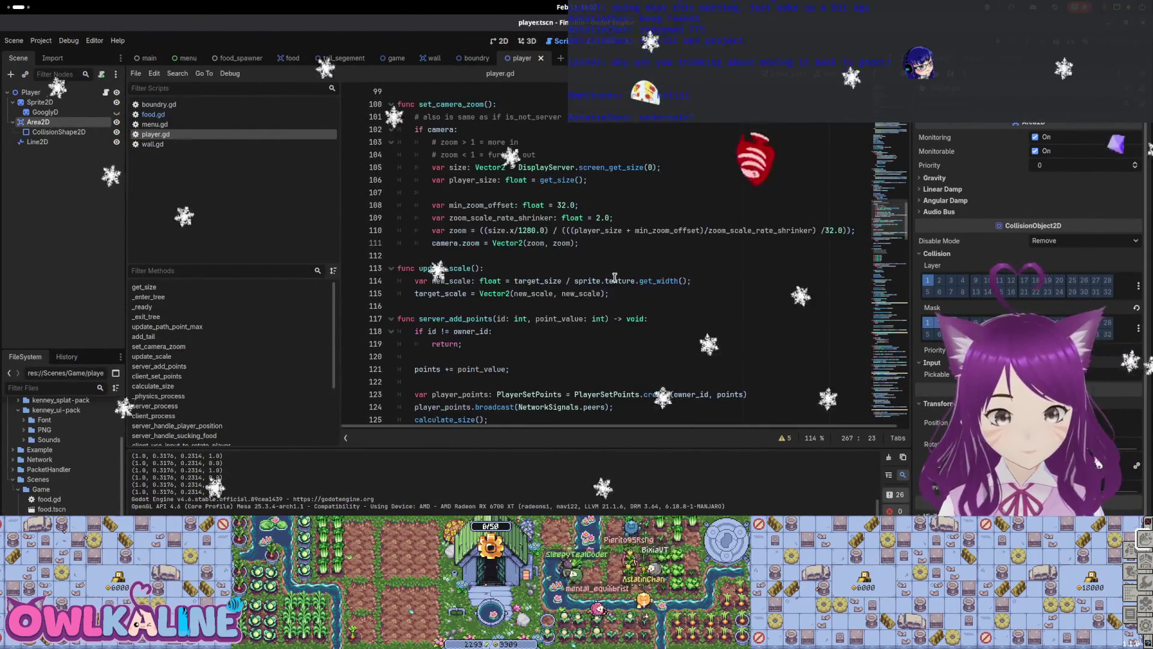
pyautogui.scroll(2, 615, 277)
pyautogui.scroll(2, 613, 278)
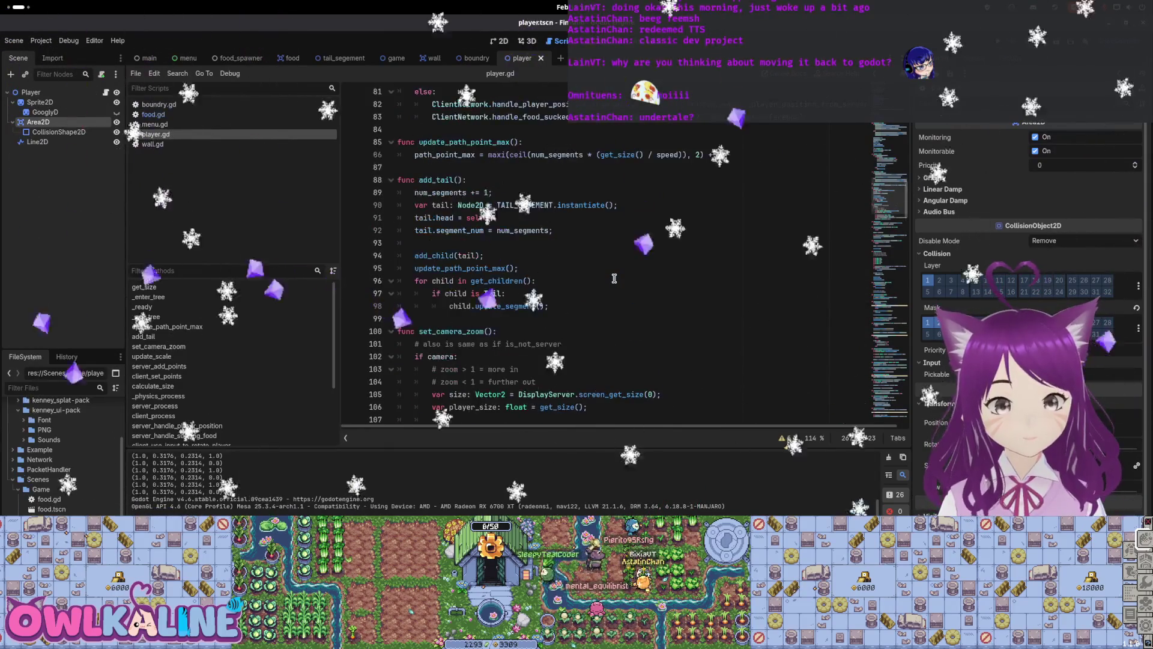
pyautogui.scroll(5, 614, 278)
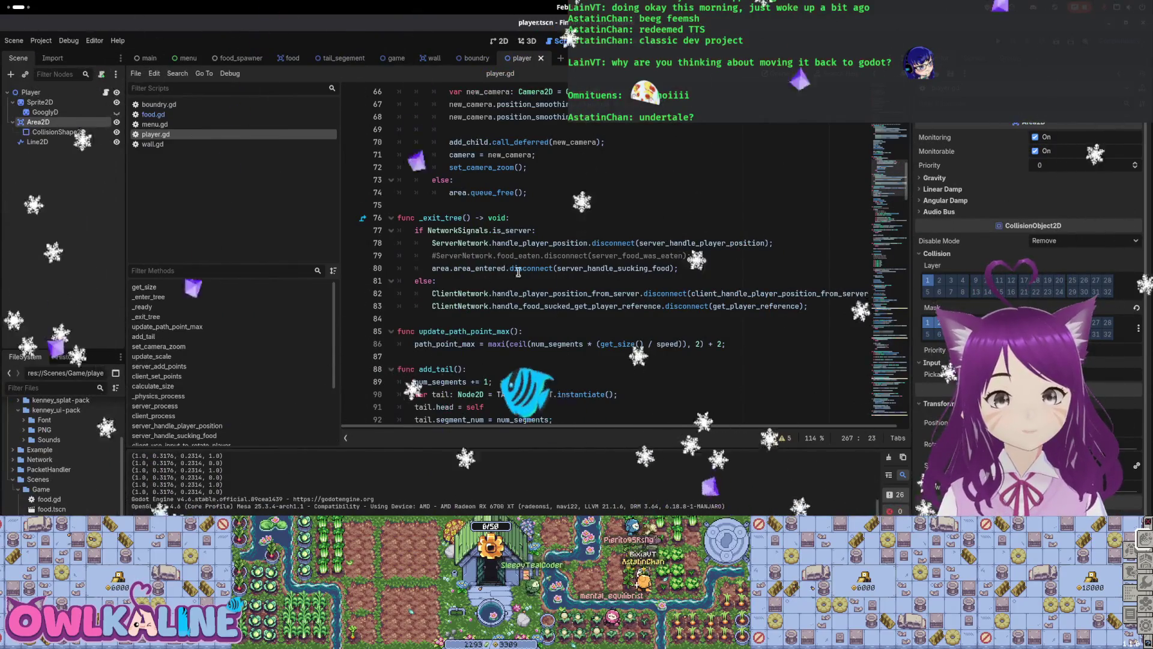
pyautogui.moveTo(432, 268); pyautogui.dragTo(574, 268)
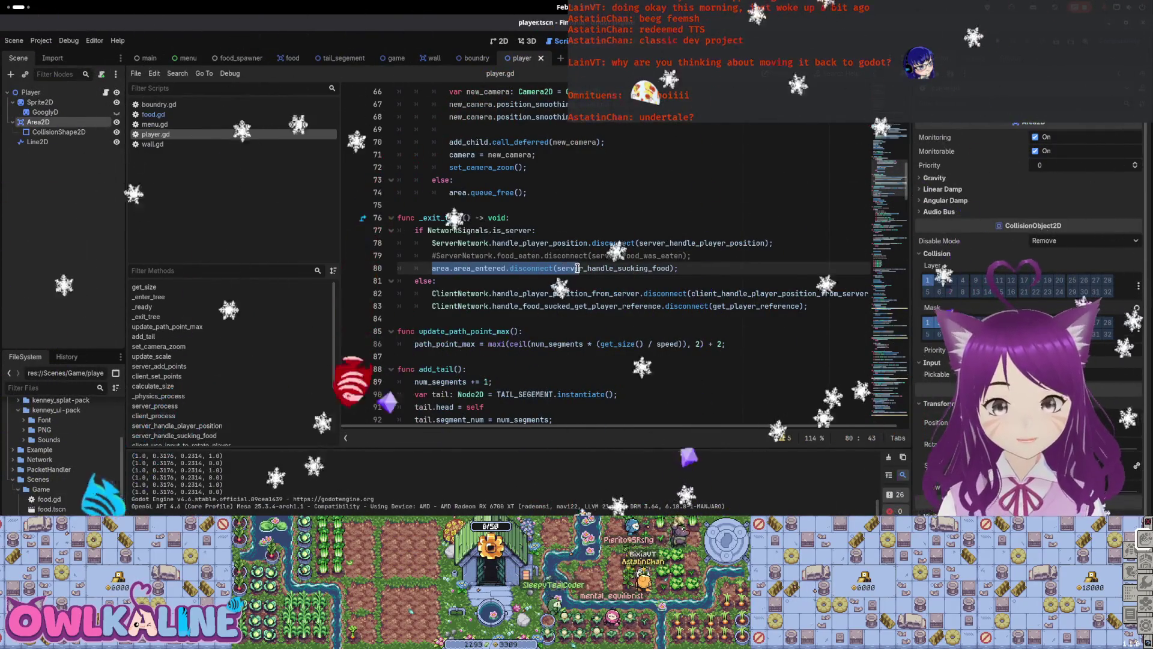
pyautogui.scroll(7, 540, 283)
pyautogui.scroll(4, 516, 283)
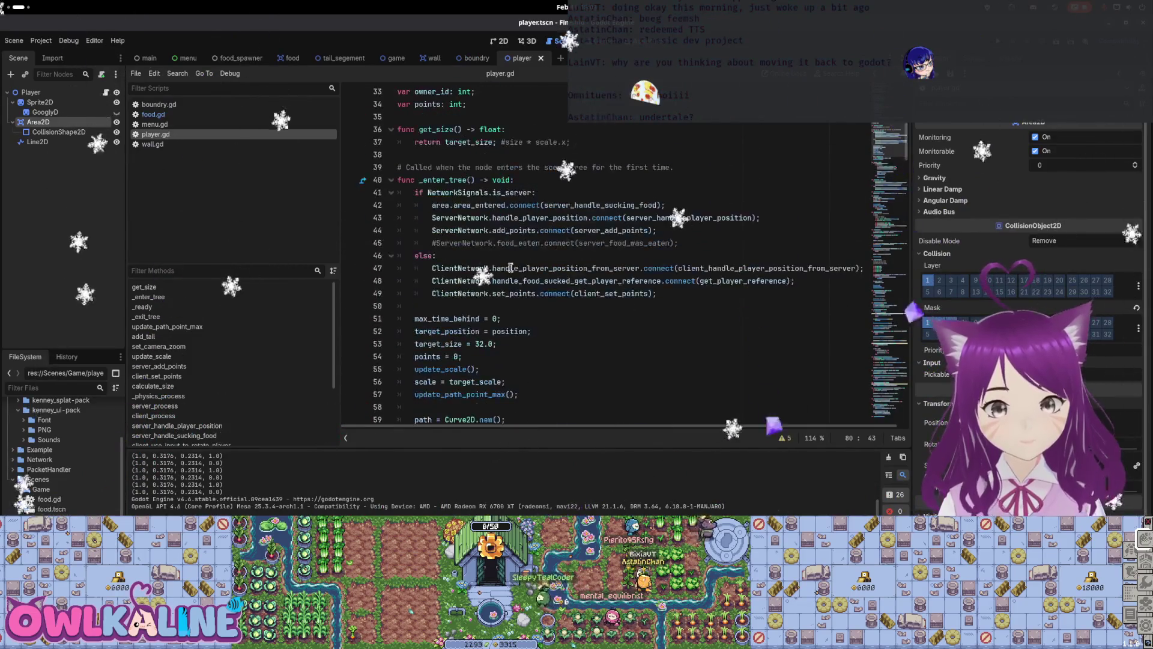
pyautogui.scroll(-9, 523, 237)
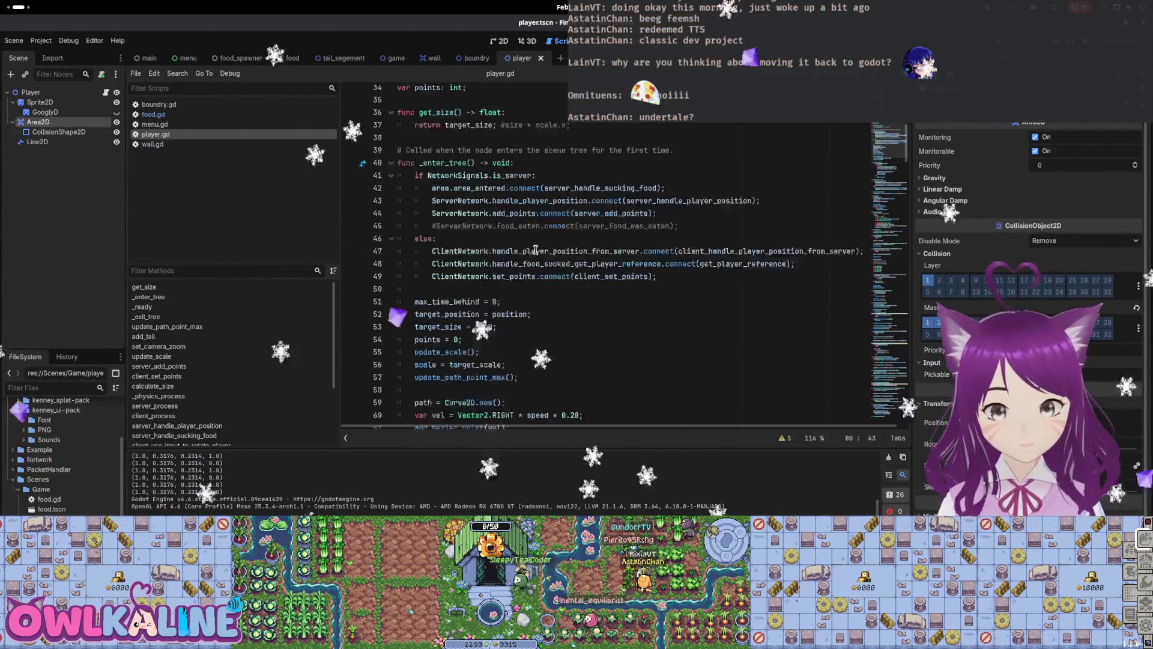
pyautogui.scroll(8, 536, 253)
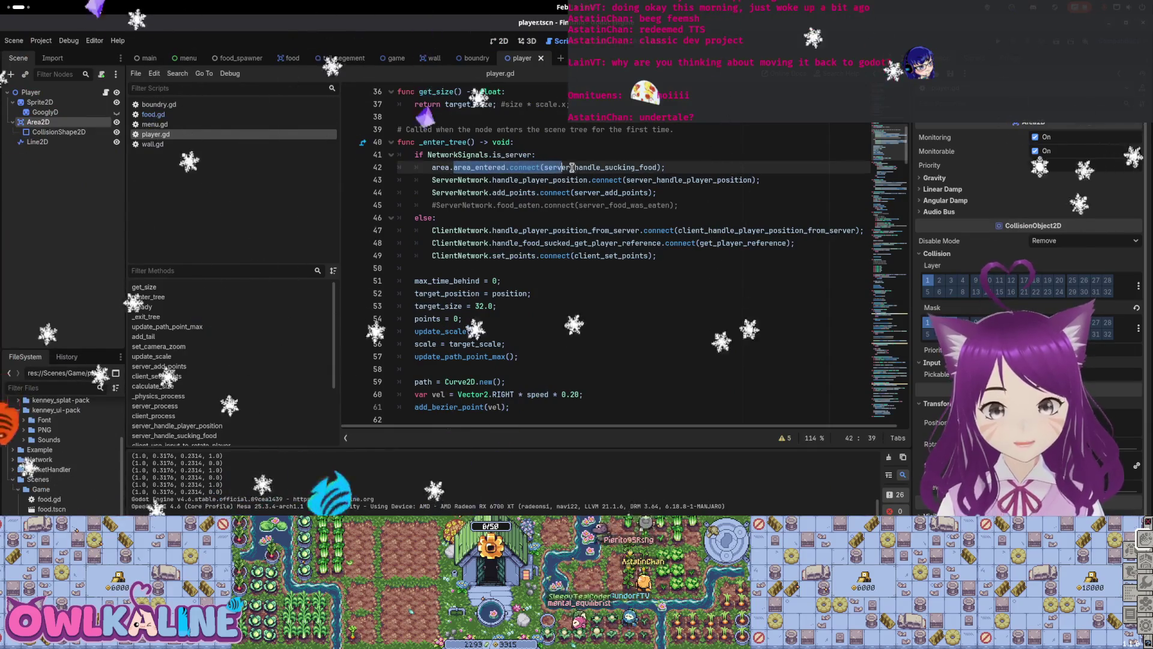
pyautogui.doubleClick(600, 166)
pyautogui.moveTo(465, 167)
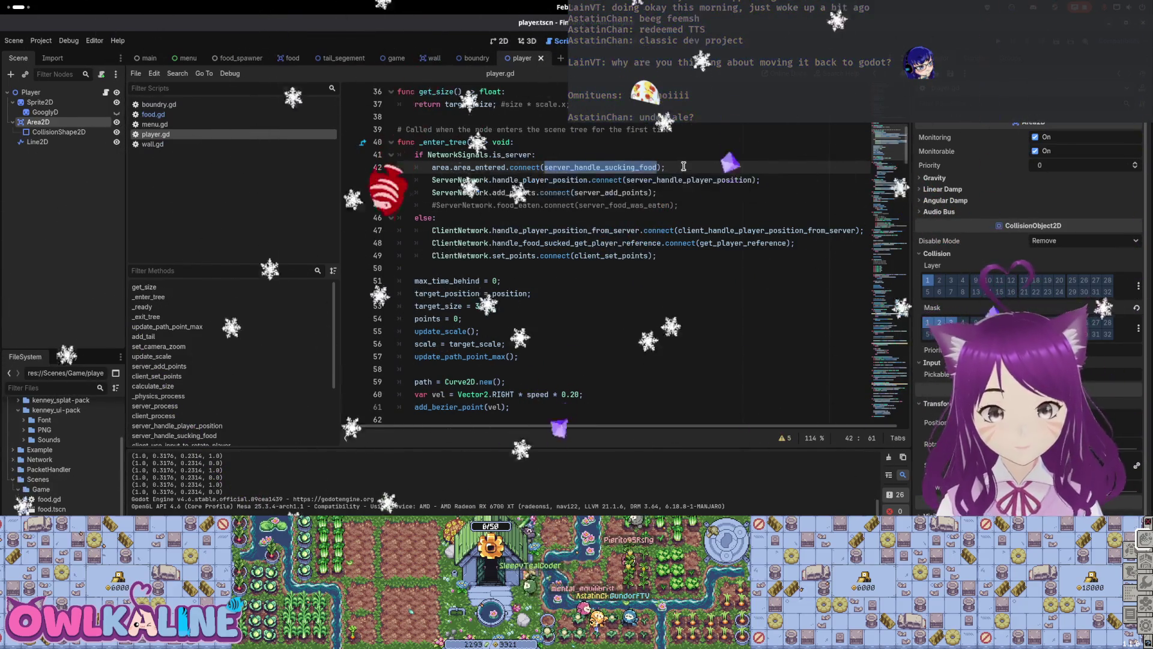
pyautogui.press('End')
pyautogui.moveTo(507, 174)
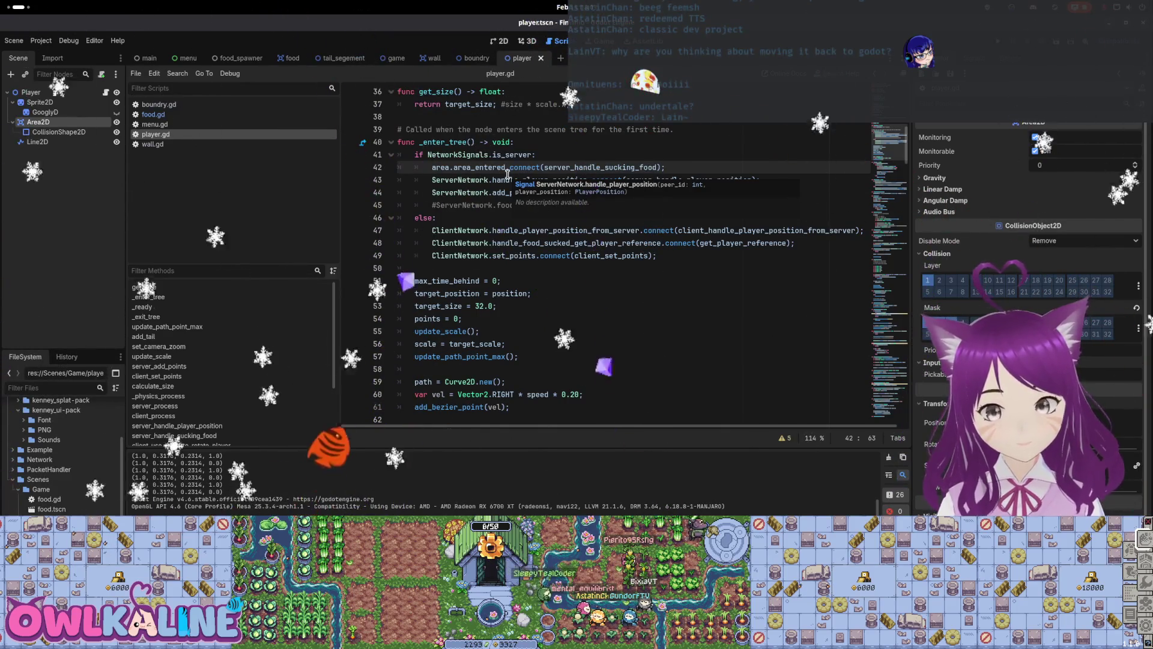
pyautogui.click(72, 94)
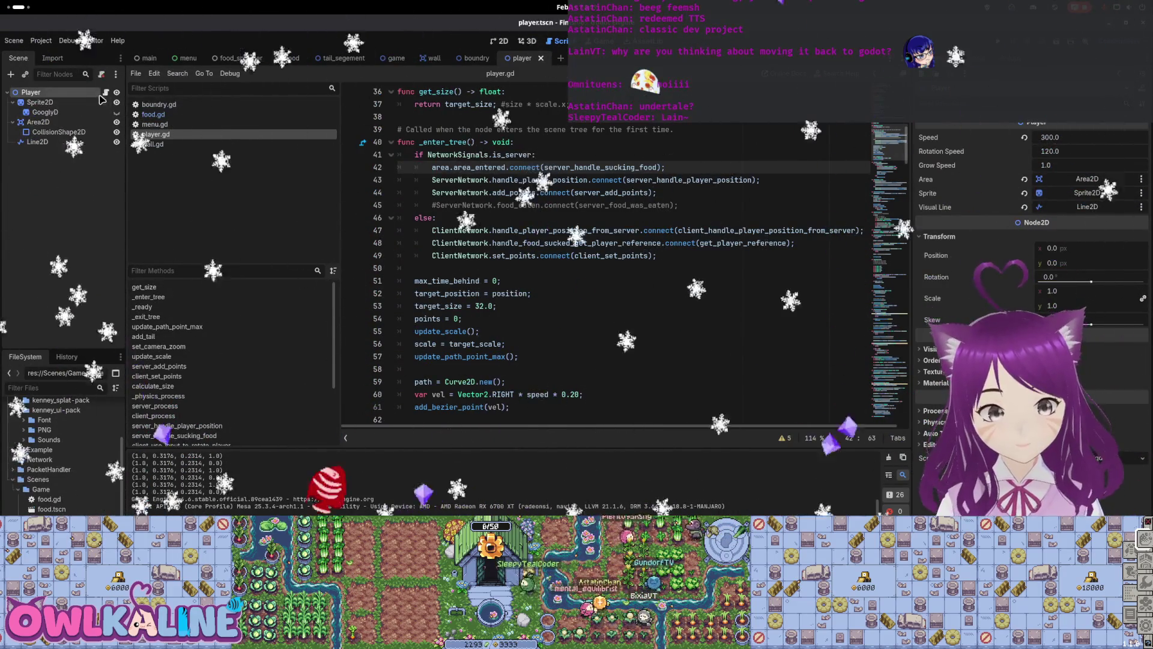
pyautogui.scroll(6, 505, 171)
pyautogui.scroll(1, 505, 170)
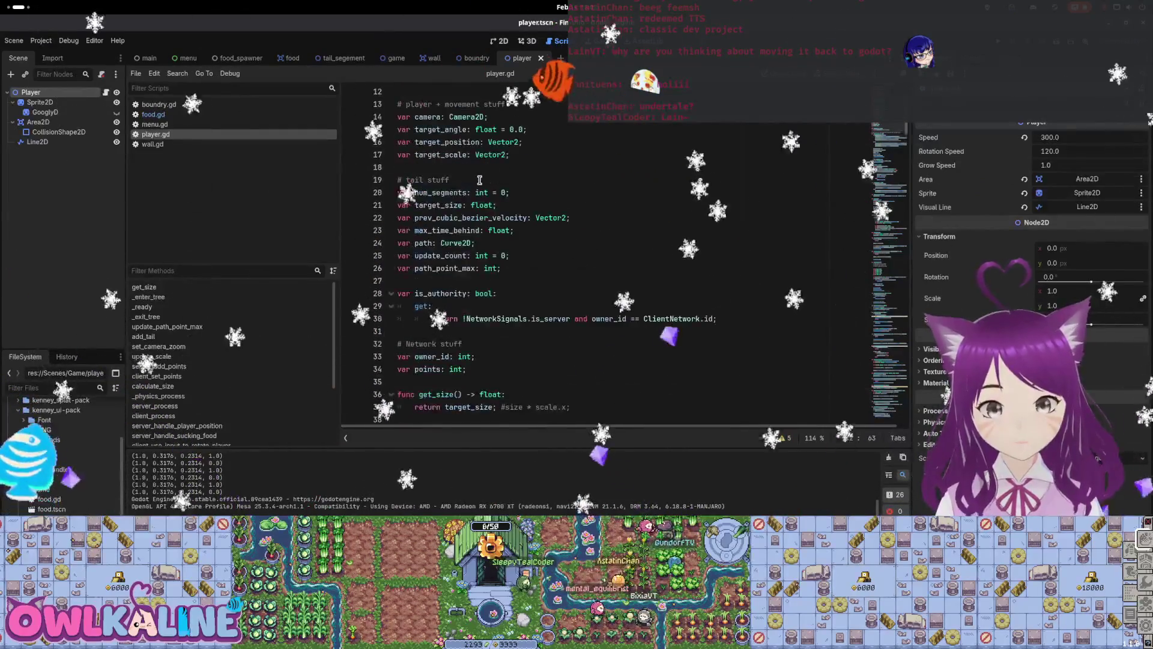
pyautogui.scroll(5, 446, 178)
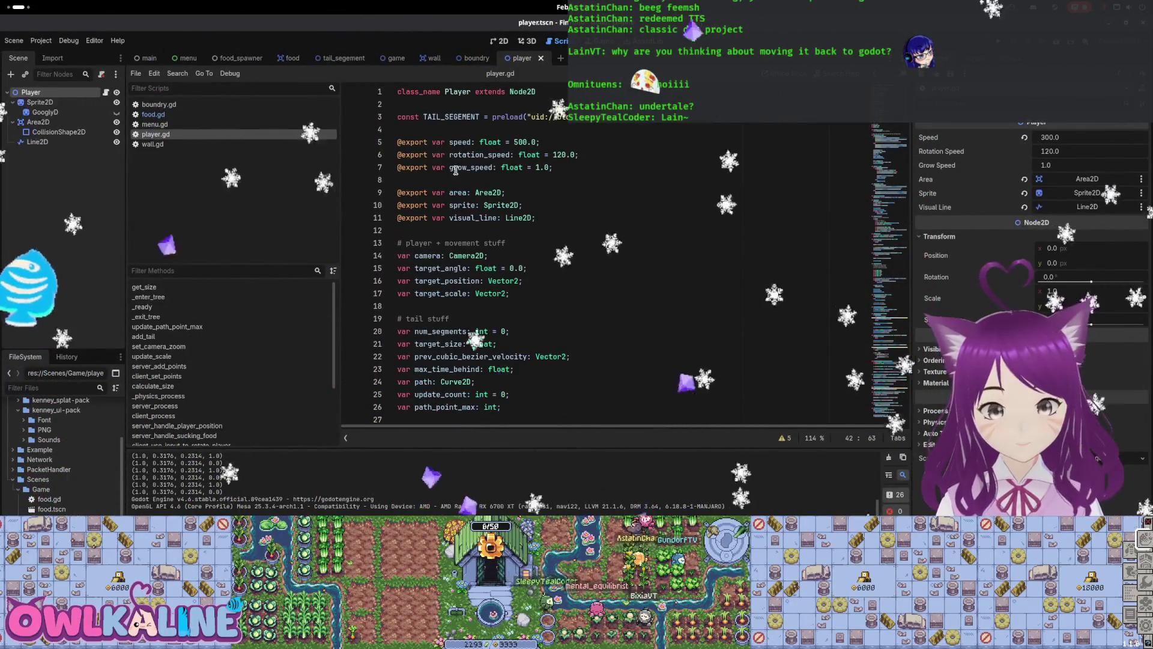
pyautogui.click(449, 192)
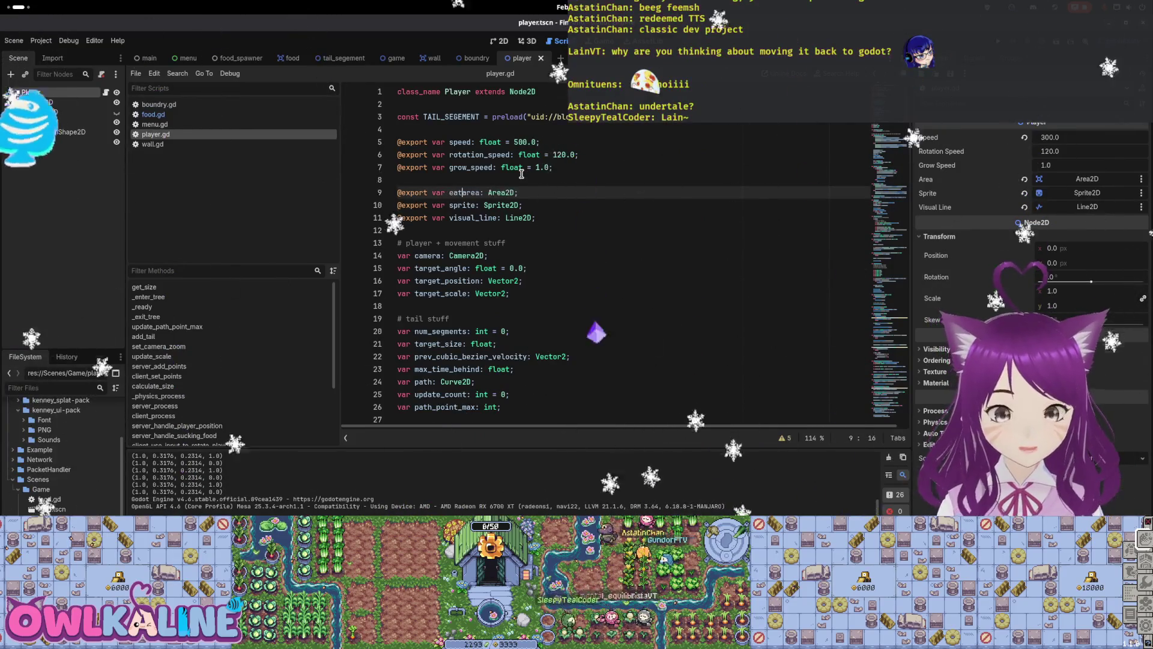
# - Rename the area reference on line 42 to eat_area and save player.gd
pyautogui.scroll(-11, 528, 178)
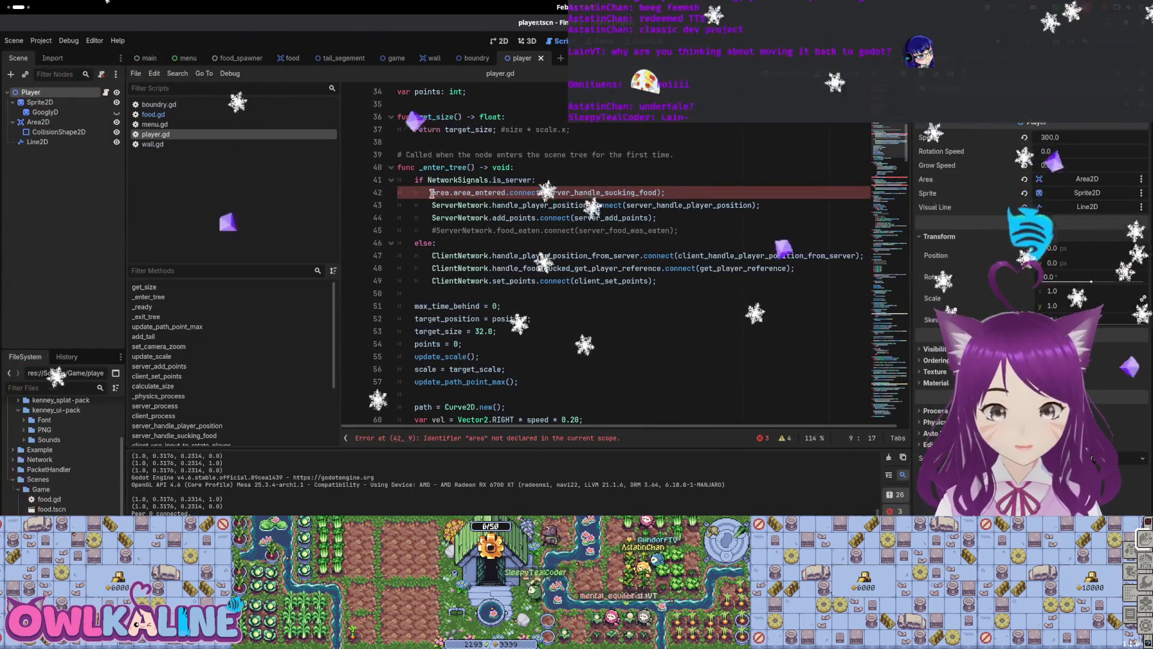
pyautogui.click(431, 192)
pyautogui.write('eat_')
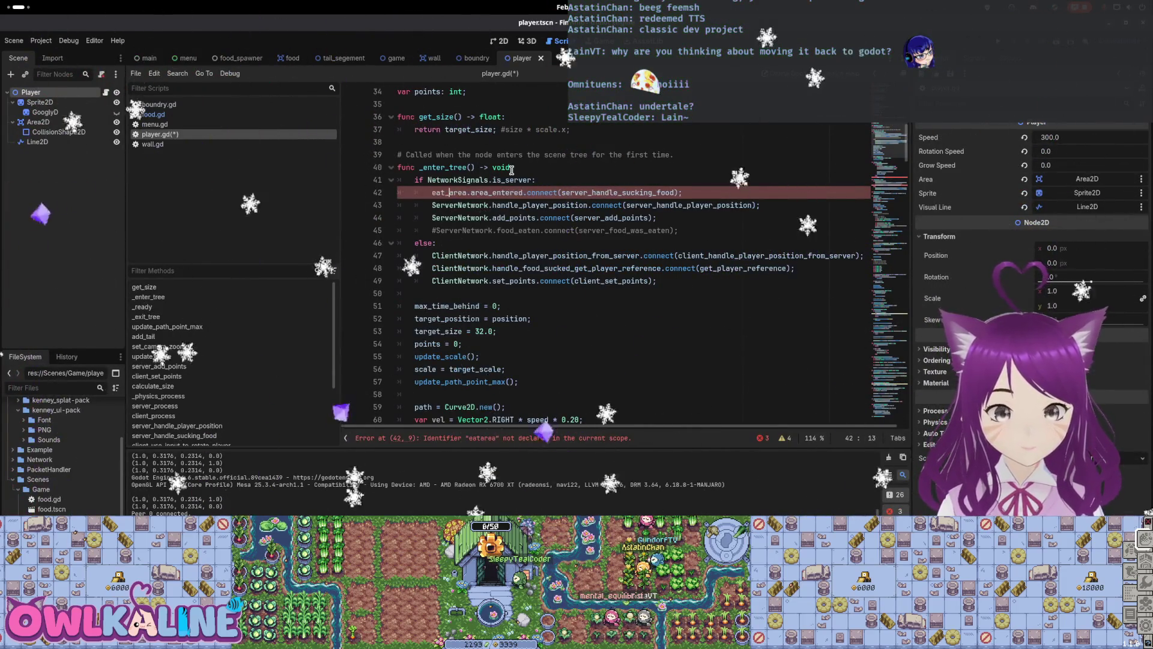
pyautogui.hotkey('ctrl', 's')
pyautogui.click(511, 168)
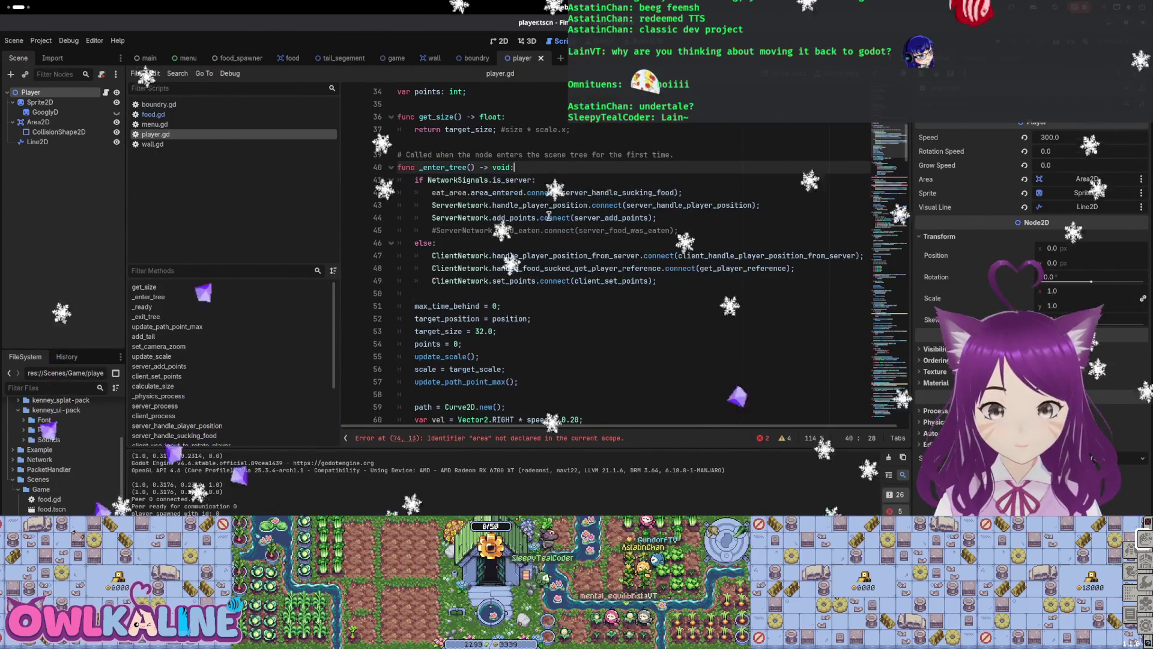
pyautogui.scroll(-7, 548, 216)
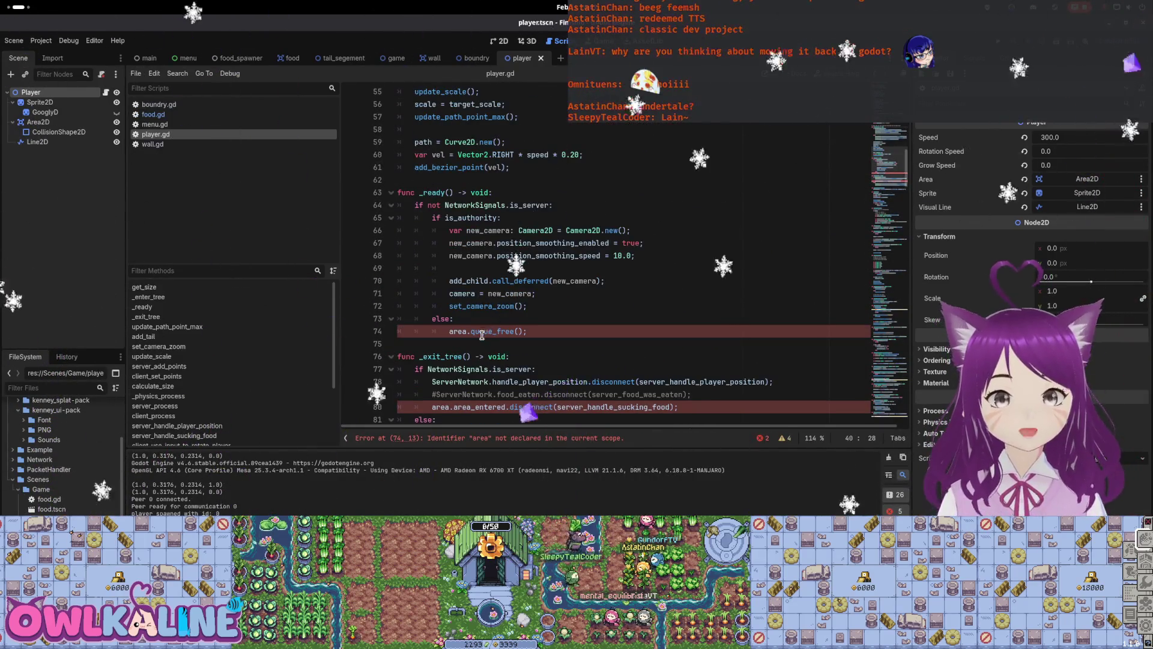
# - Prefix the area references on lines 74 and 80 with eat_ and save the script
pyautogui.click(450, 331)
pyautogui.write('eat_')
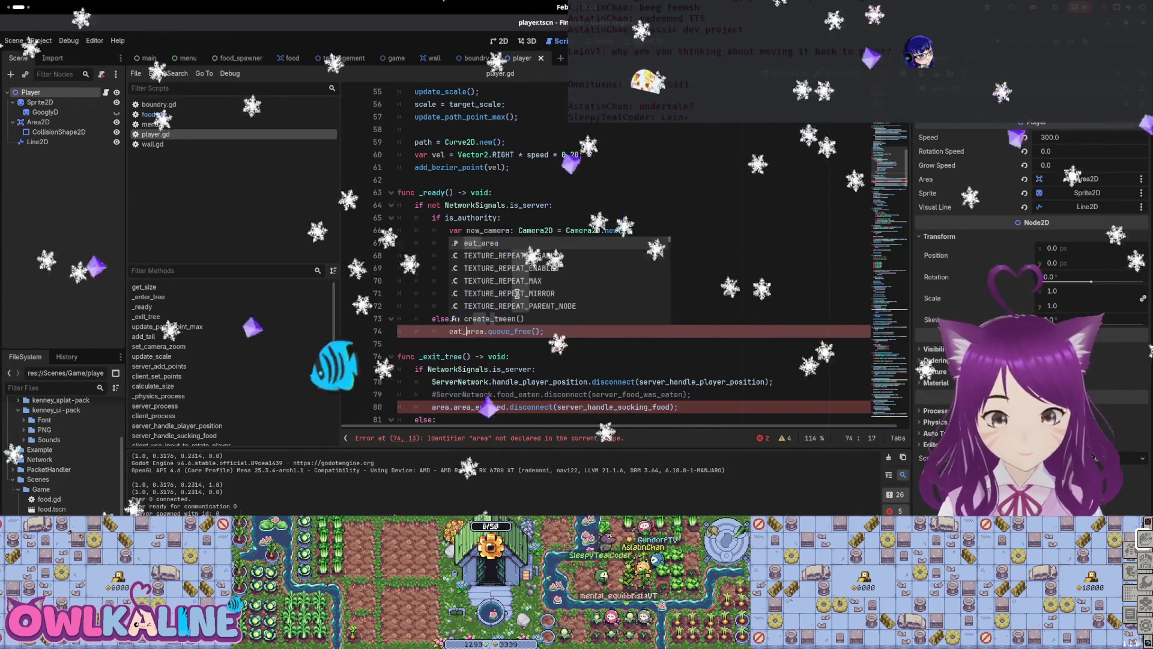
pyautogui.press('Escape')
pyautogui.scroll(-2, 513, 281)
pyautogui.click(431, 331)
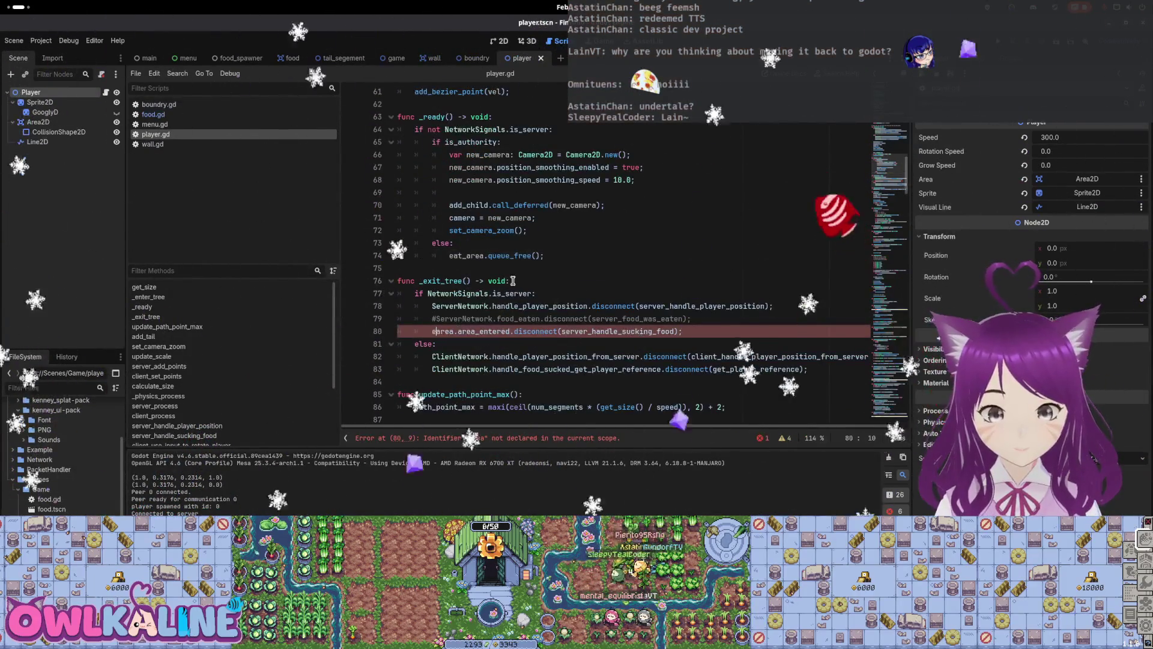
pyautogui.write('eat_')
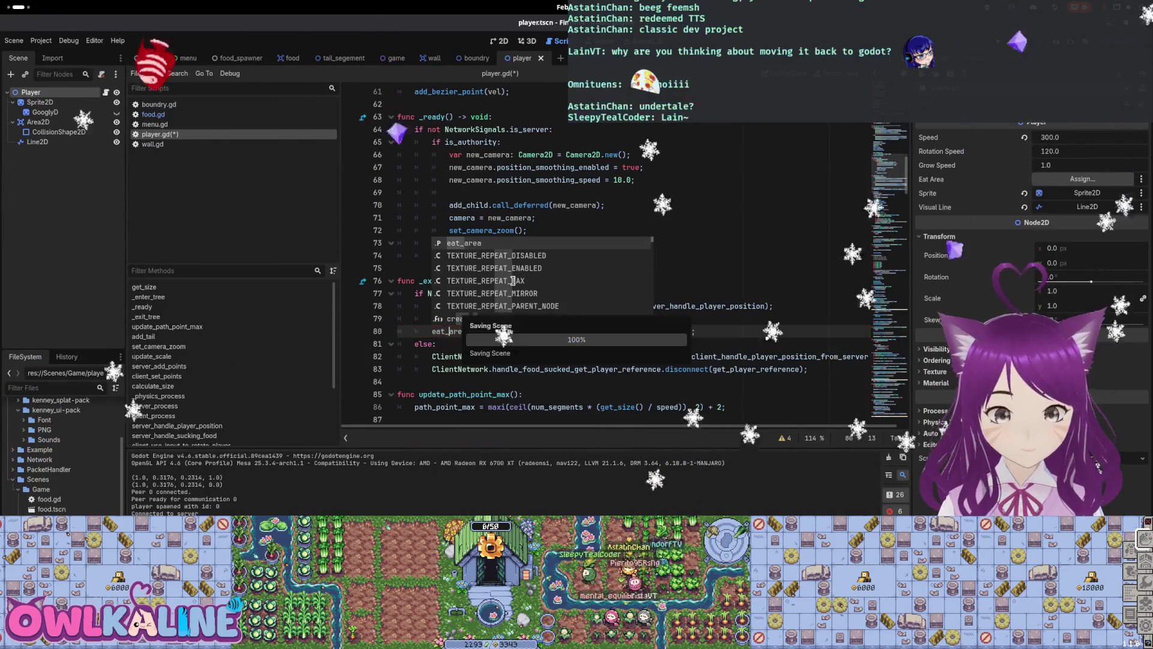
pyautogui.hotkey('ctrl', 's')
# - Scroll through player.gd to confirm the errors cleared, then select the player's Area2D node
pyautogui.scroll(-9, 832, 215)
pyautogui.scroll(-20, 832, 215)
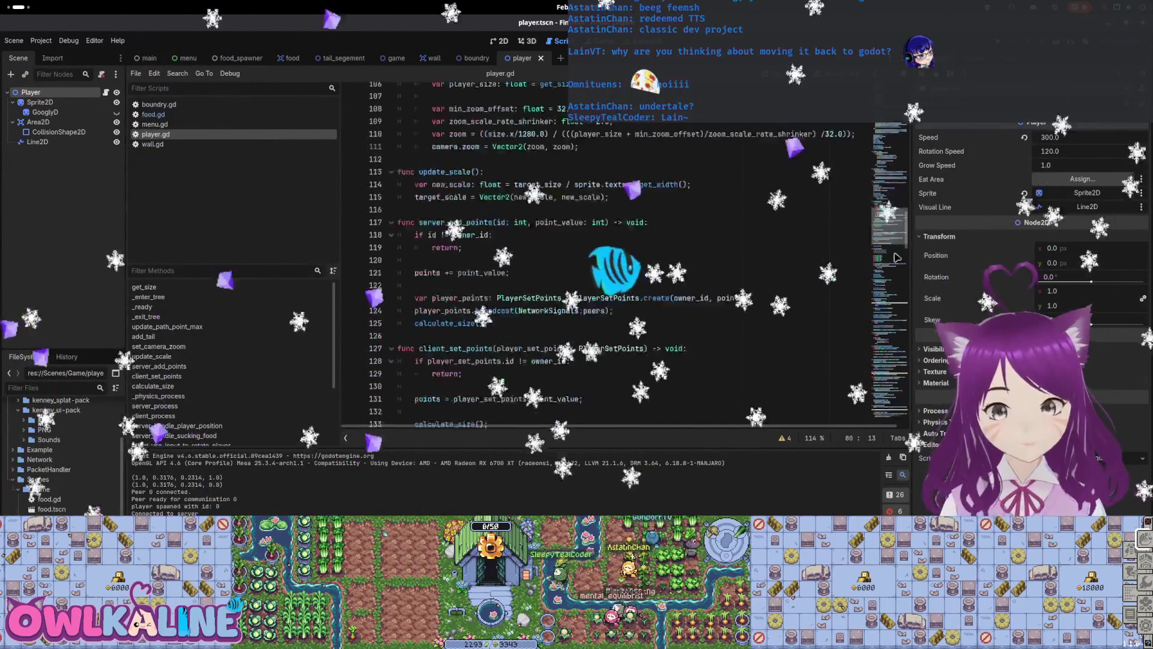
pyautogui.scroll(20, 884, 147)
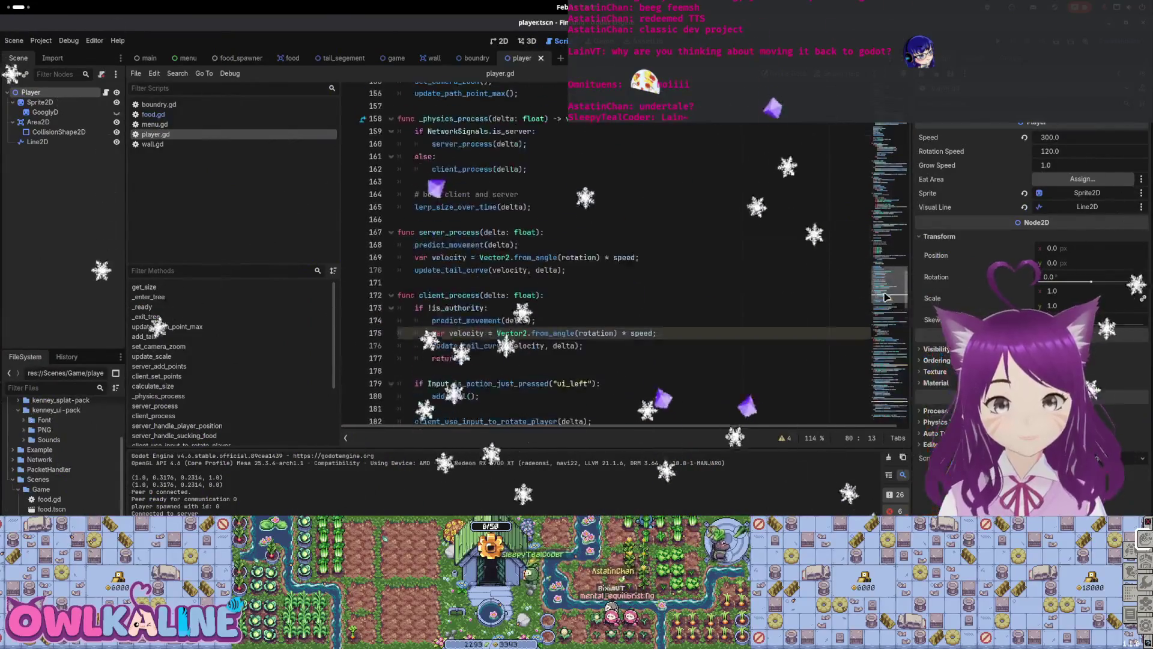
pyautogui.scroll(10, 885, 148)
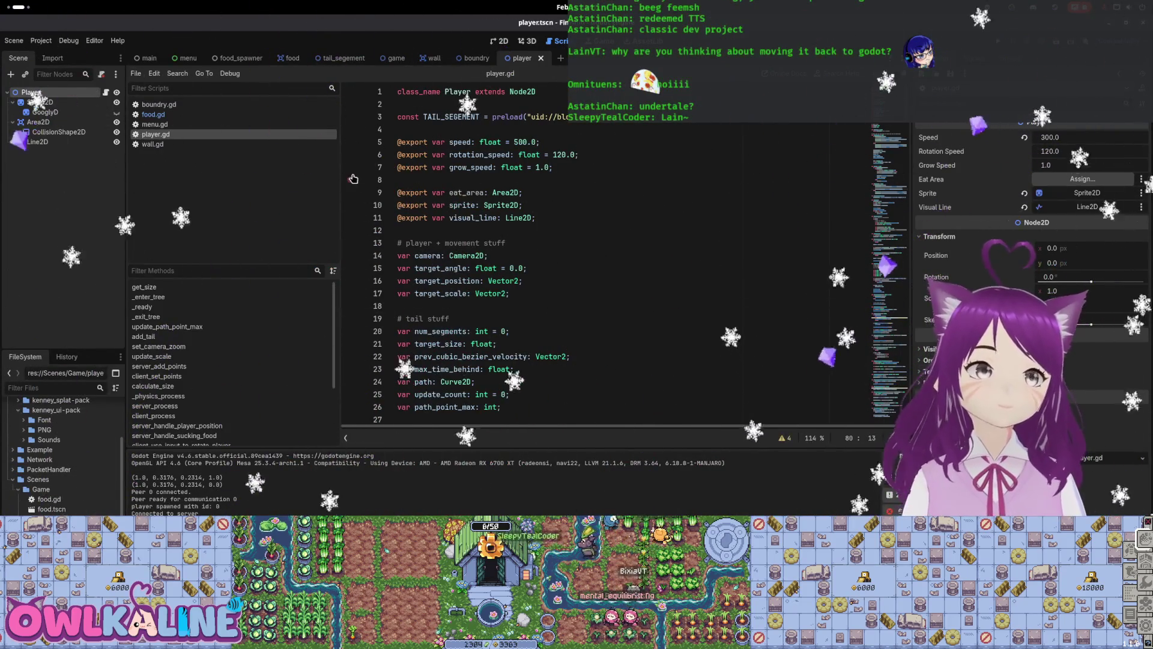
pyautogui.click(30, 124)
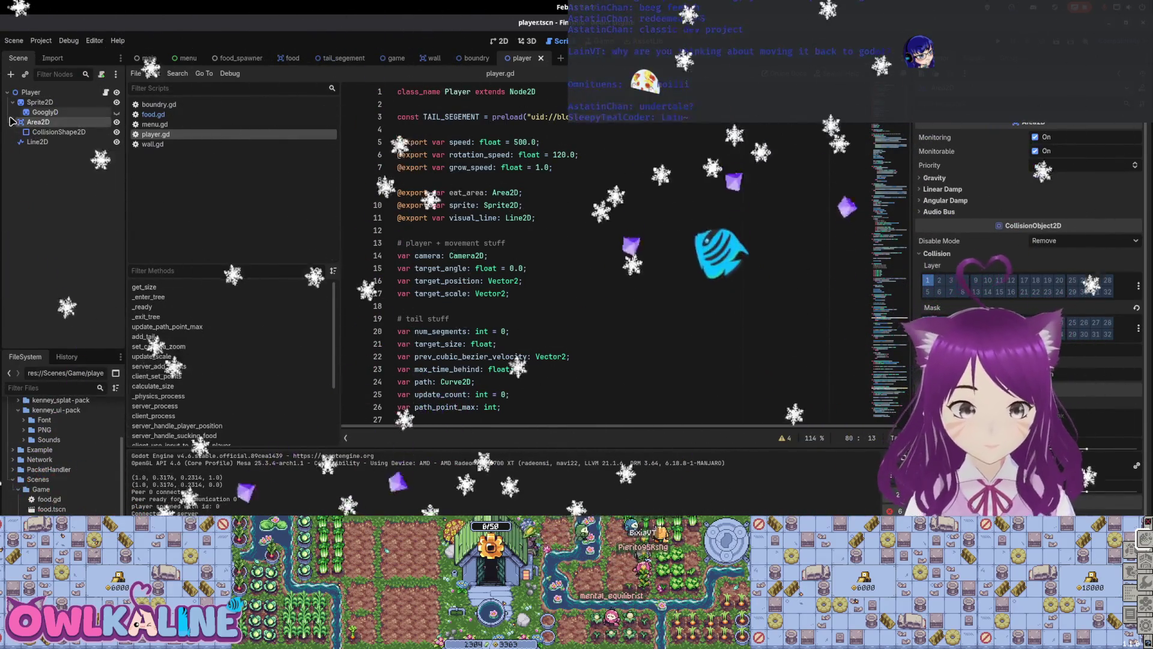
# - Rename the player's Area2D node to EatArea2D
pyautogui.rightClick(33, 121)
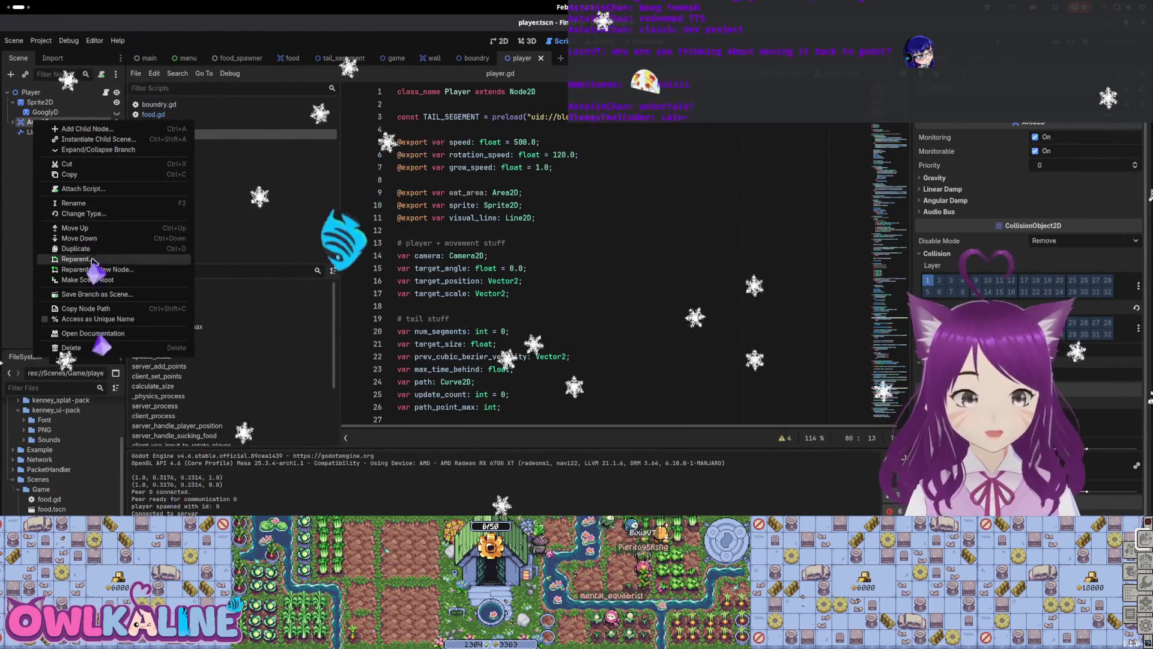
pyautogui.click(73, 203)
pyautogui.click(30, 122)
pyautogui.write('Eat')
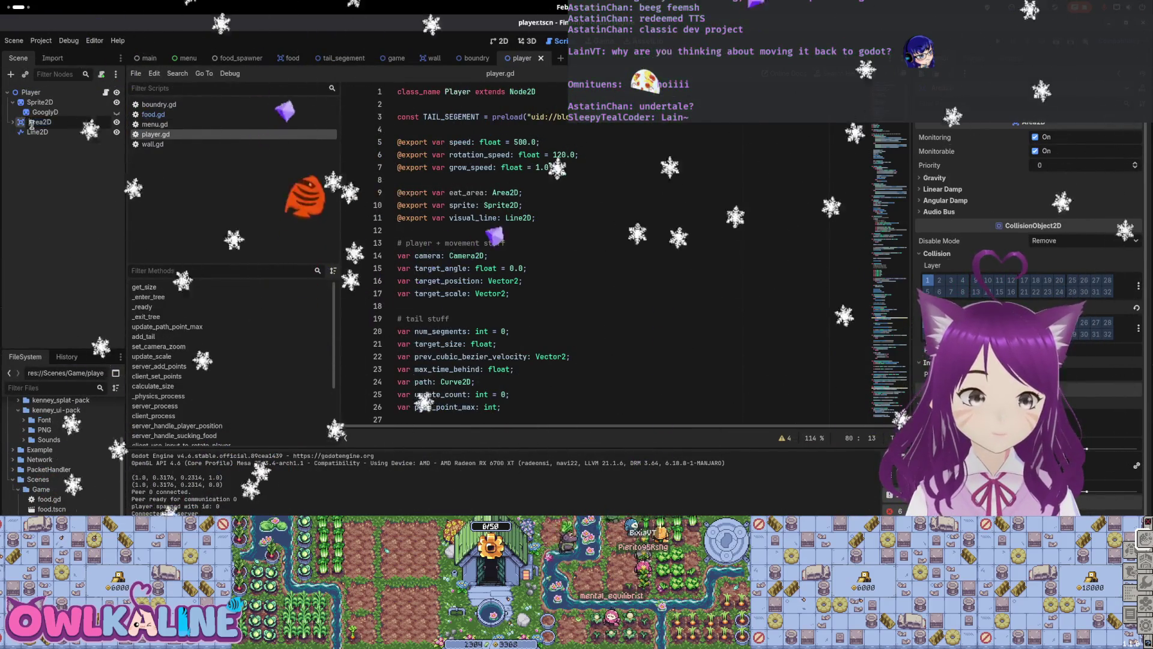
pyautogui.press('Return')
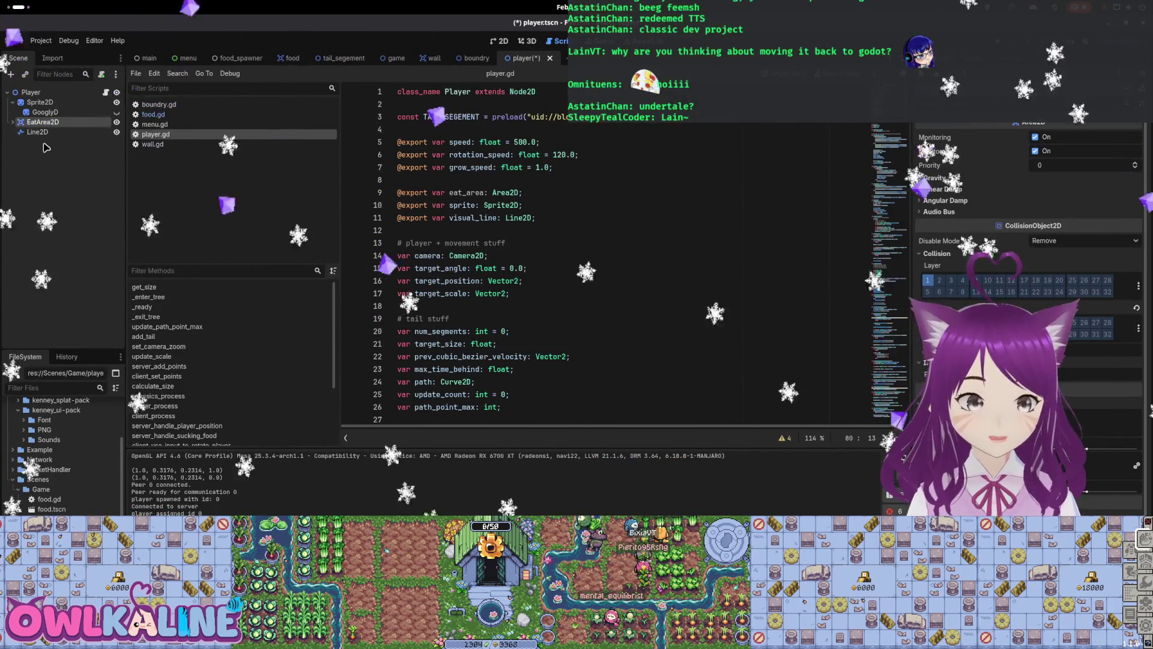
# - Duplicate EatArea2D and rename the copy to CollideArea2D
pyautogui.rightClick(49, 123)
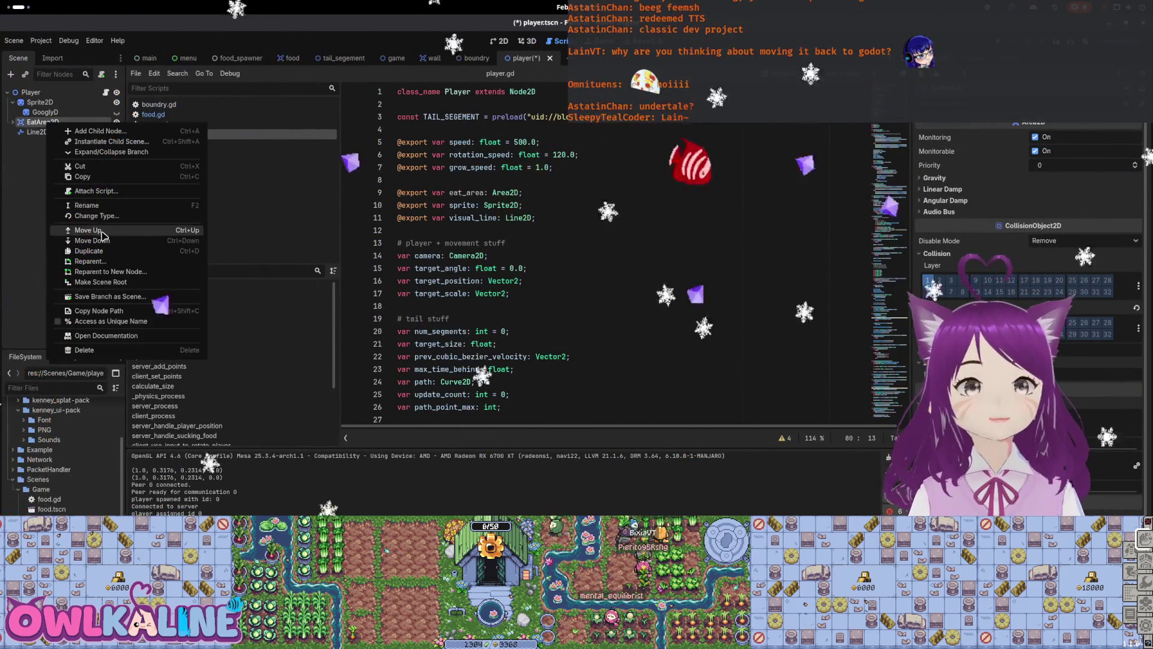
pyautogui.click(104, 254)
pyautogui.rightClick(48, 132)
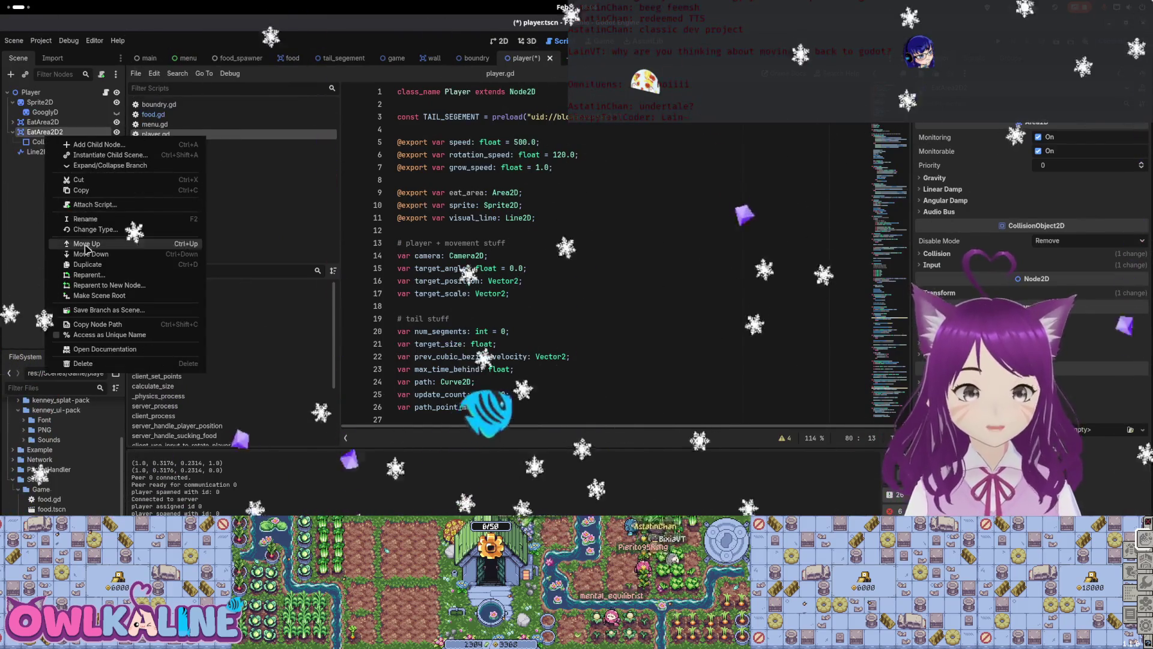
pyautogui.click(101, 220)
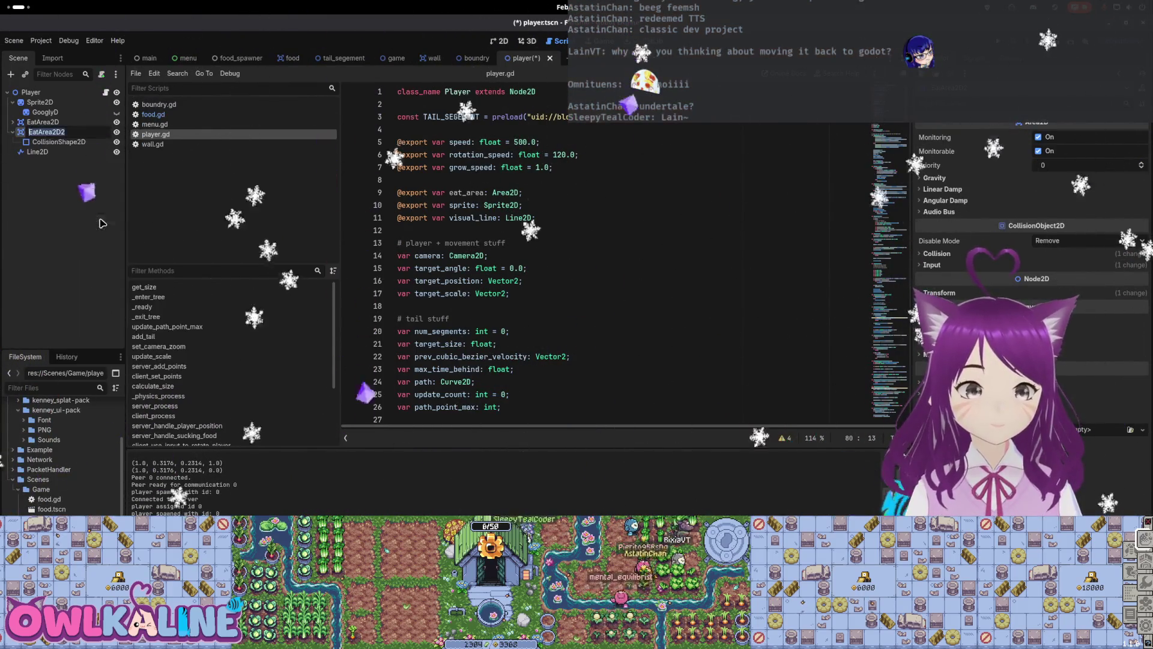
pyautogui.write('ollid')
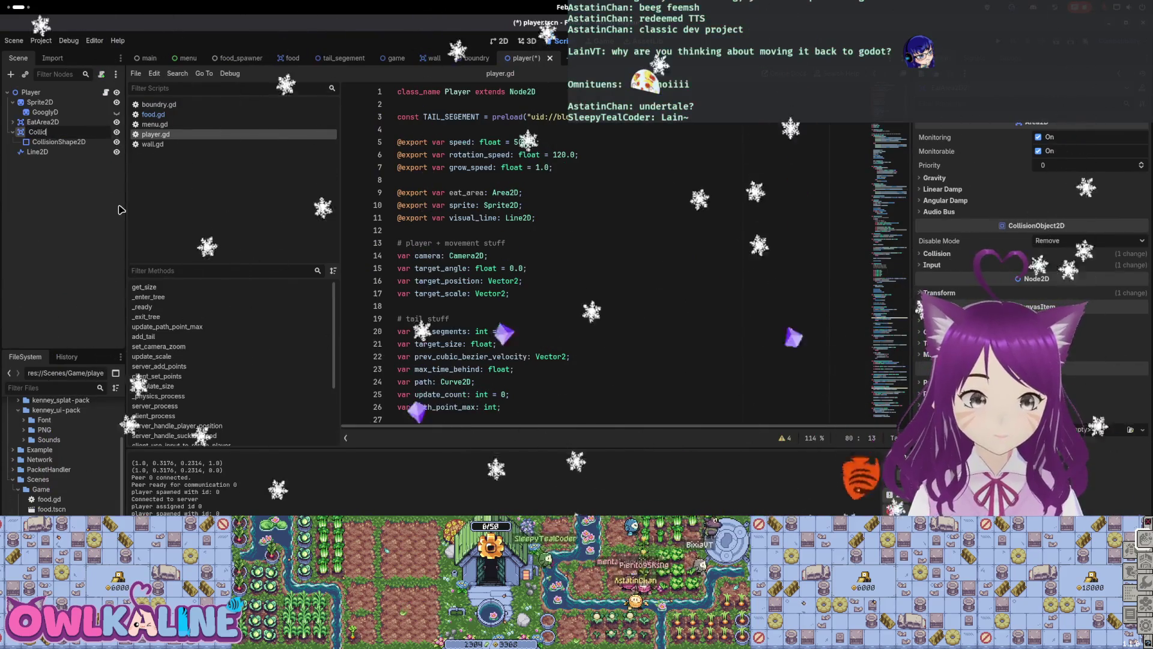
pyautogui.write('ideArea2D')
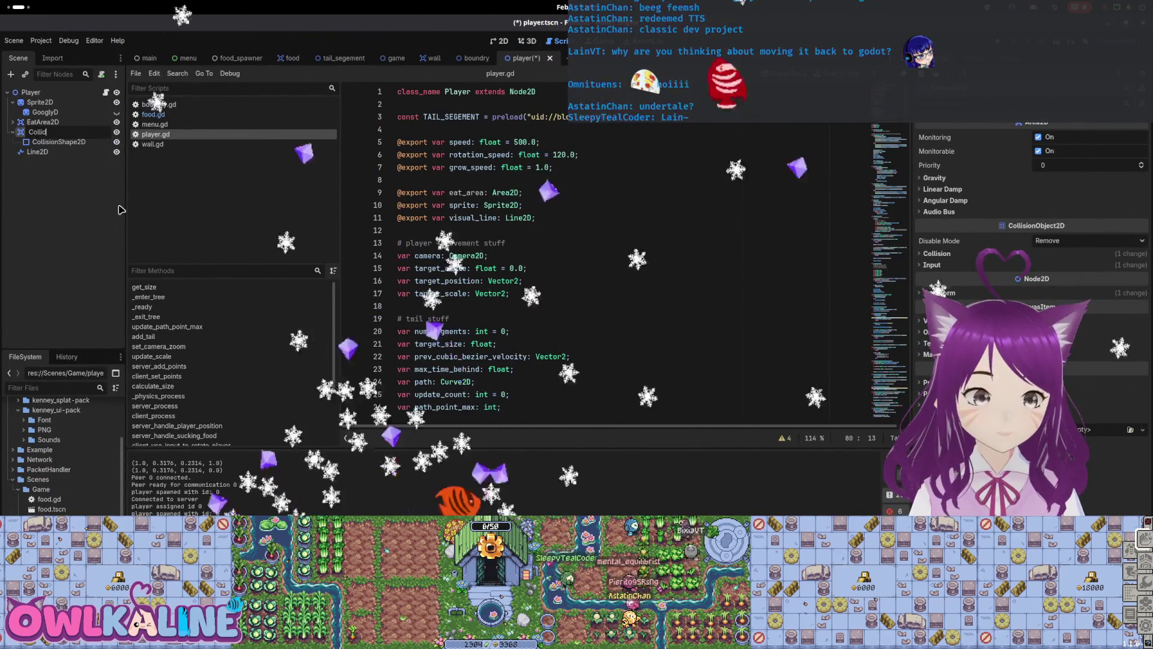
pyautogui.press('Return')
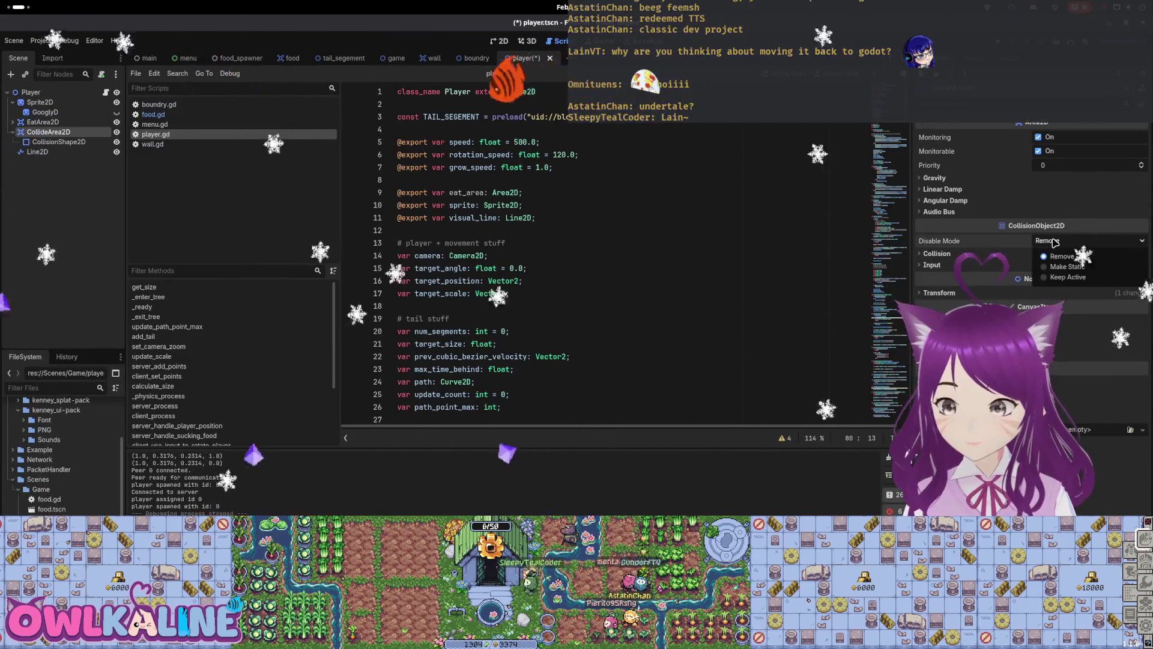
# - Inspect EatArea2D's collision settings and collision shape, then save the player scene
pyautogui.click(945, 254)
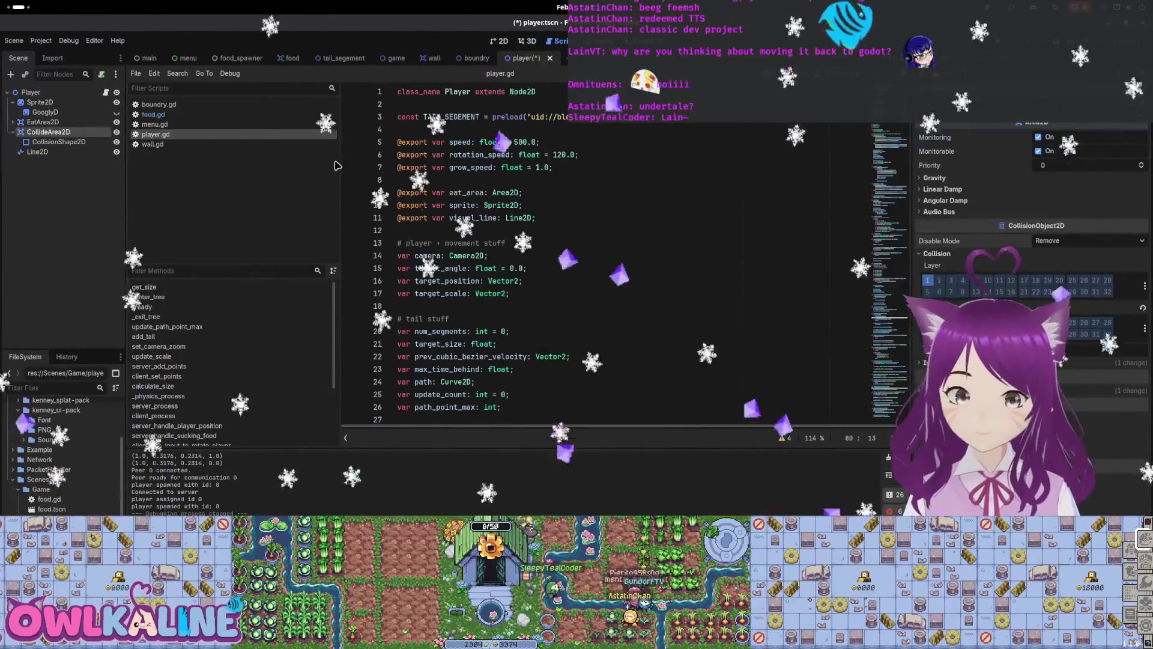
pyautogui.click(13, 121)
pyautogui.click(48, 133)
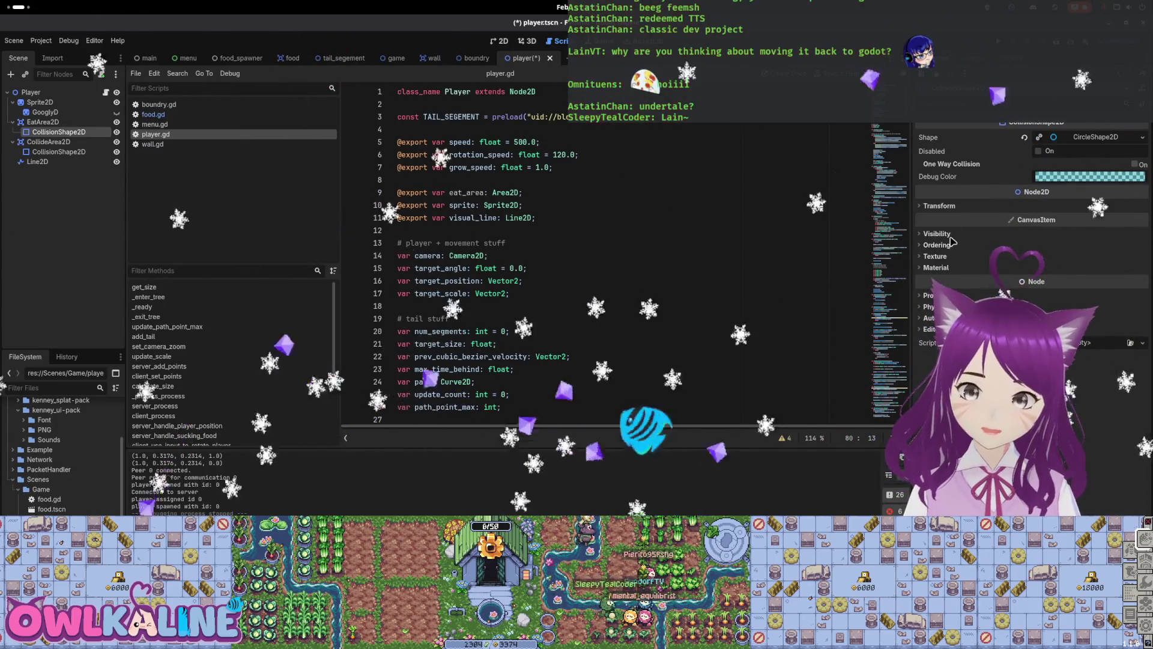
pyautogui.click(961, 207)
pyautogui.click(960, 207)
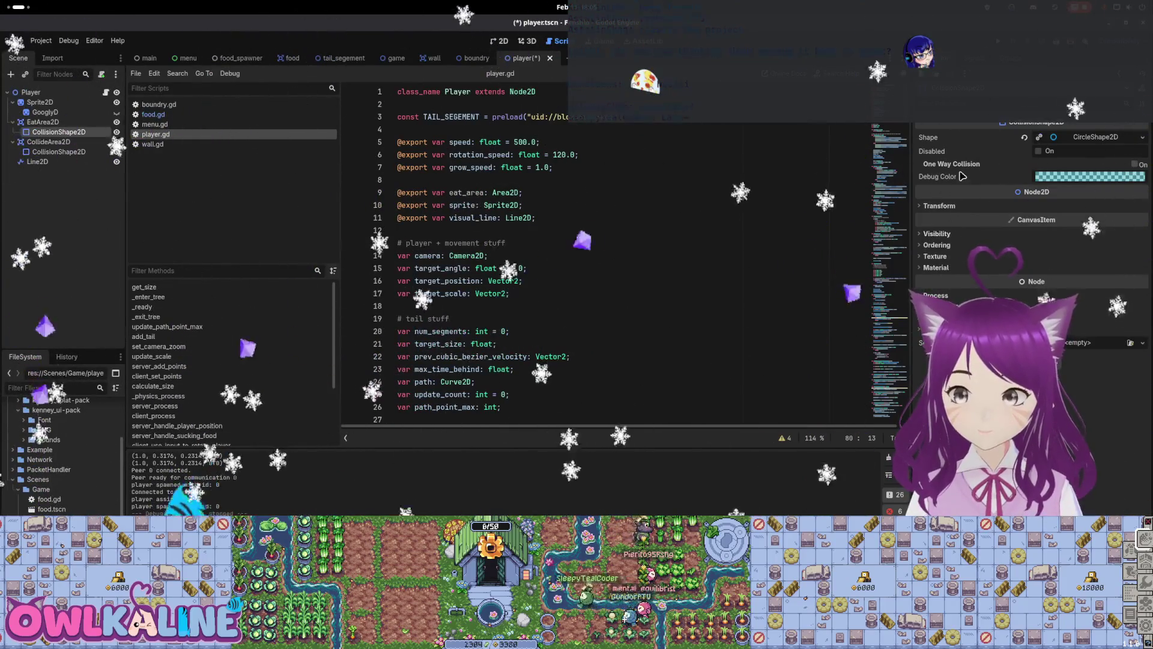
pyautogui.click(42, 123)
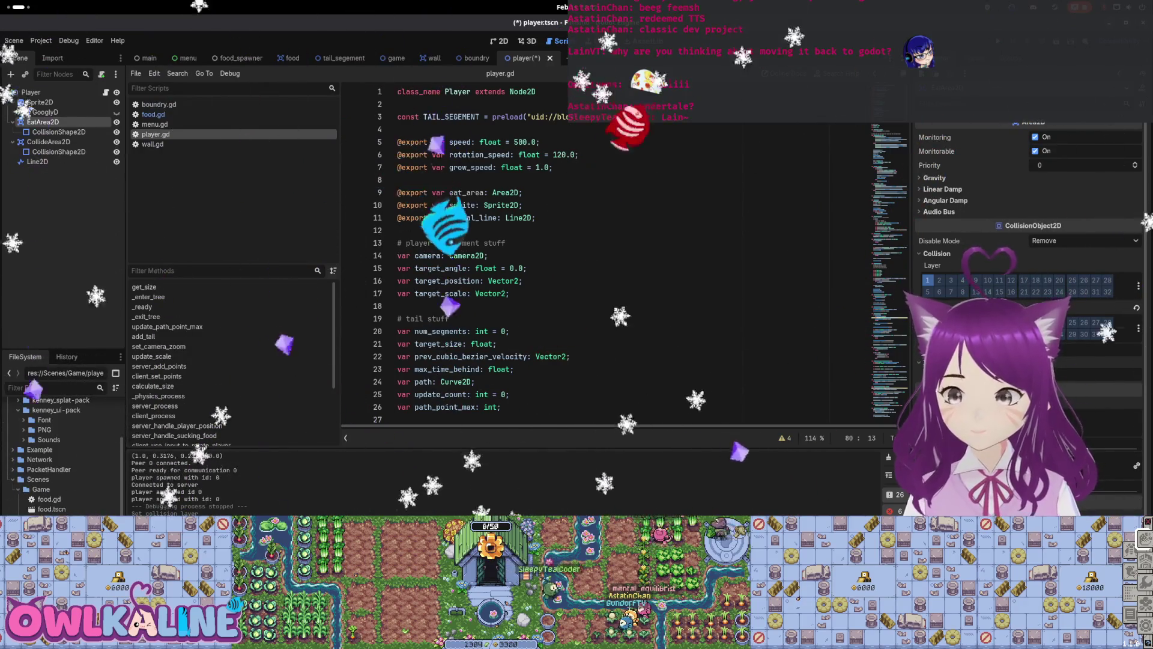
pyautogui.hotkey('ctrl', 's')
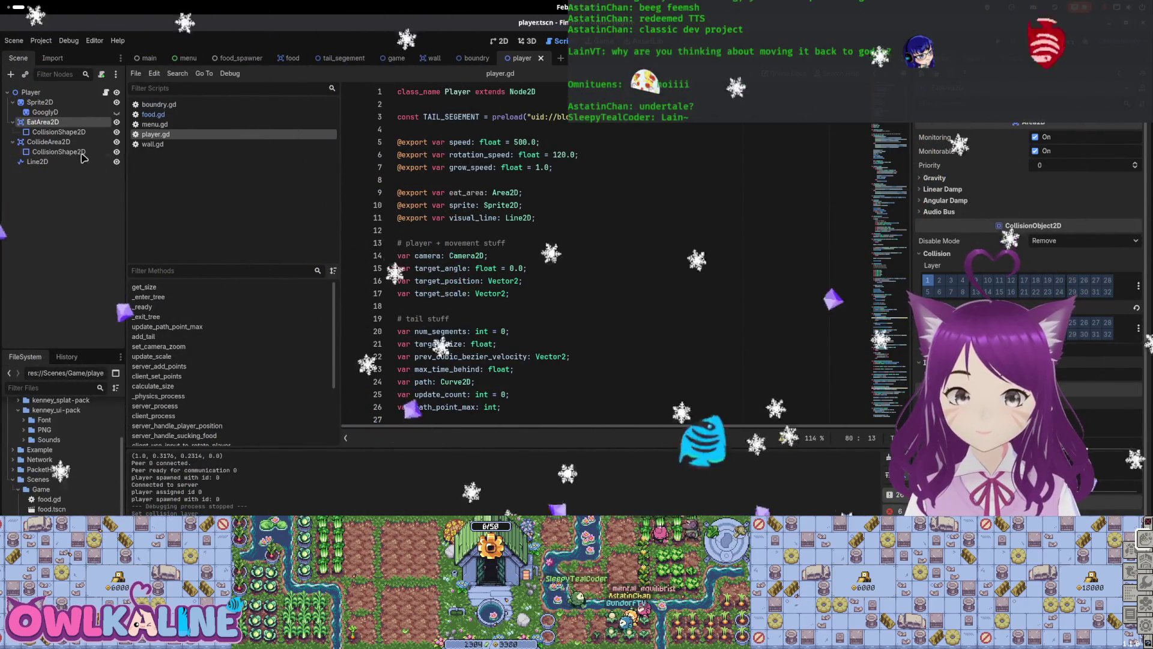
# - Toggle a bit in CollideArea2D's collision mask and compare it with EatArea2D's layers
pyautogui.click(49, 143)
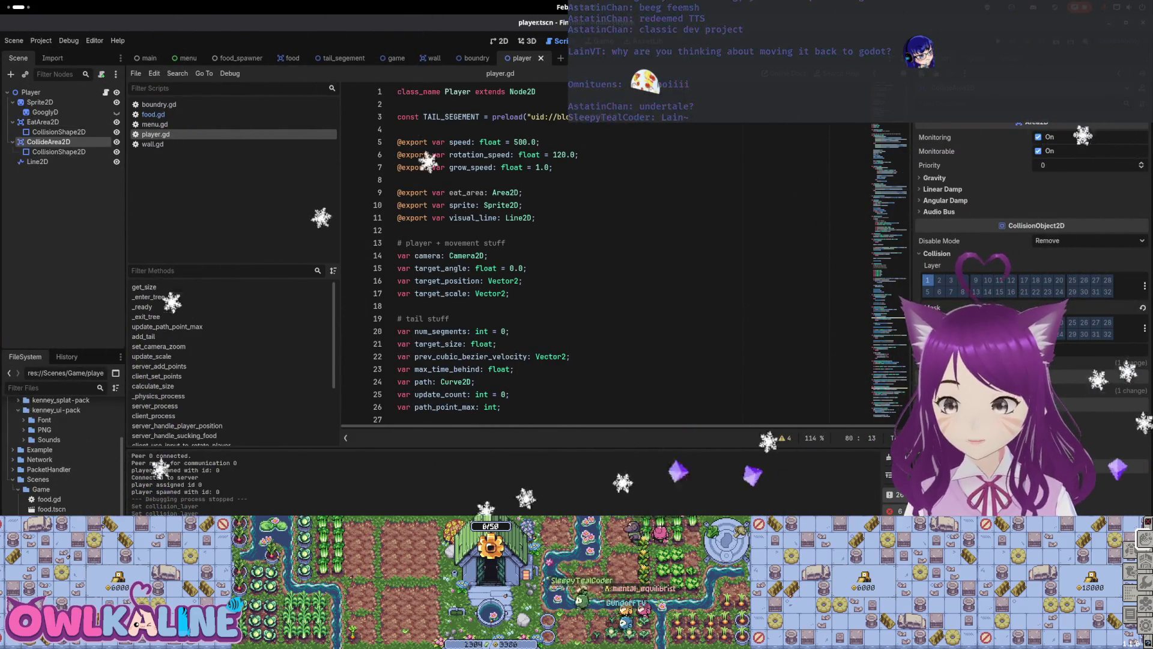
pyautogui.click(939, 322)
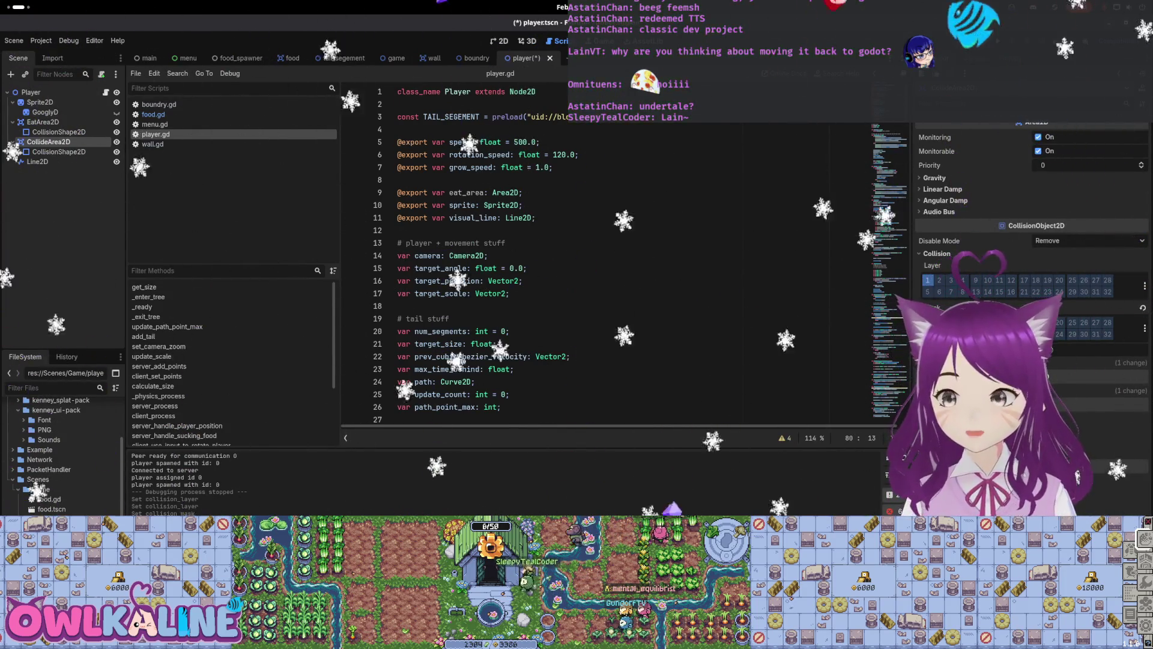
pyautogui.click(77, 132)
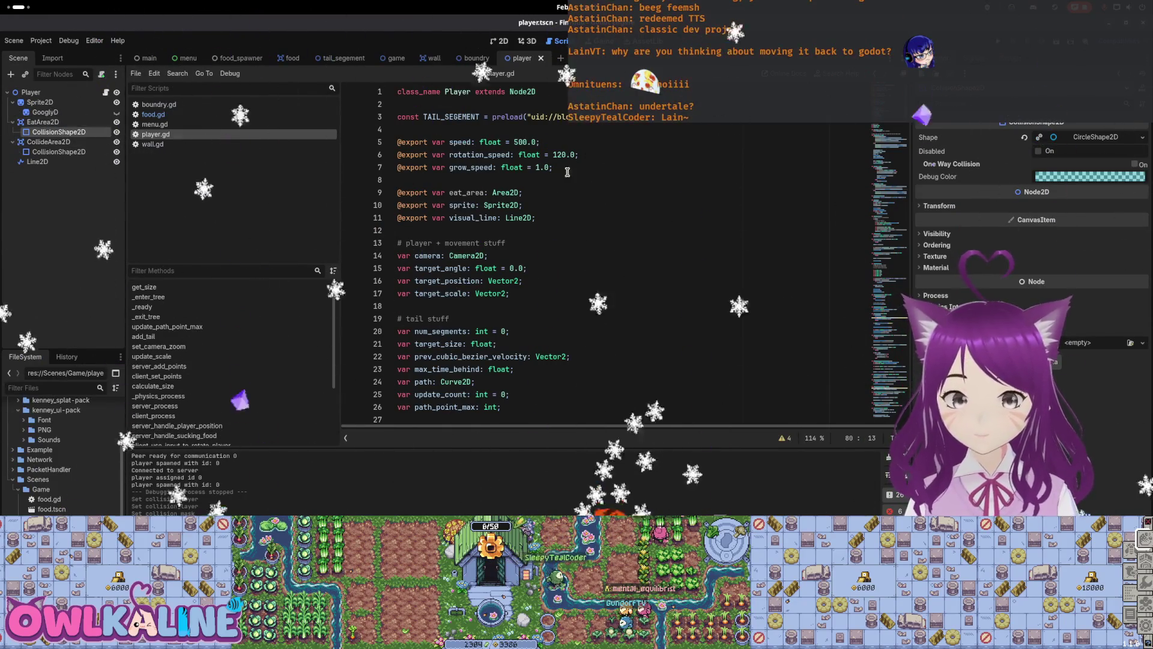
pyautogui.click(113, 122)
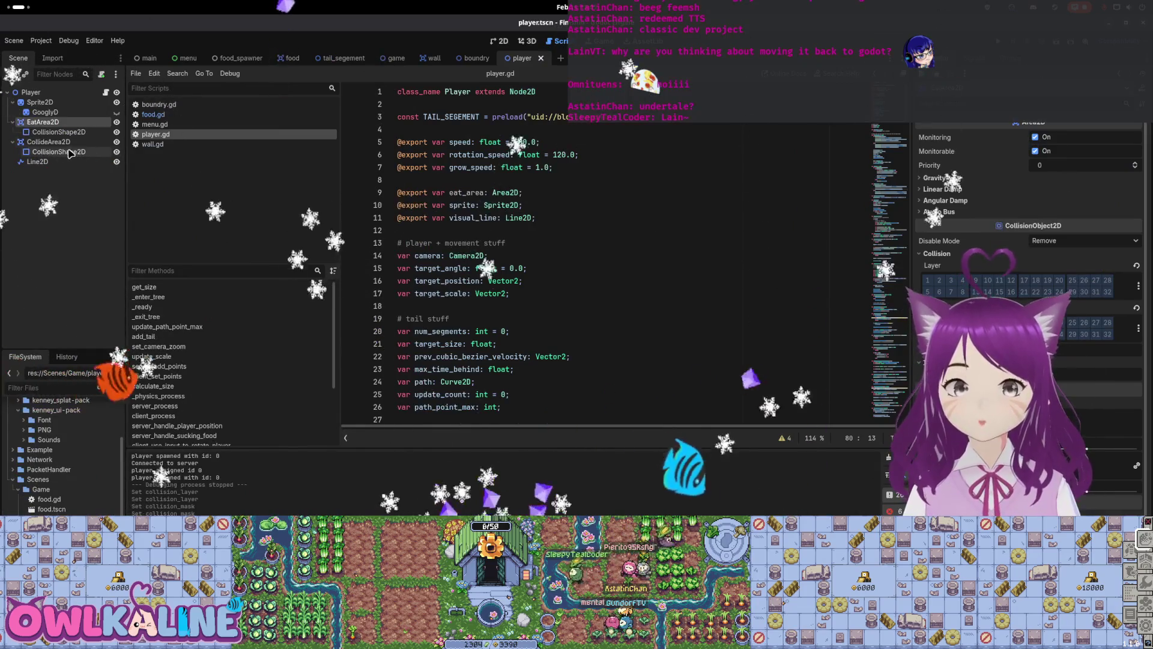
pyautogui.click(49, 142)
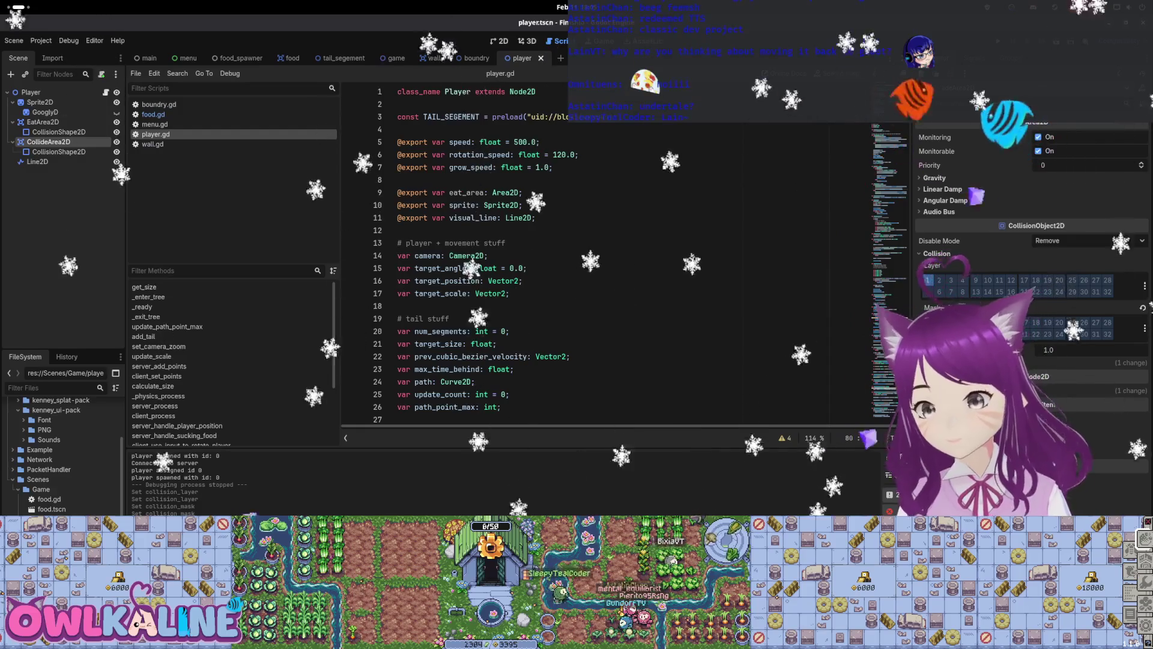
pyautogui.scroll(-10, 570, 178)
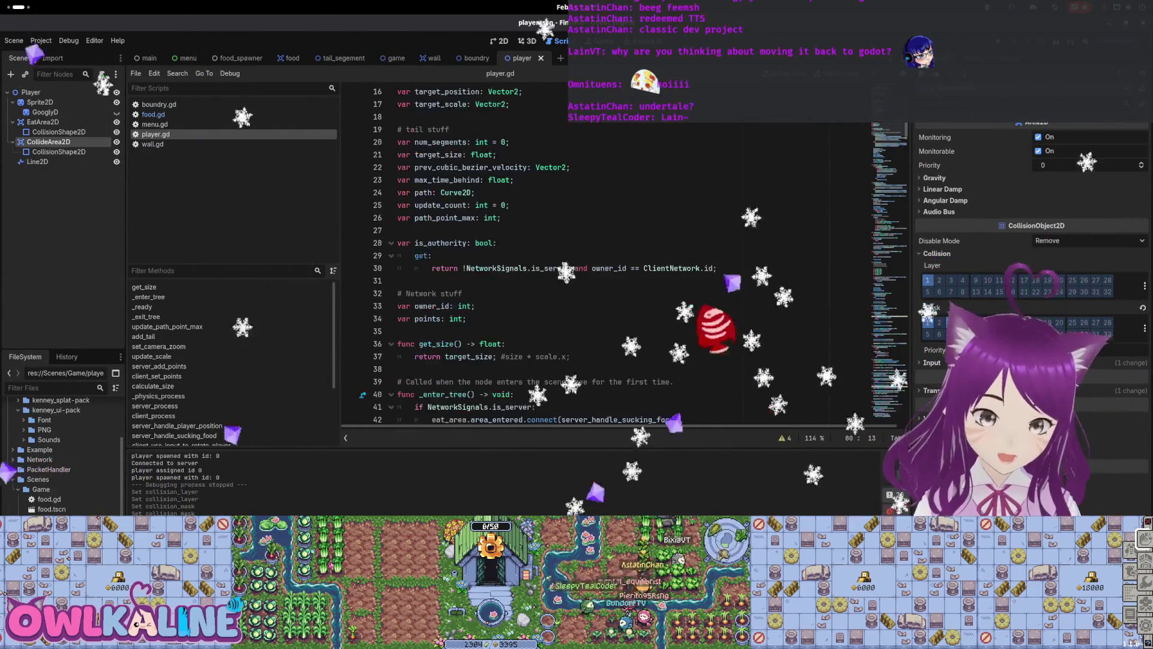
pyautogui.scroll(10, 480, 186)
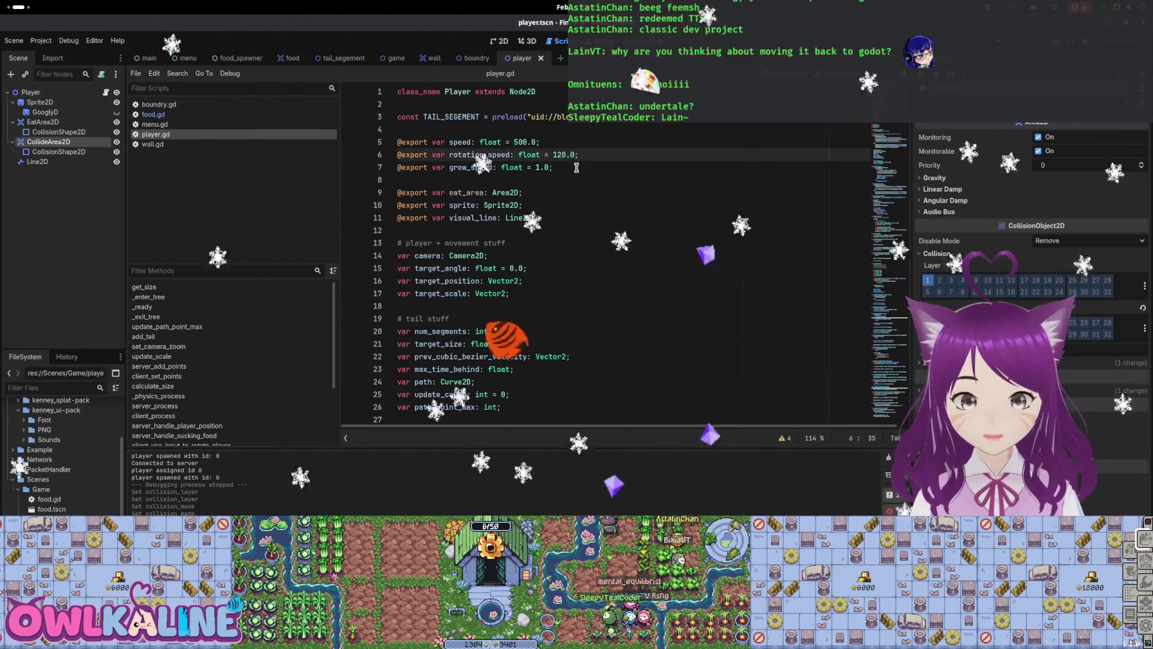
pyautogui.click(548, 192)
pyautogui.press('Return')
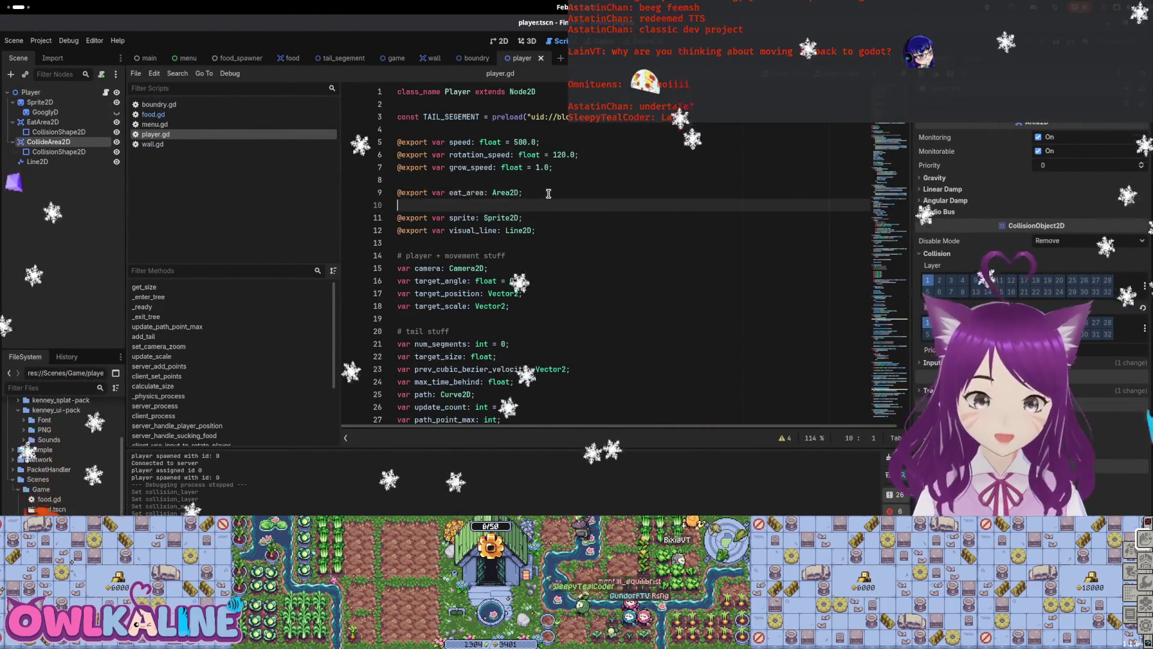
pyautogui.write('@export var')
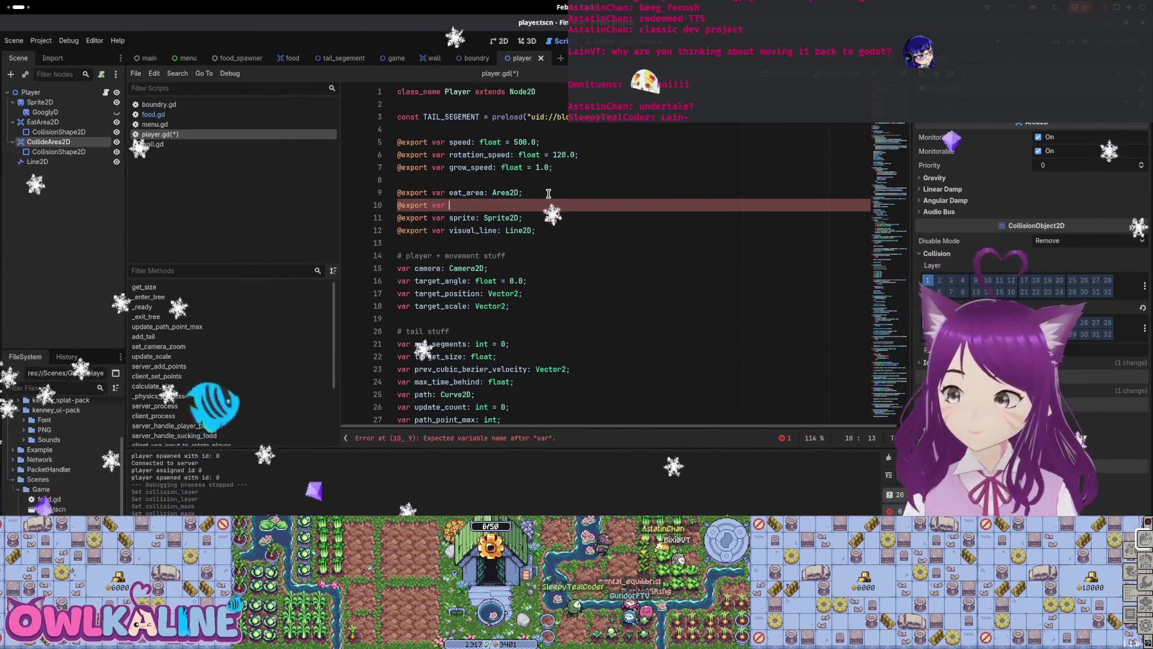
pyautogui.write('collide_aera')
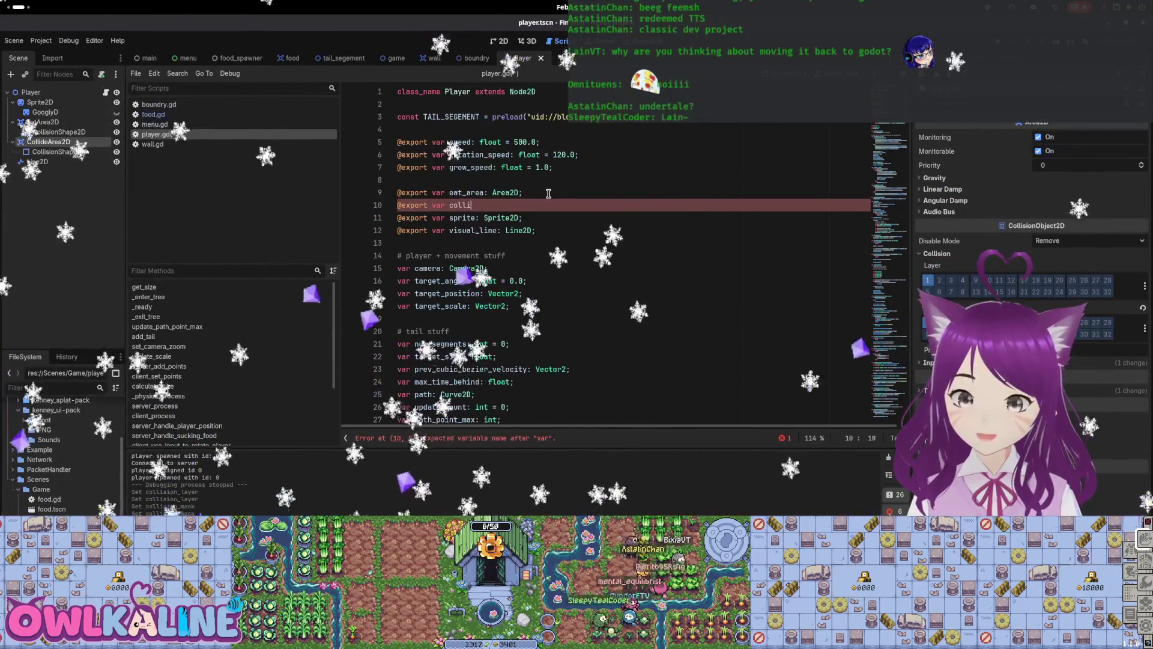
pyautogui.press('BackSpace')
pyautogui.press('BackSpace')
pyautogui.press('BackSpace')
pyautogui.write('rea: Are')
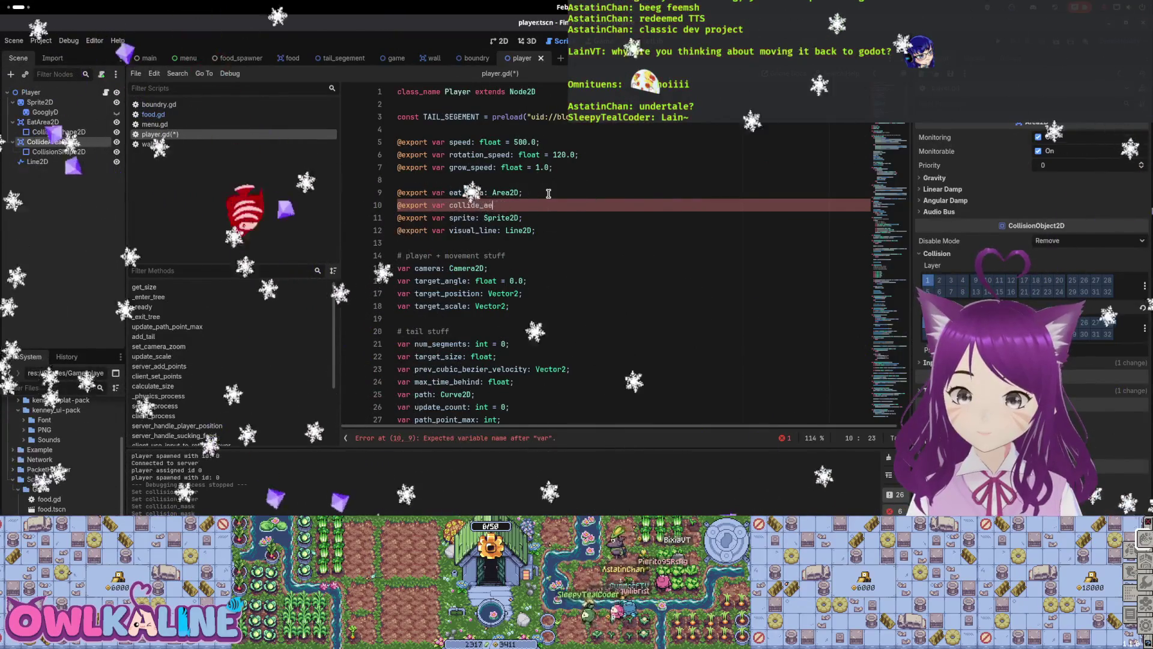
pyautogui.write('a2D;')
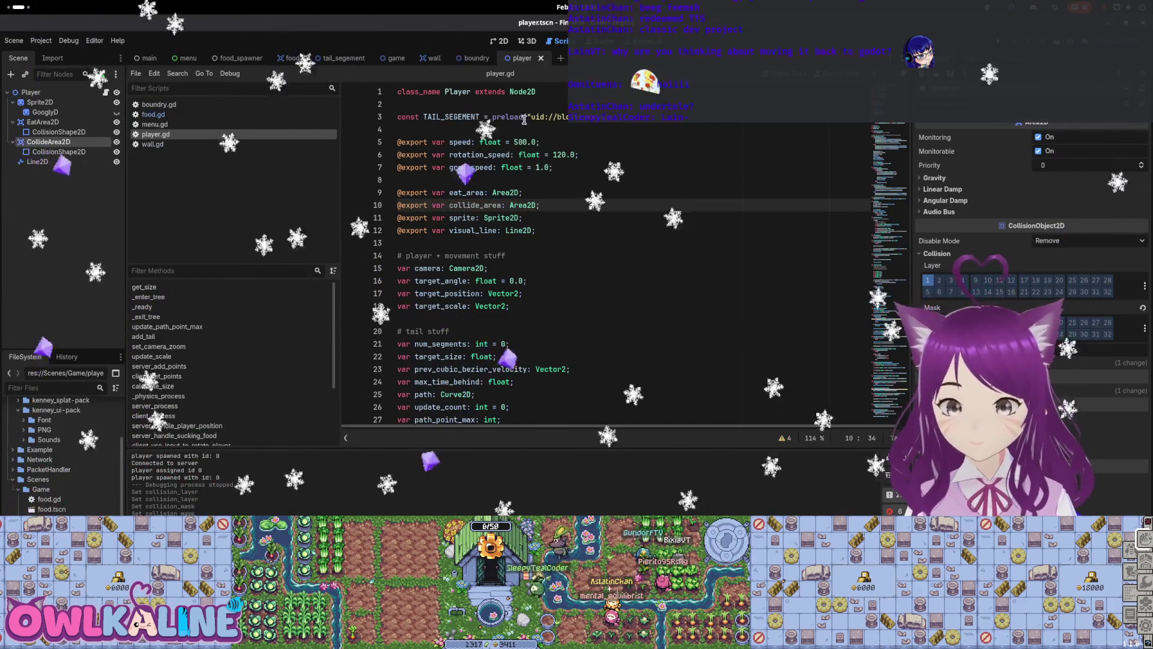
pyautogui.click(499, 40)
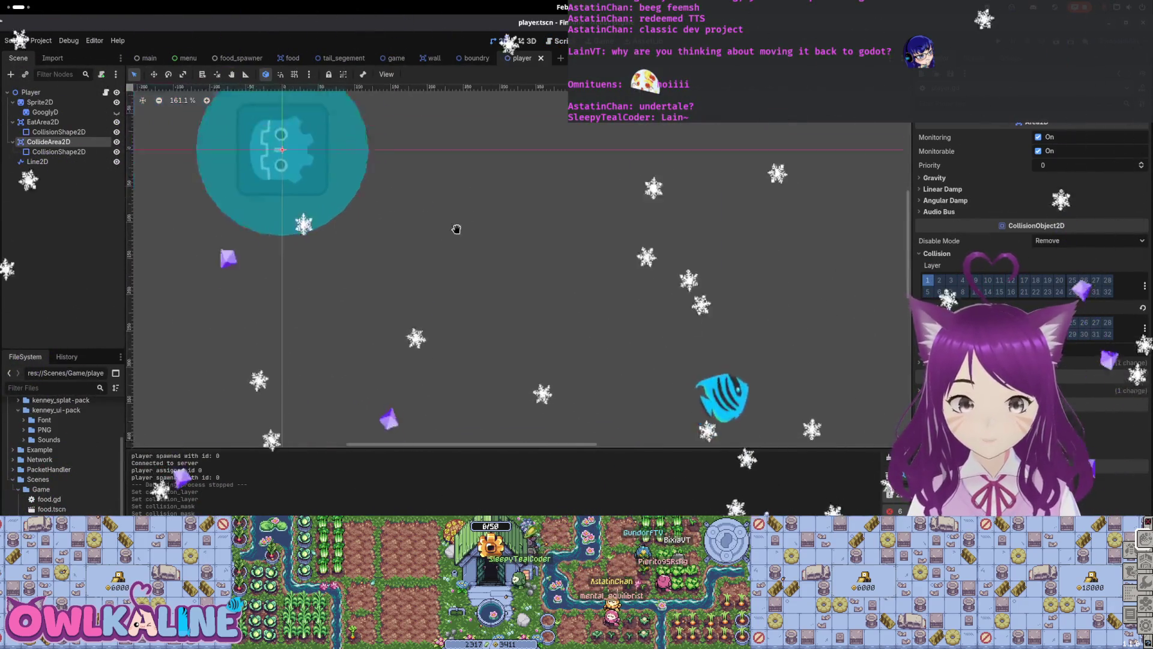
# - Hide EatArea2D, drag CollideArea2D's collision circle down to fit the player icon, and save
pyautogui.scroll(1, 292, 206)
pyautogui.click(116, 122)
pyautogui.click(88, 151)
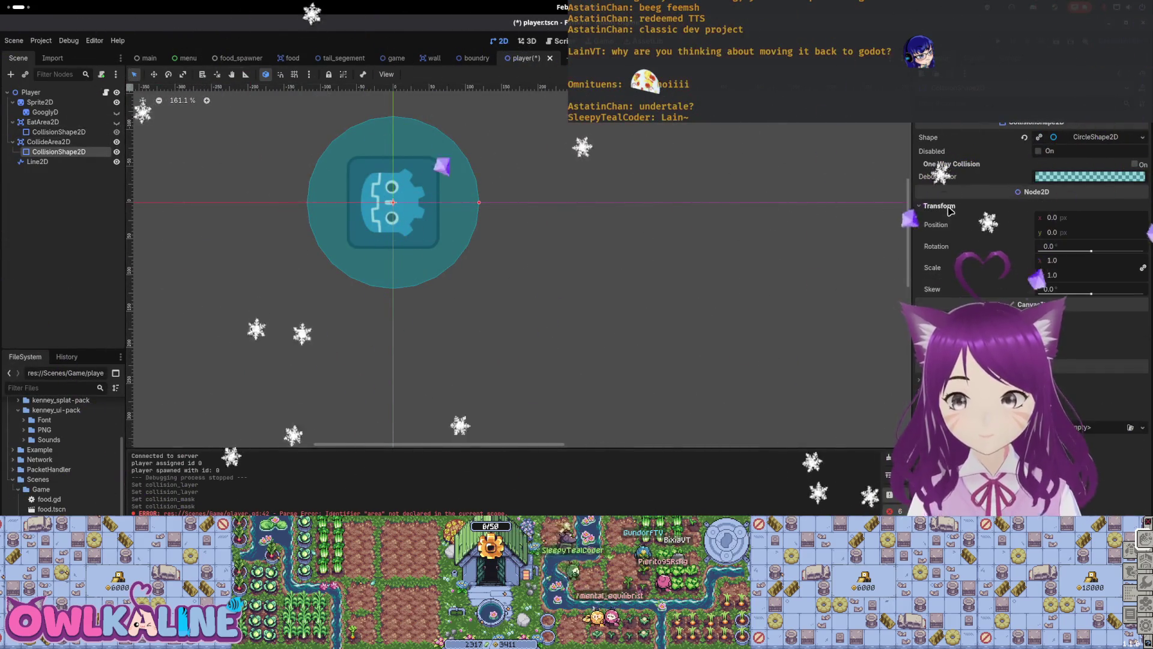
pyautogui.click(66, 144)
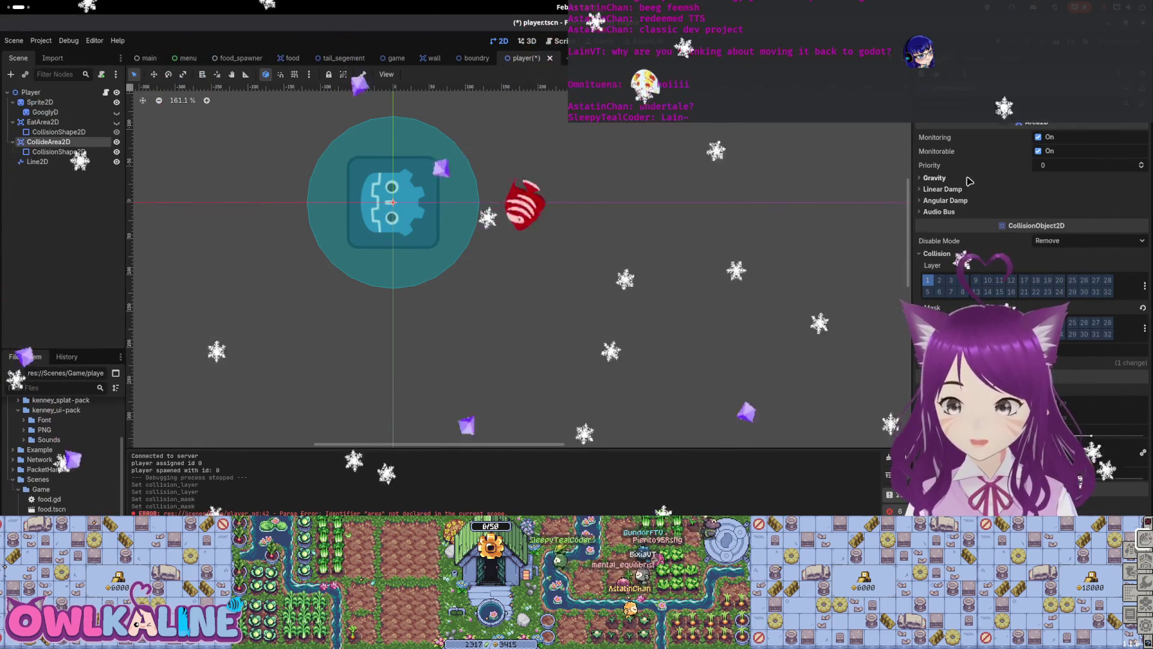
pyautogui.scroll(6, 227, 202)
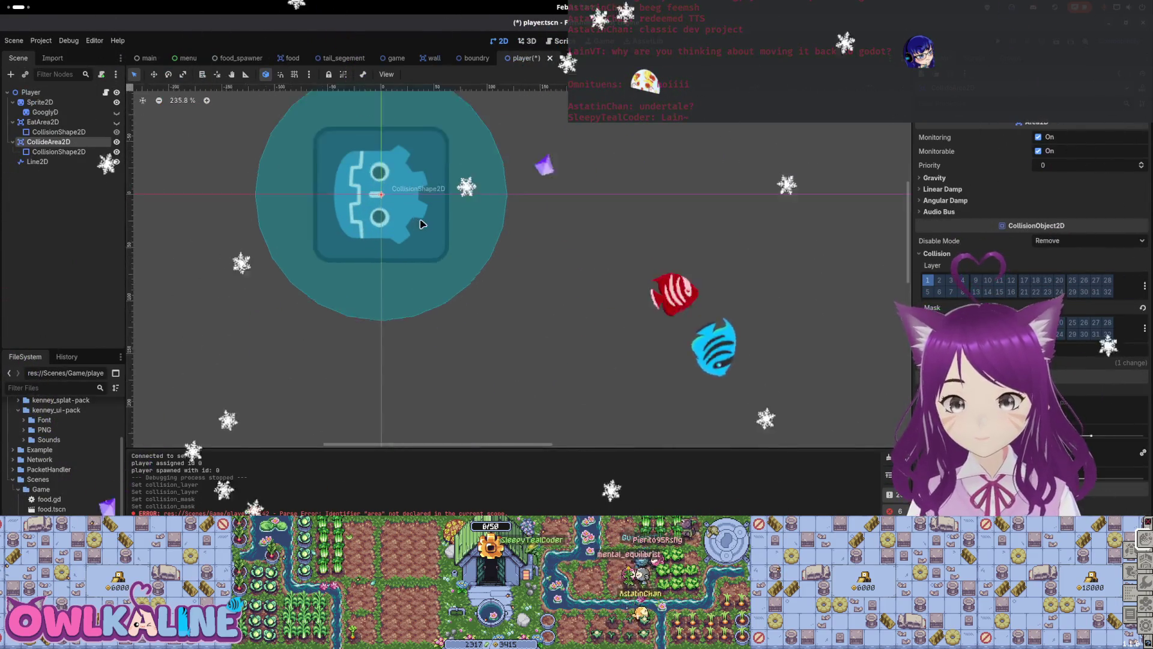
pyautogui.click(91, 152)
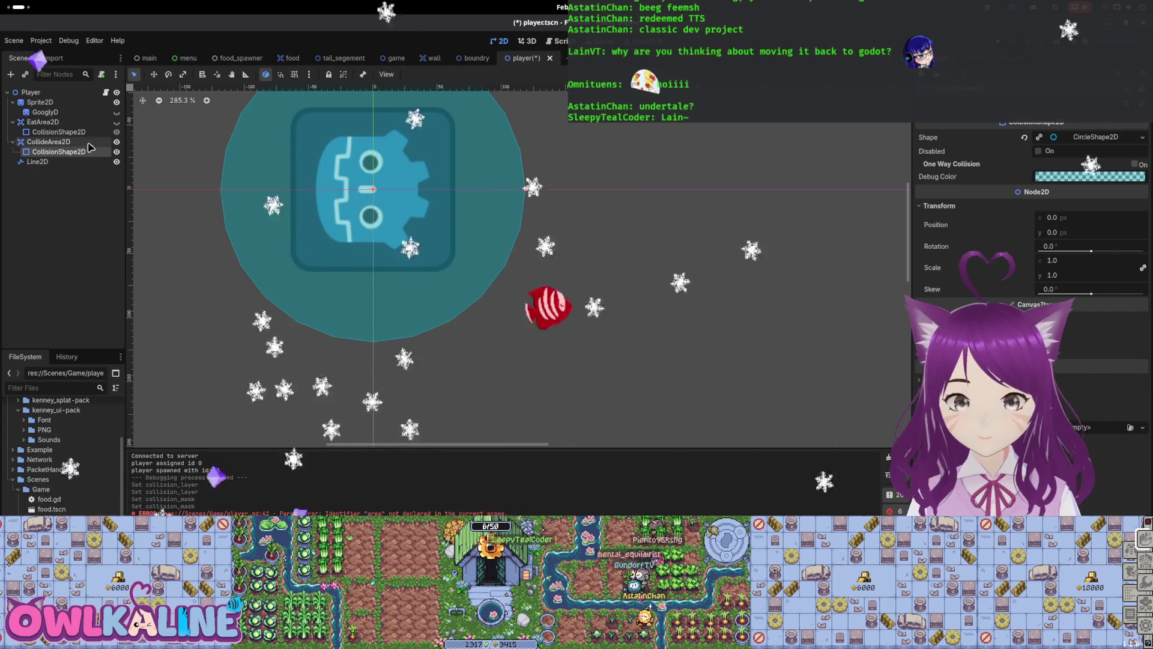
pyautogui.moveTo(524, 192); pyautogui.dragTo(454, 188)
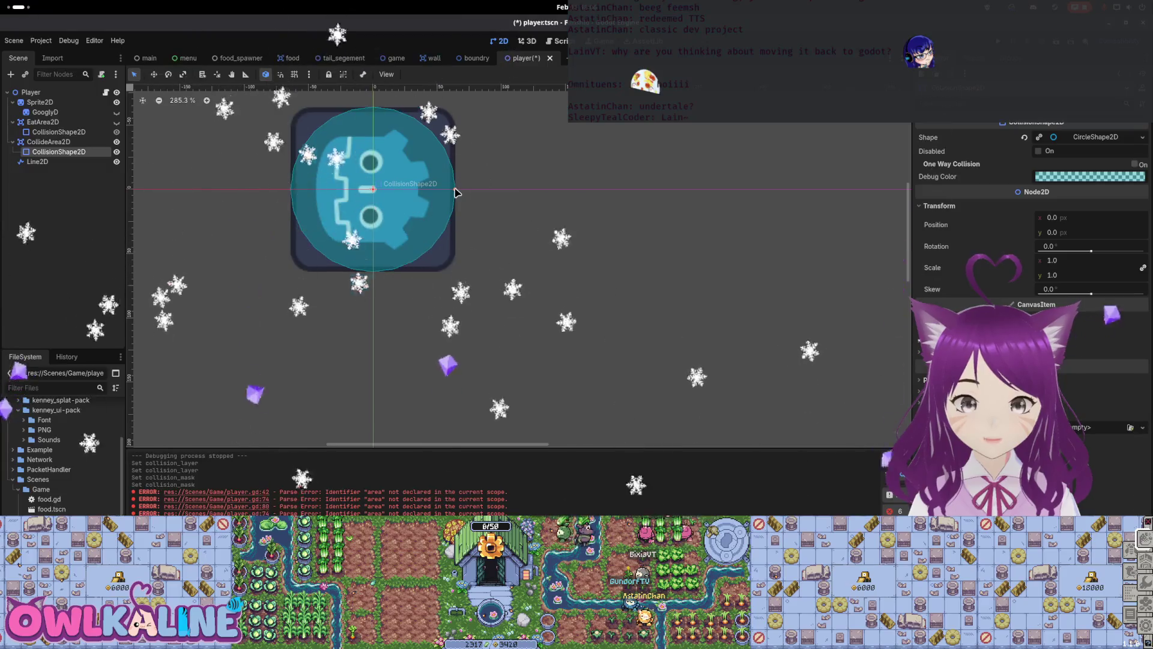
pyautogui.hotkey('ctrl', 'a')
pyautogui.press('Escape')
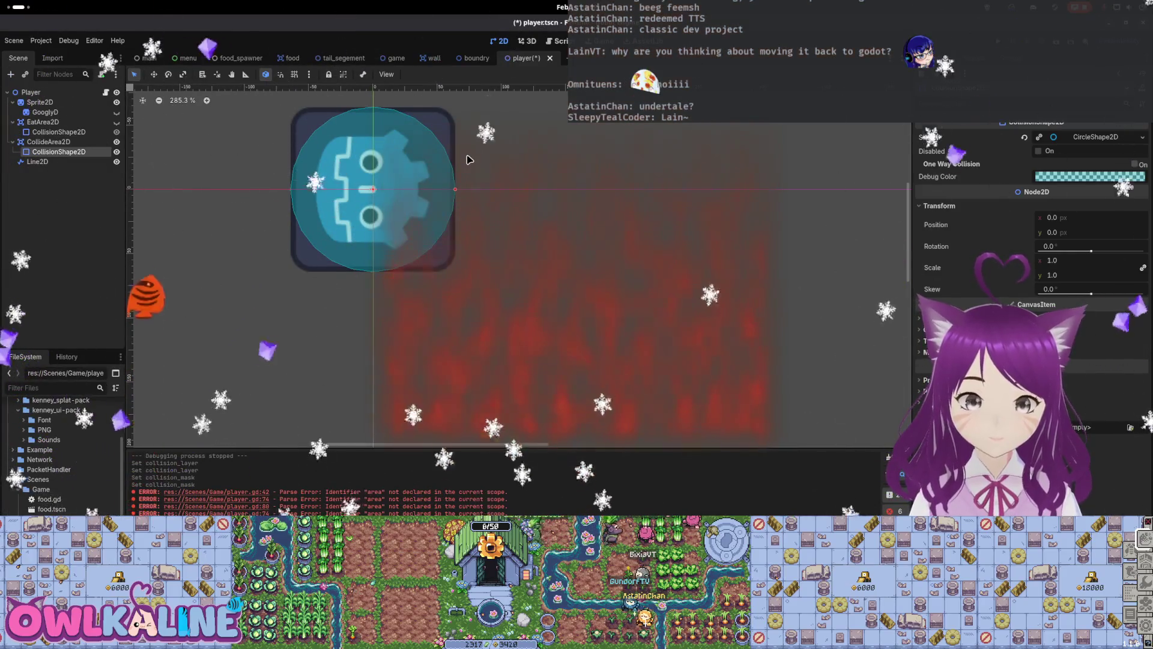
pyautogui.hotkey('ctrl', 's')
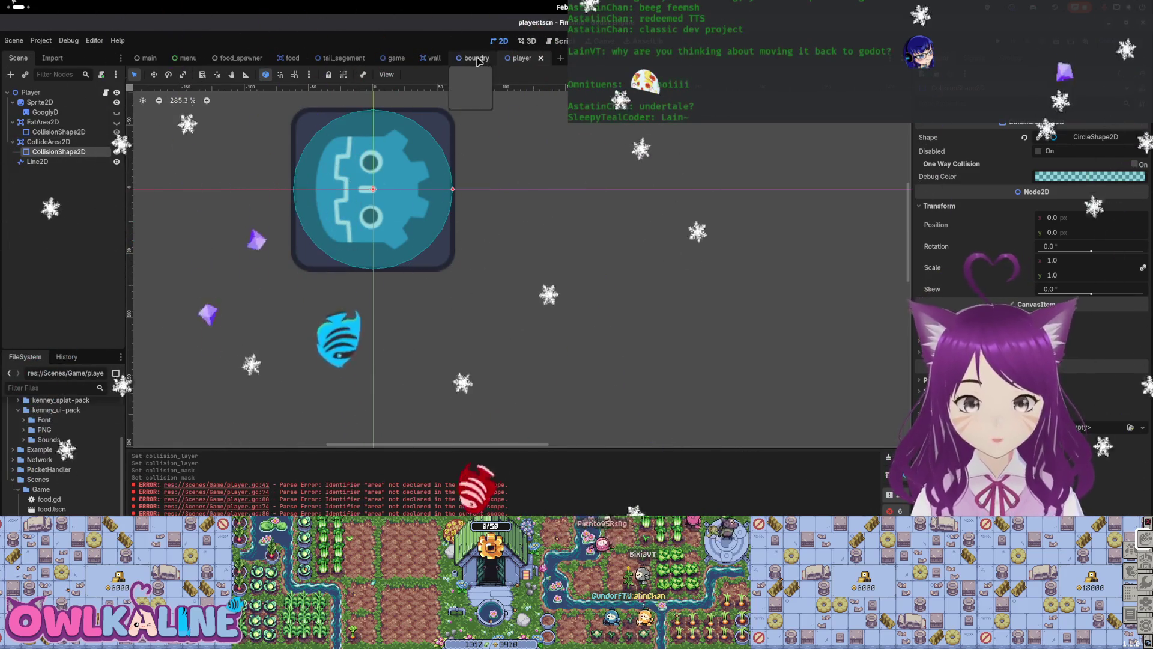
# - Look through the boundry script, then the wall scene's script
pyautogui.click(465, 59)
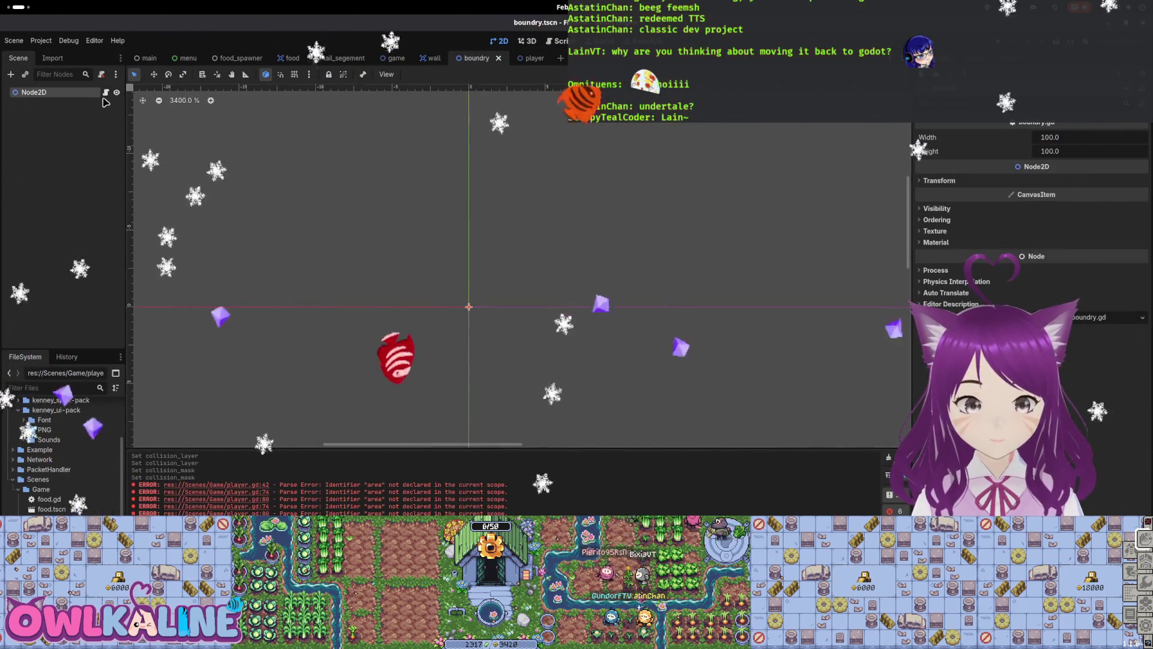
pyautogui.click(558, 41)
pyautogui.scroll(3, 558, 264)
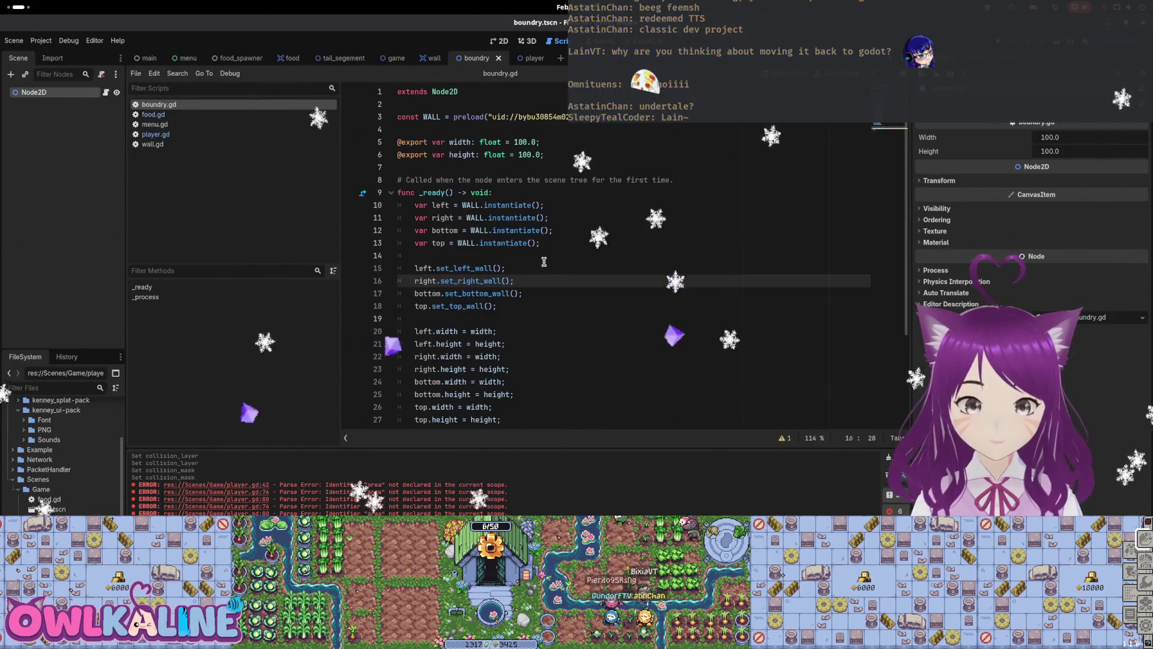
pyautogui.scroll(-3, 541, 262)
pyautogui.click(432, 58)
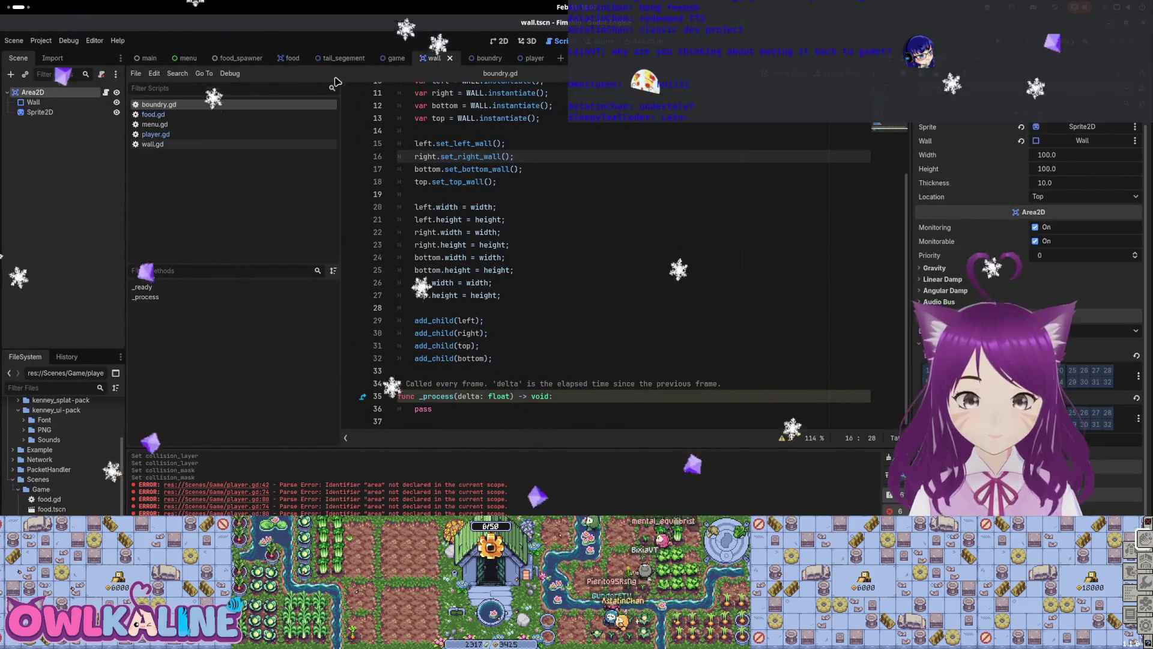
pyautogui.scroll(-3, 507, 297)
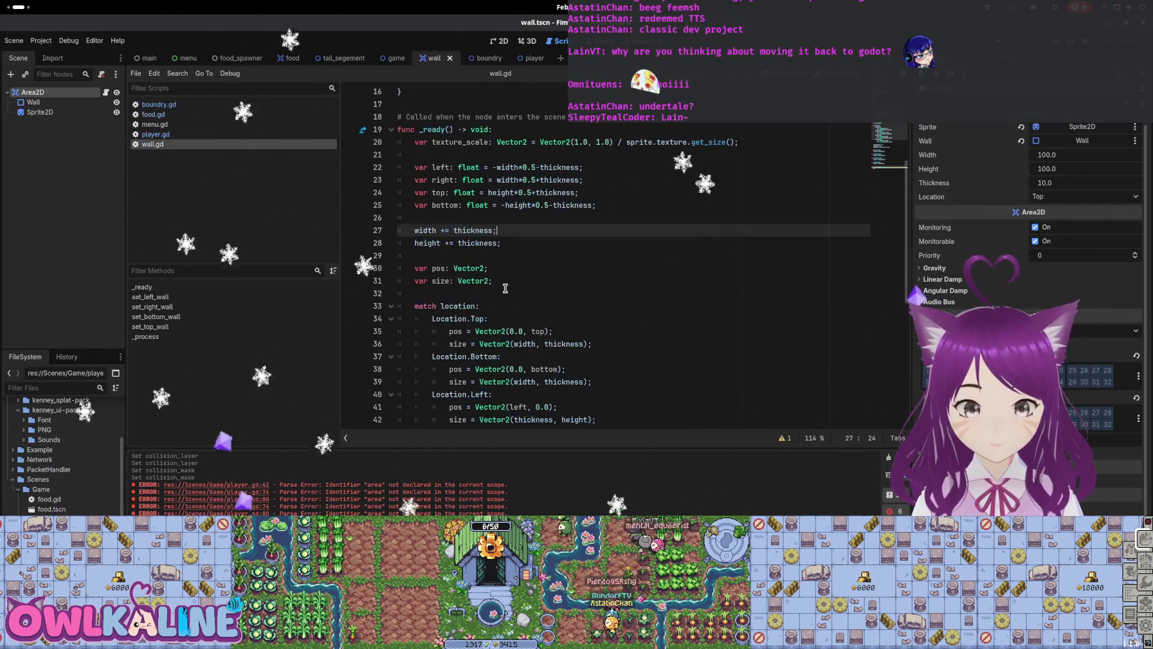
pyautogui.scroll(-5, 498, 285)
# - Add lines after wall.gd's match block, start typing a handler method name, then undo it
pyautogui.click(470, 281)
pyautogui.press('Return')
pyautogui.press('Return')
pyautogui.press('Up')
pyautogui.write('ha')
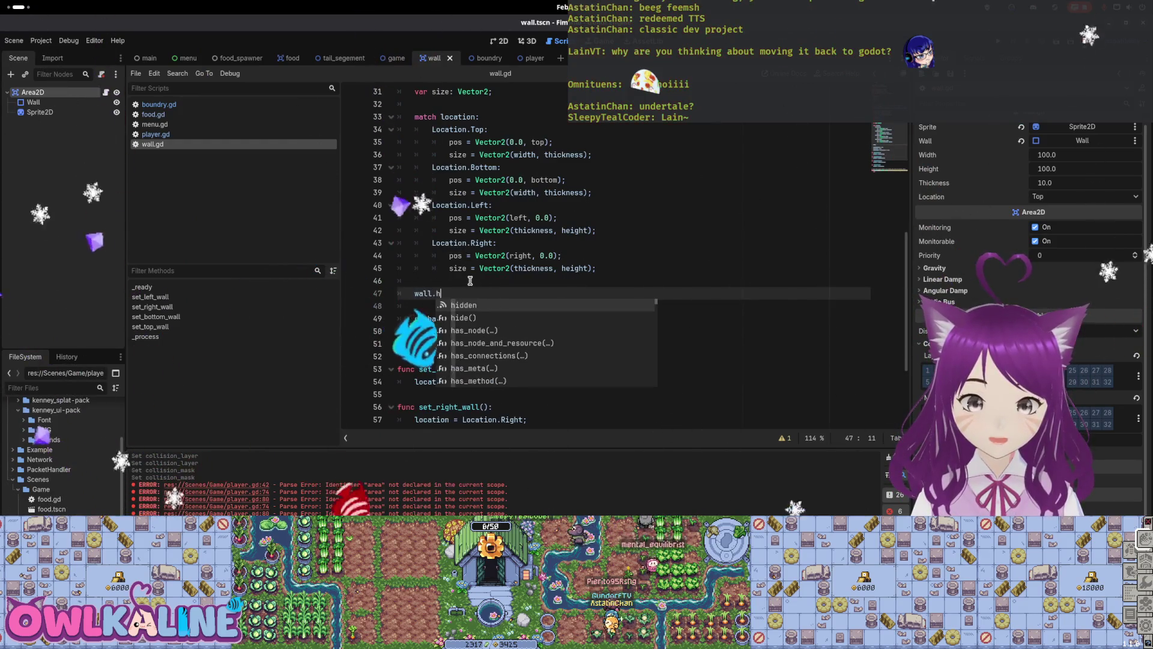
pyautogui.write('ndl')
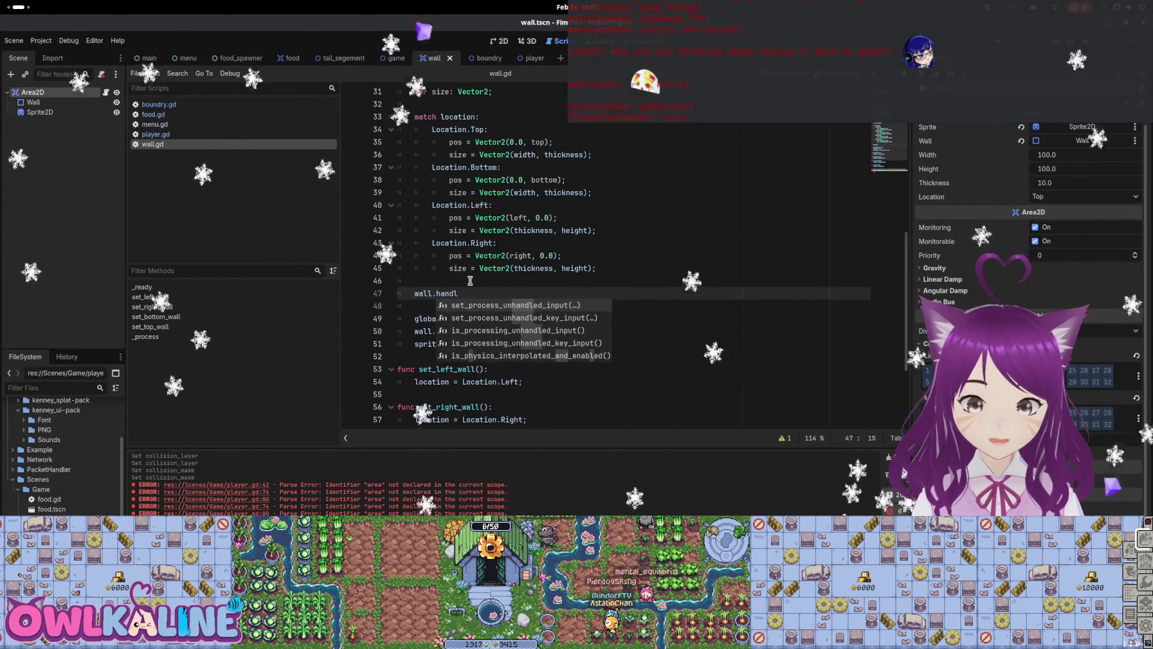
pyautogui.press('BackSpace')
pyautogui.press('BackSpace')
pyautogui.press('BackSpace')
pyautogui.write('set_ha')
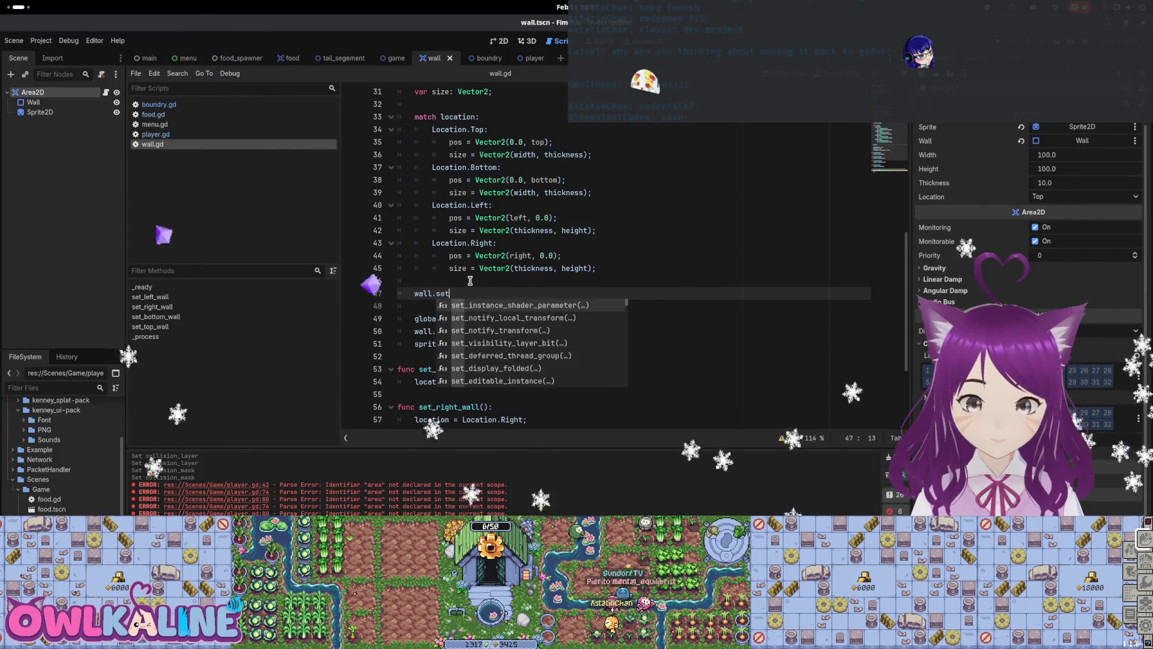
pyautogui.write('nd')
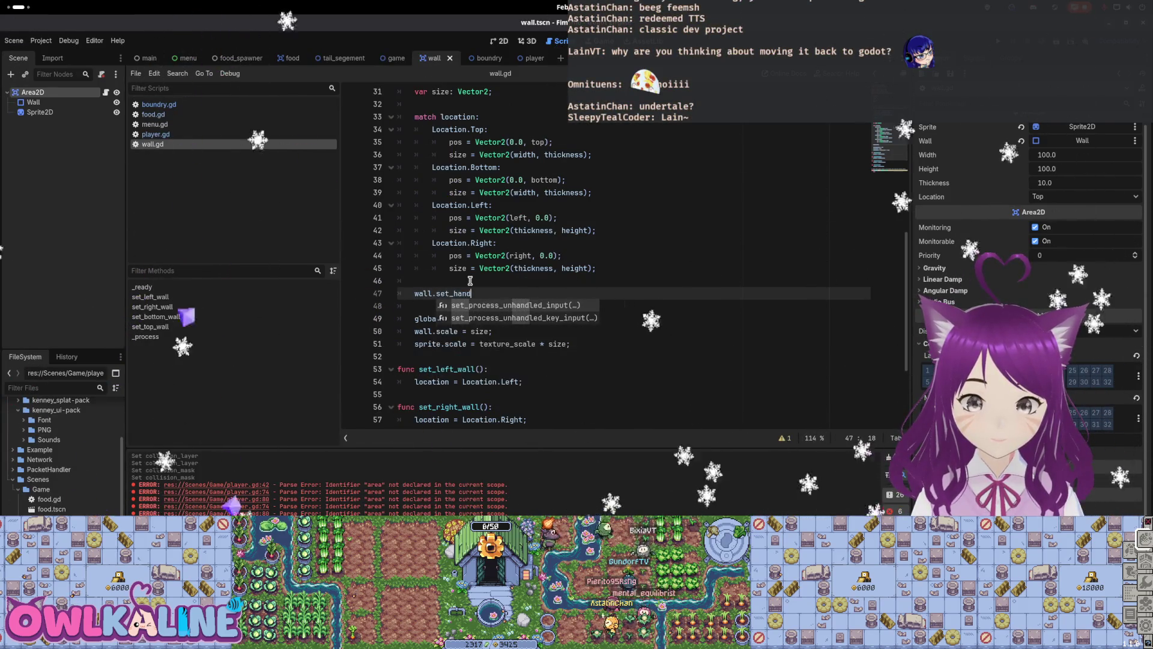
pyautogui.press('BackSpace')
pyautogui.press('BackSpace')
pyautogui.press('BackSpace')
pyautogui.scroll(-4, 470, 281)
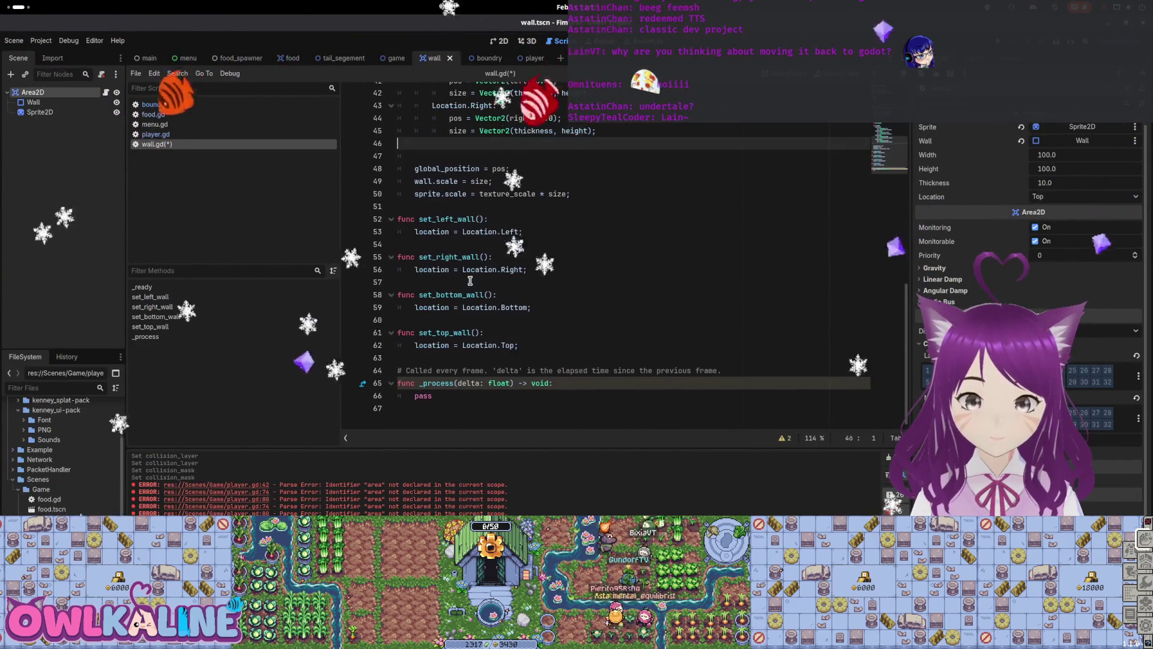
pyautogui.hotkey('ctrl', 'z')
pyautogui.hotkey('ctrl', 'z')
pyautogui.hotkey('ctrl', 'z')
# - Return to the player scene on the 2D canvas
pyautogui.scroll(1, 562, 241)
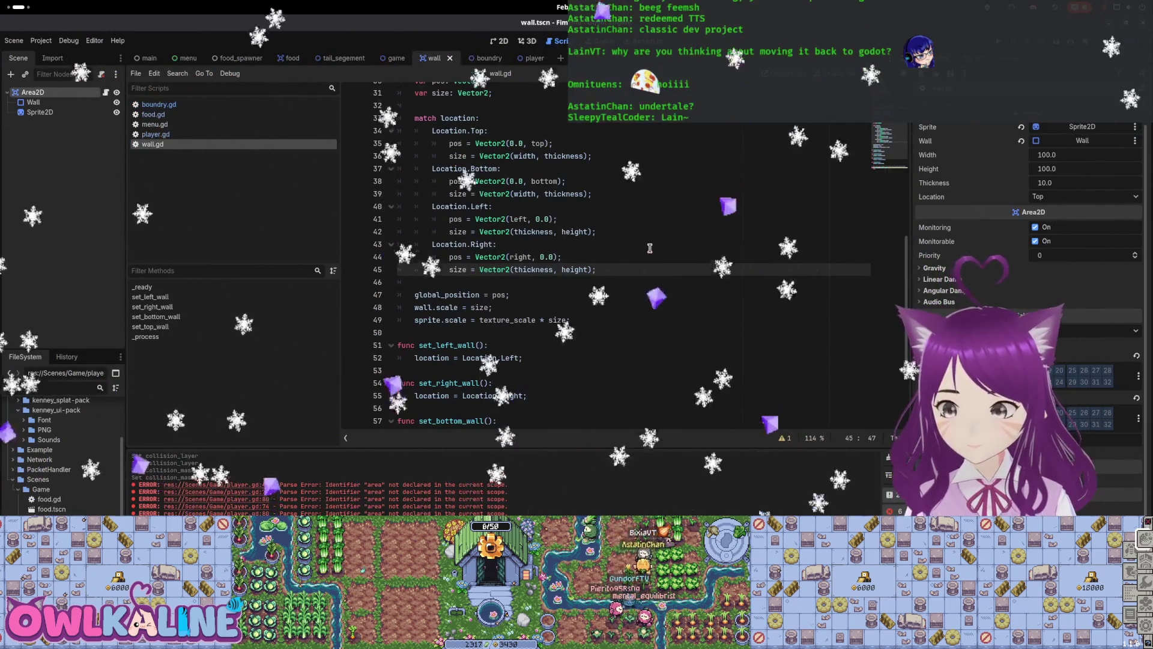
pyautogui.hotkey('ctrl', 'Tab')
pyautogui.hotkey('ctrl', 'Tab')
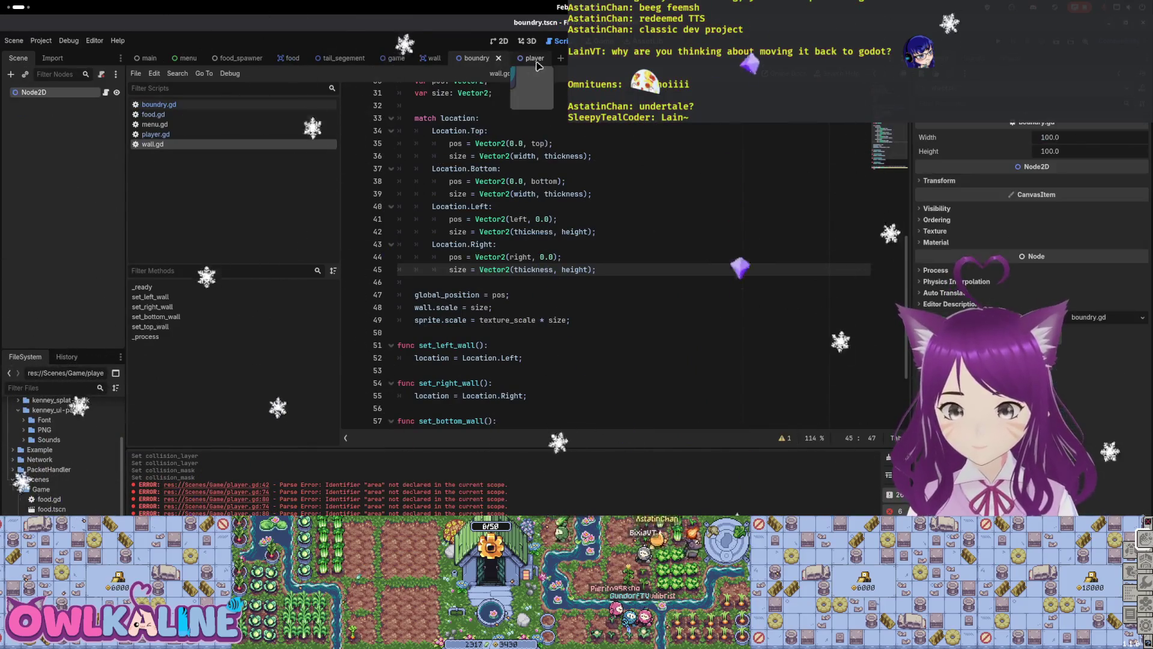
pyautogui.click(498, 42)
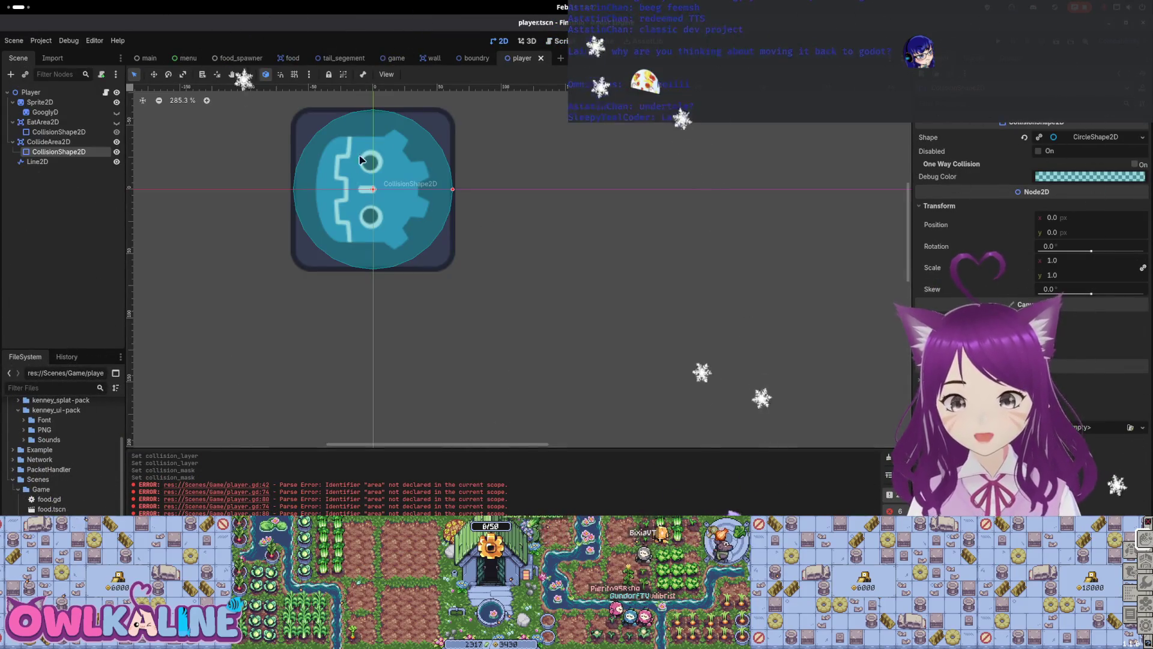
# - Make CollideArea2D's CircleShape2D unique so it no longer shares EatArea2D's circle, and save
pyautogui.click(116, 122)
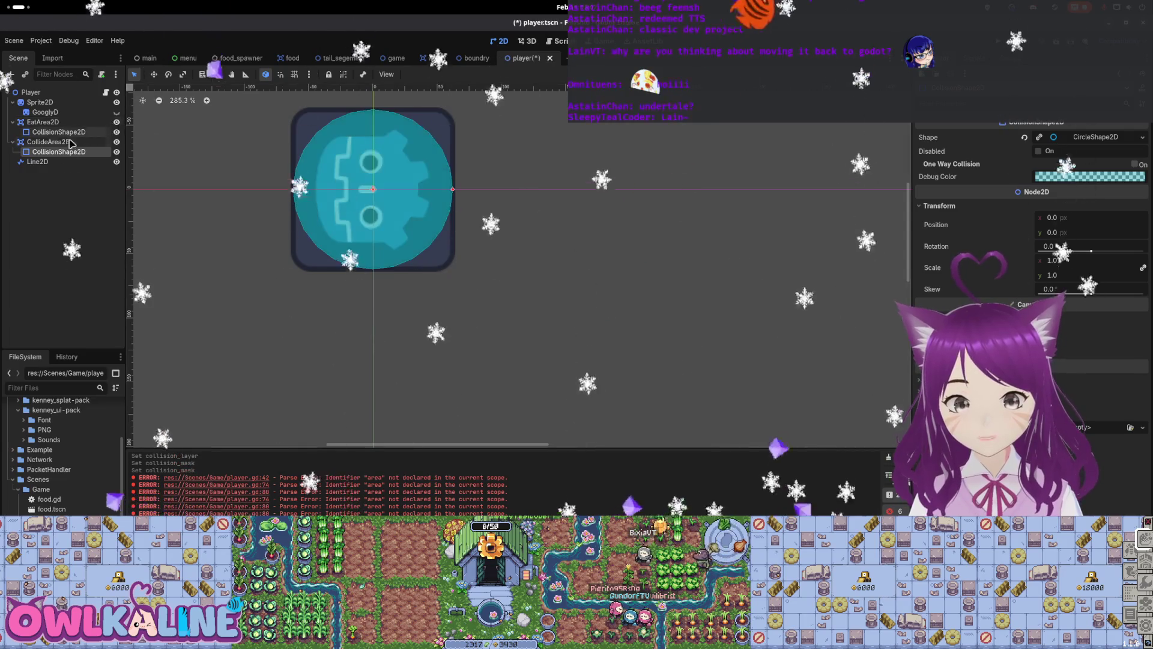
pyautogui.click(97, 123)
pyautogui.click(88, 133)
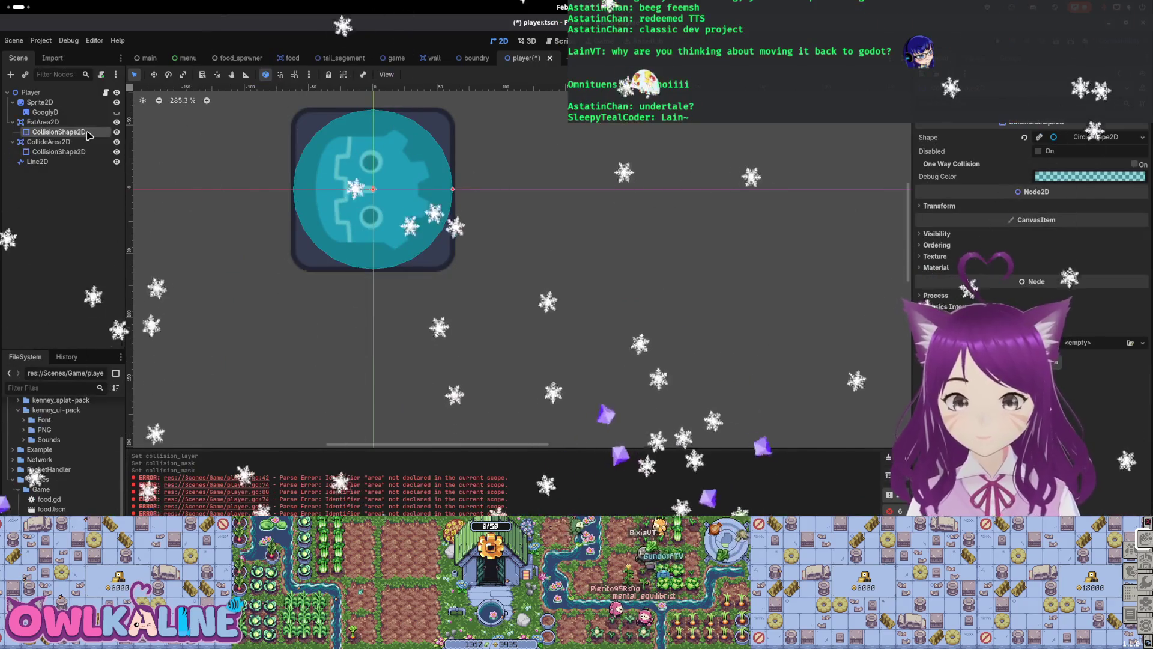
pyautogui.hotkey('ctrl', 'z')
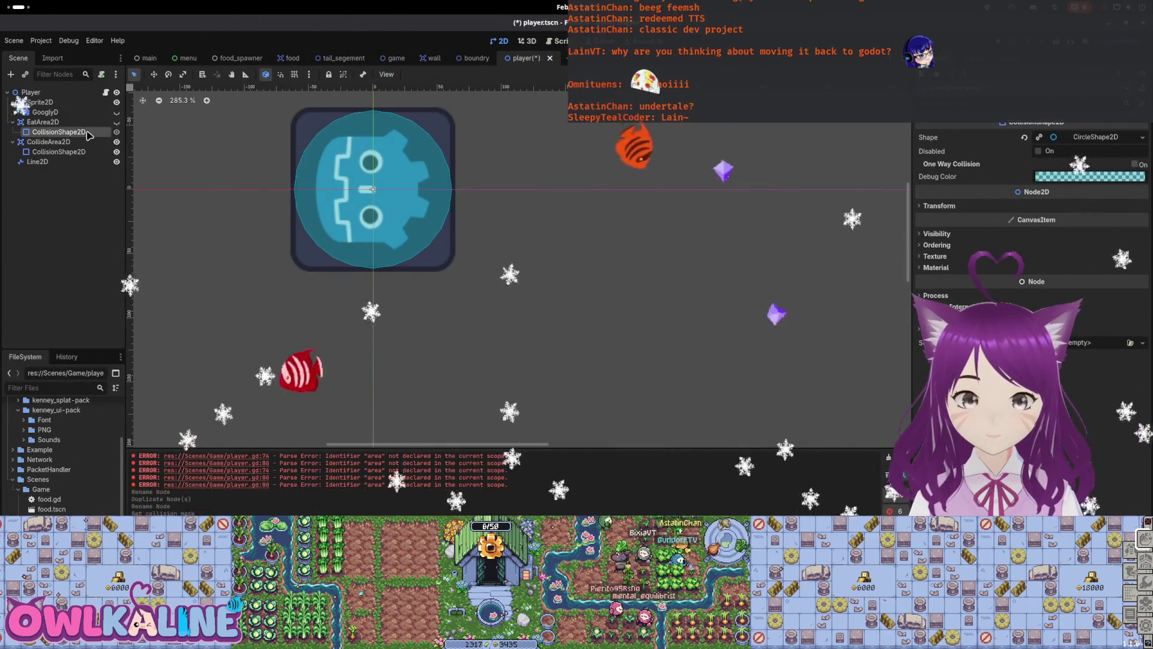
pyautogui.hotkey('ctrl', 'z')
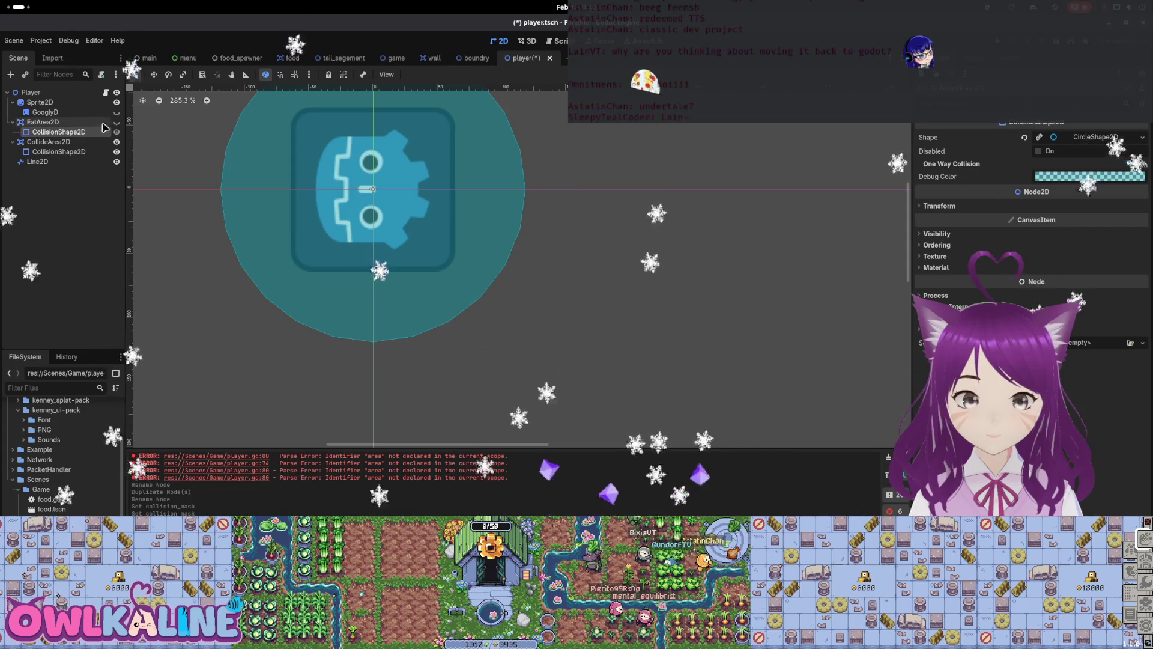
pyautogui.hotkey('ctrl', 'z')
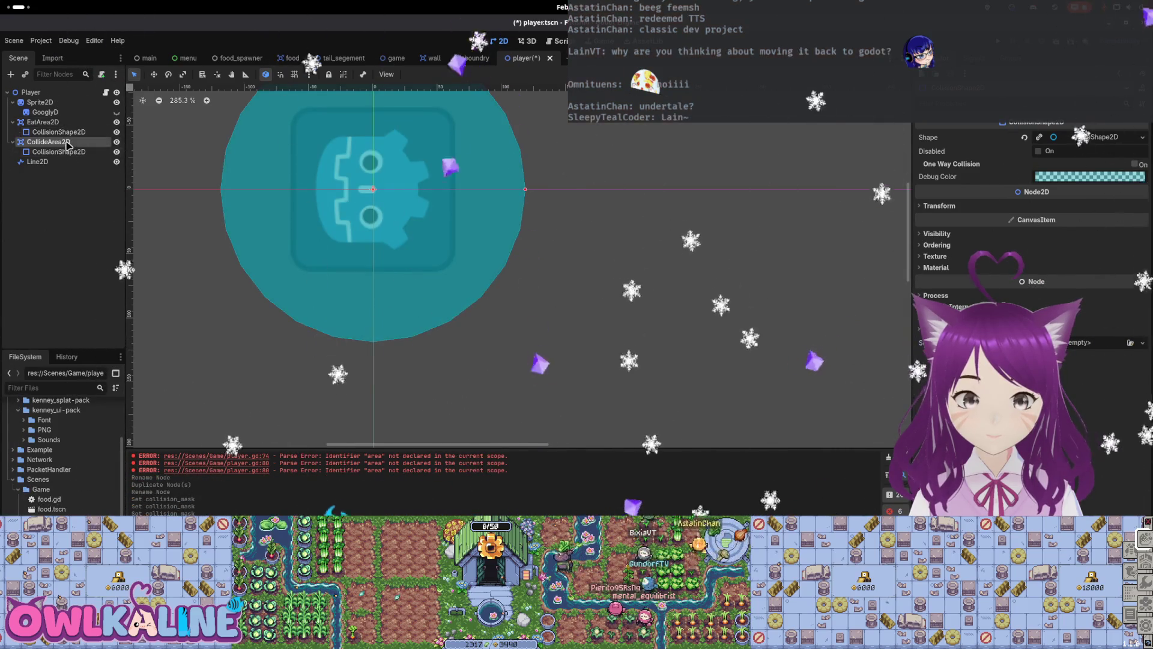
pyautogui.click(67, 144)
pyautogui.press('Down')
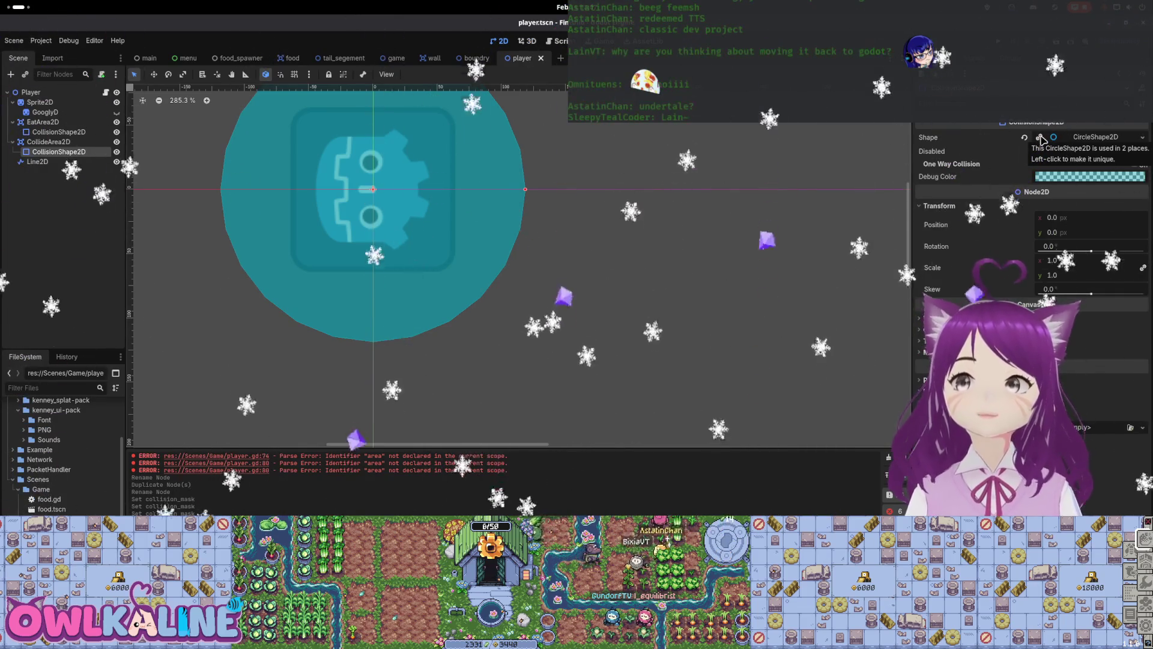
pyautogui.click(1039, 138)
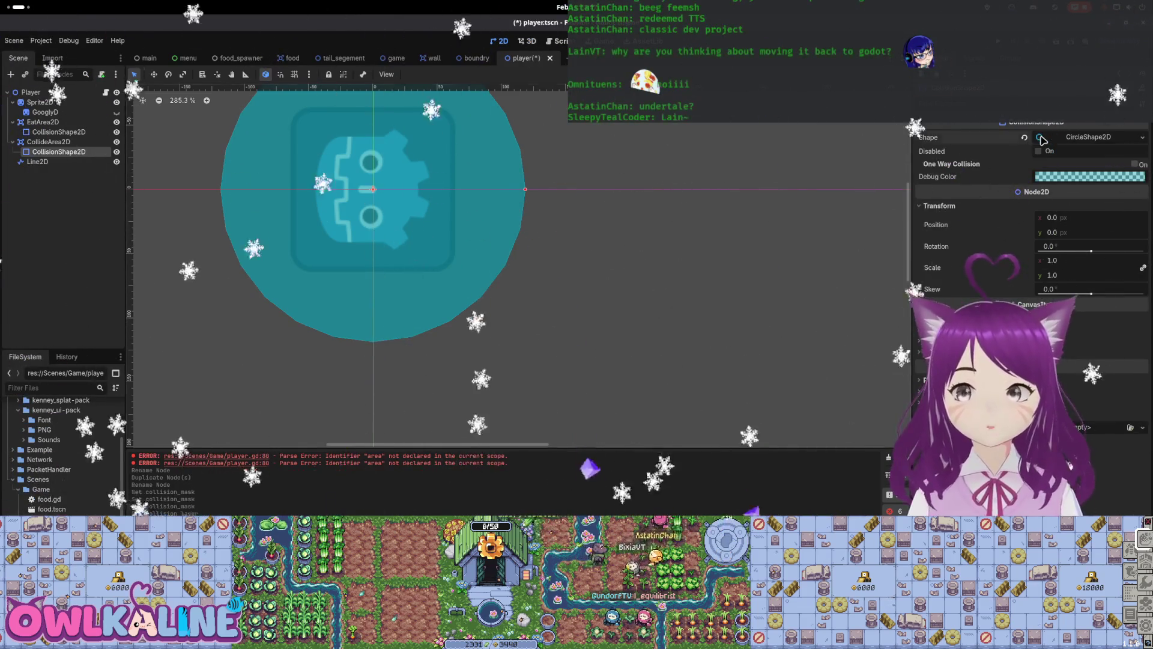
pyautogui.click(57, 143)
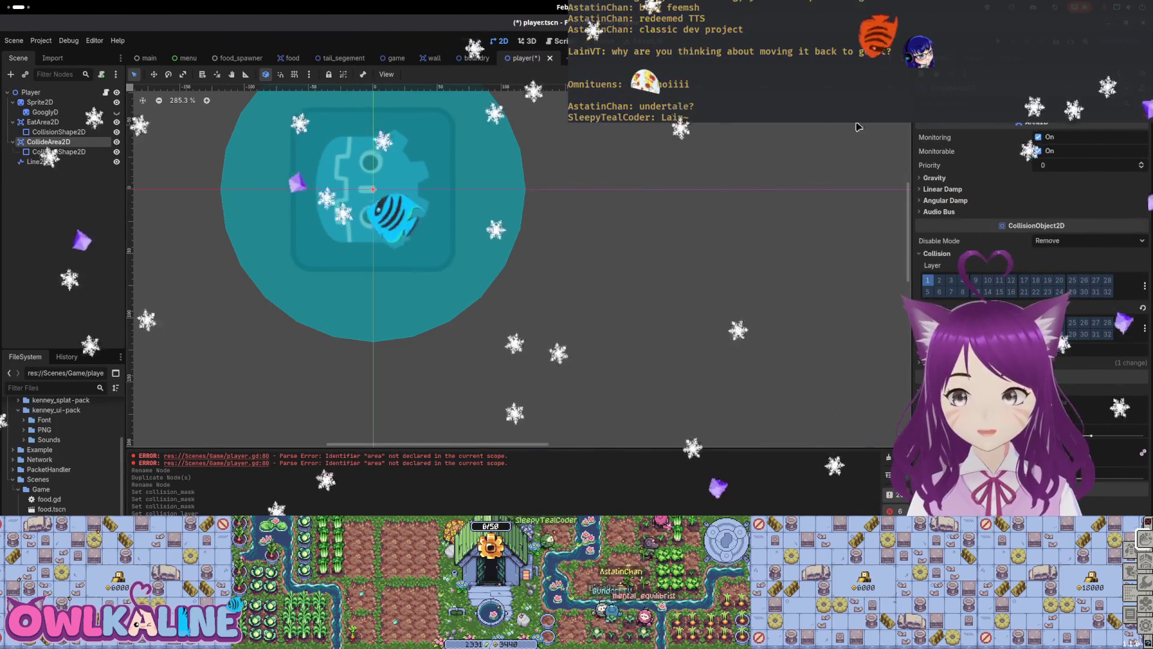
pyautogui.click(59, 151)
pyautogui.hotkey('ctrl', 's')
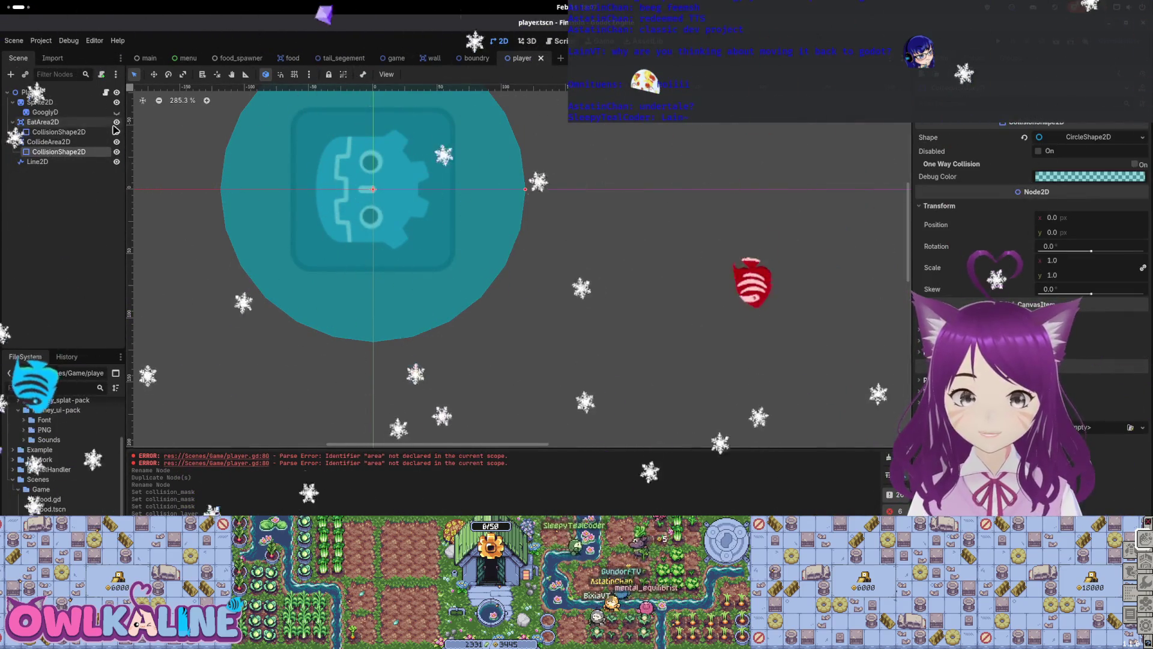
# - Shrink CollideArea2D's circle to fit the player icon, with EatArea2D's circle hidden meanwhile
pyautogui.click(117, 130)
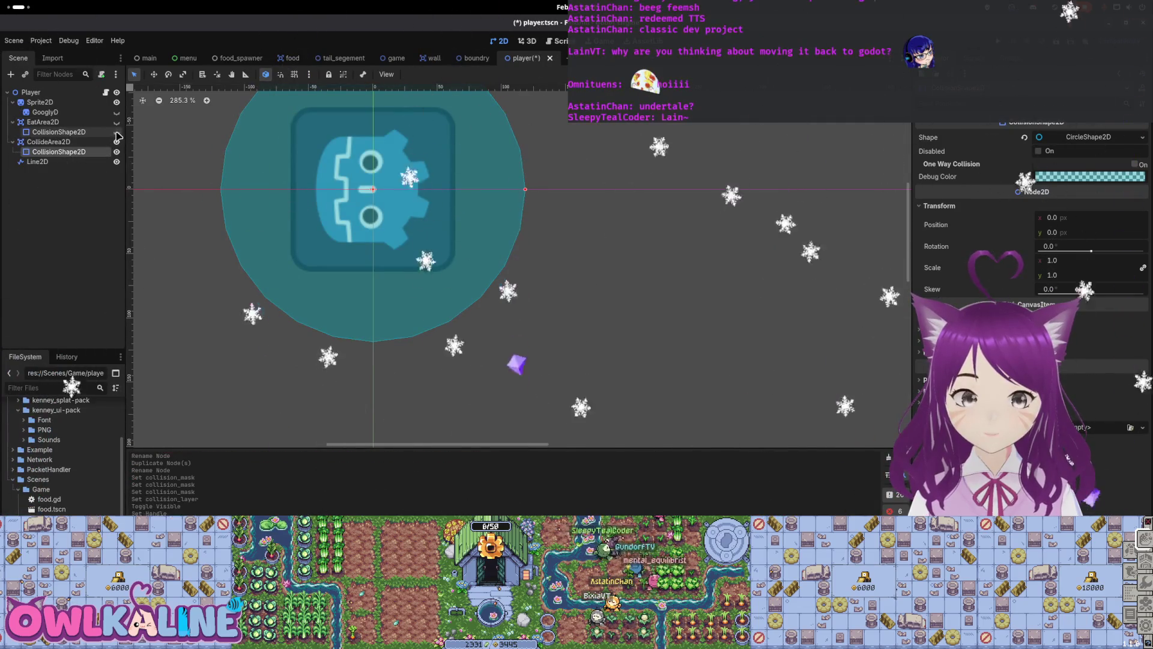
pyautogui.click(96, 150)
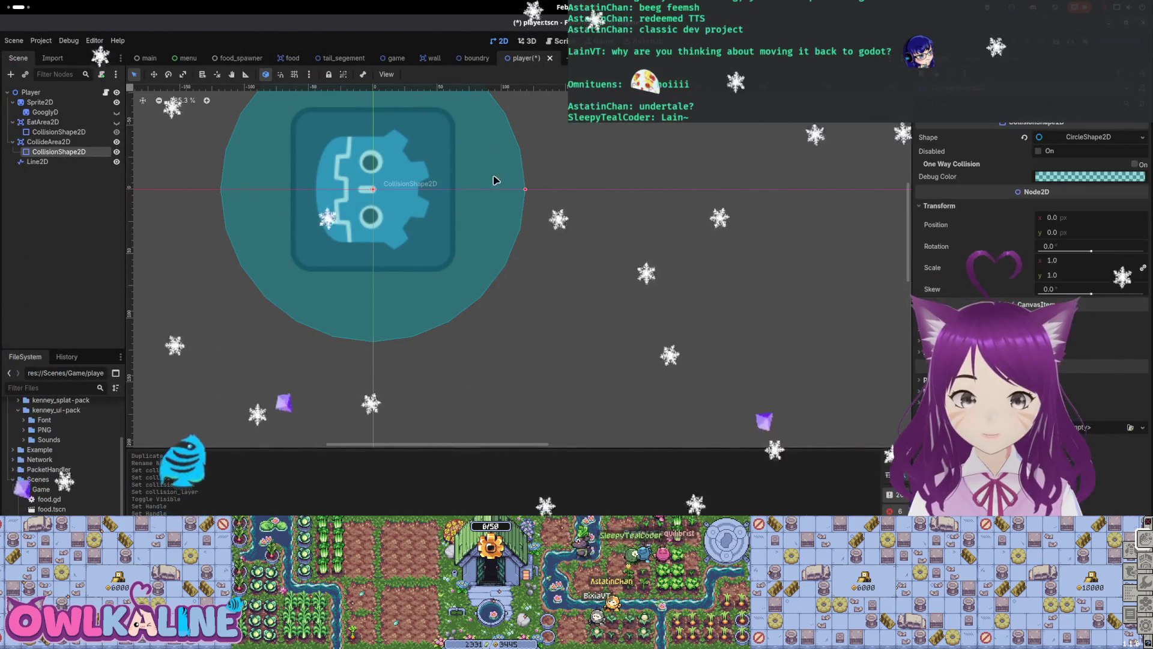
pyautogui.moveTo(524, 192); pyautogui.dragTo(452, 190)
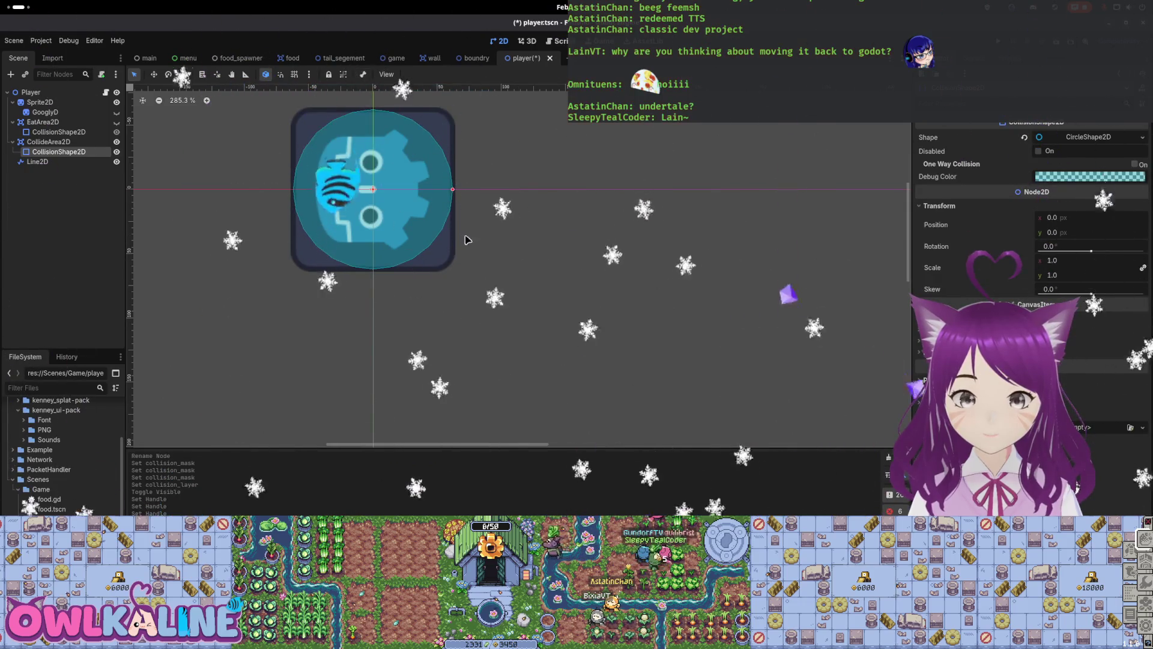
pyautogui.click(116, 131)
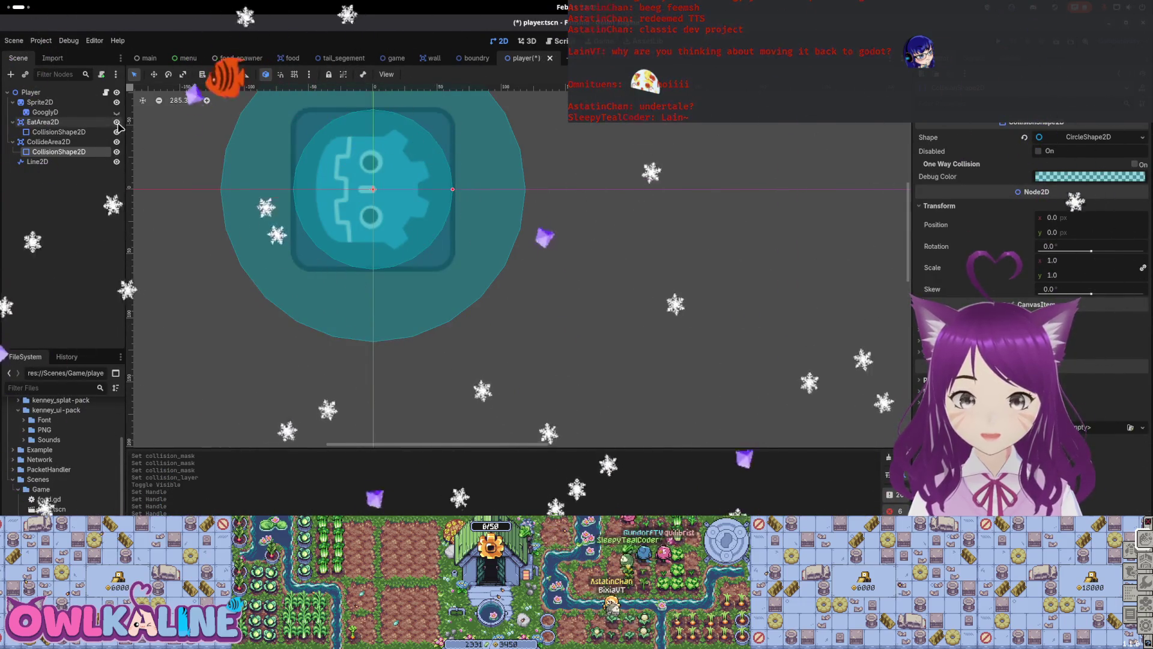
pyautogui.click(82, 142)
pyautogui.press('Escape')
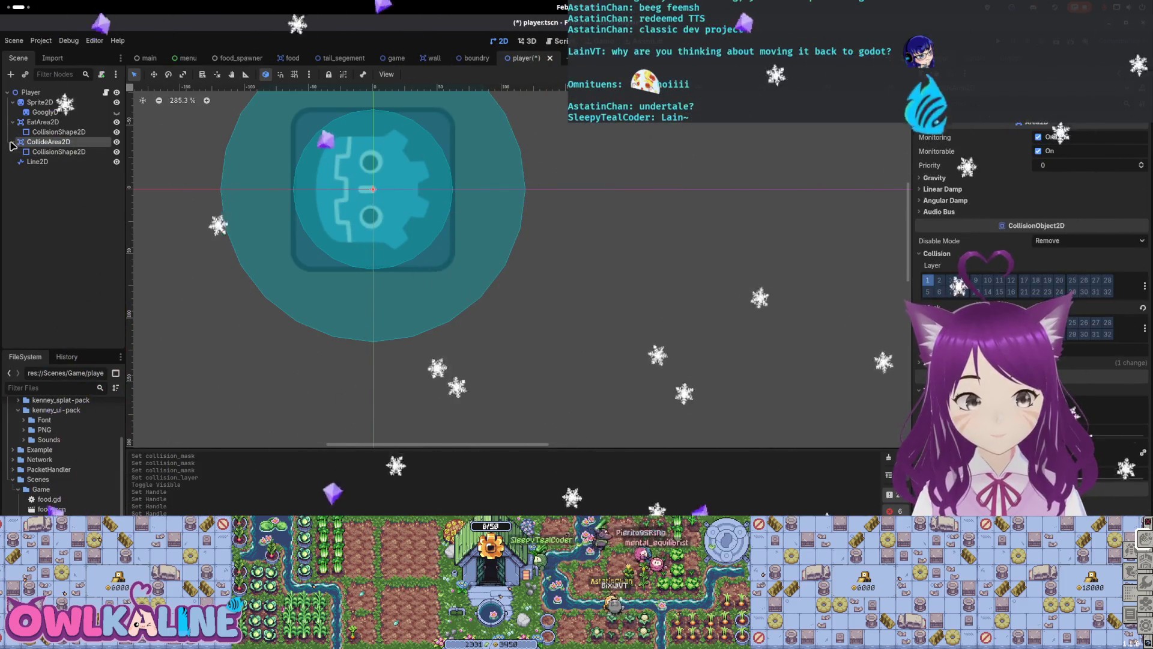
# - Assign EatArea2D and CollideArea2D to Player's Eat Area and Collide Area, and save
pyautogui.click(42, 95)
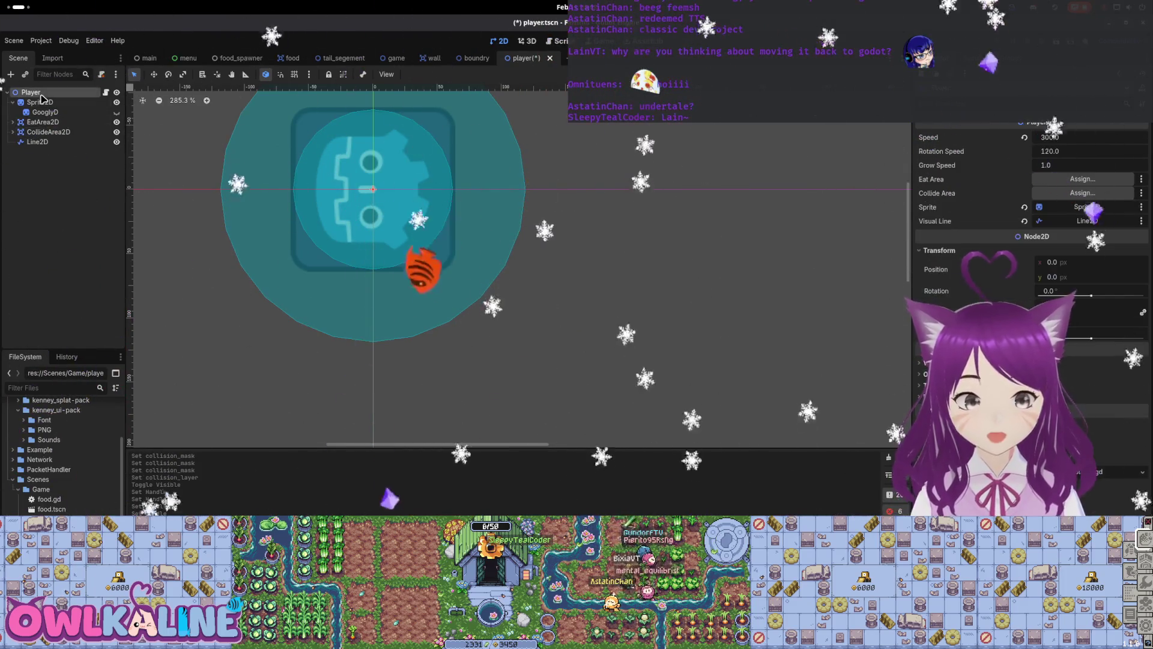
pyautogui.moveTo(42, 122)
pyautogui.mouseDown()
pyautogui.moveTo(1075, 192)
pyautogui.moveTo(1101, 179)
pyautogui.mouseUp()
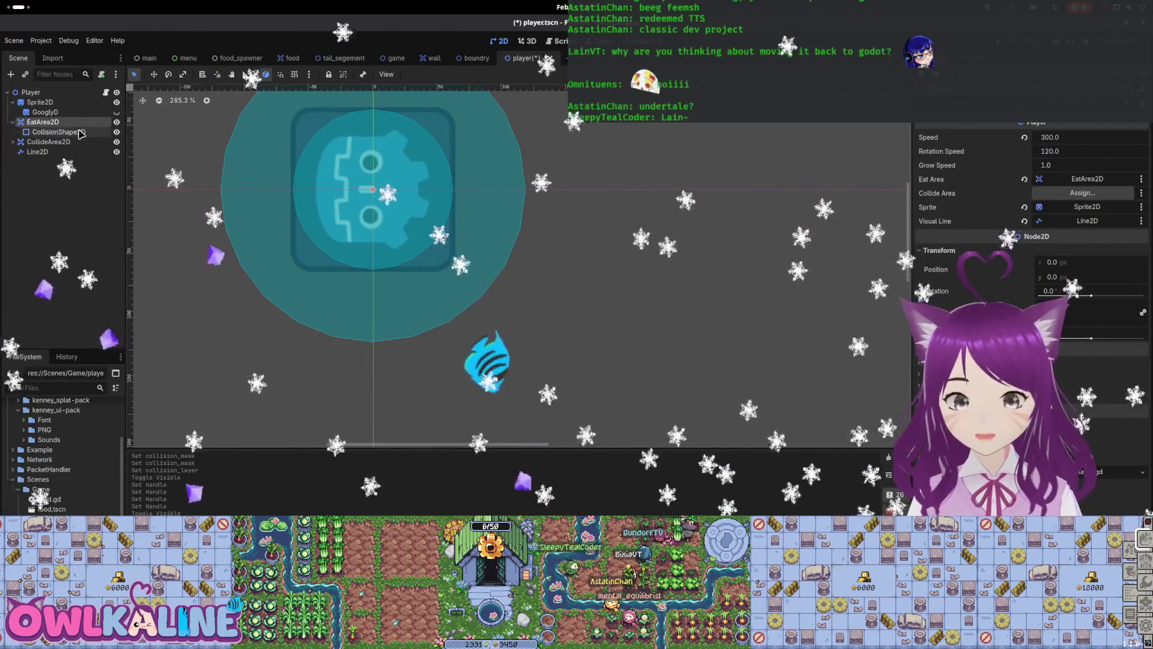
pyautogui.moveTo(48, 141); pyautogui.dragTo(1081, 193)
pyautogui.hotkey('ctrl', 's')
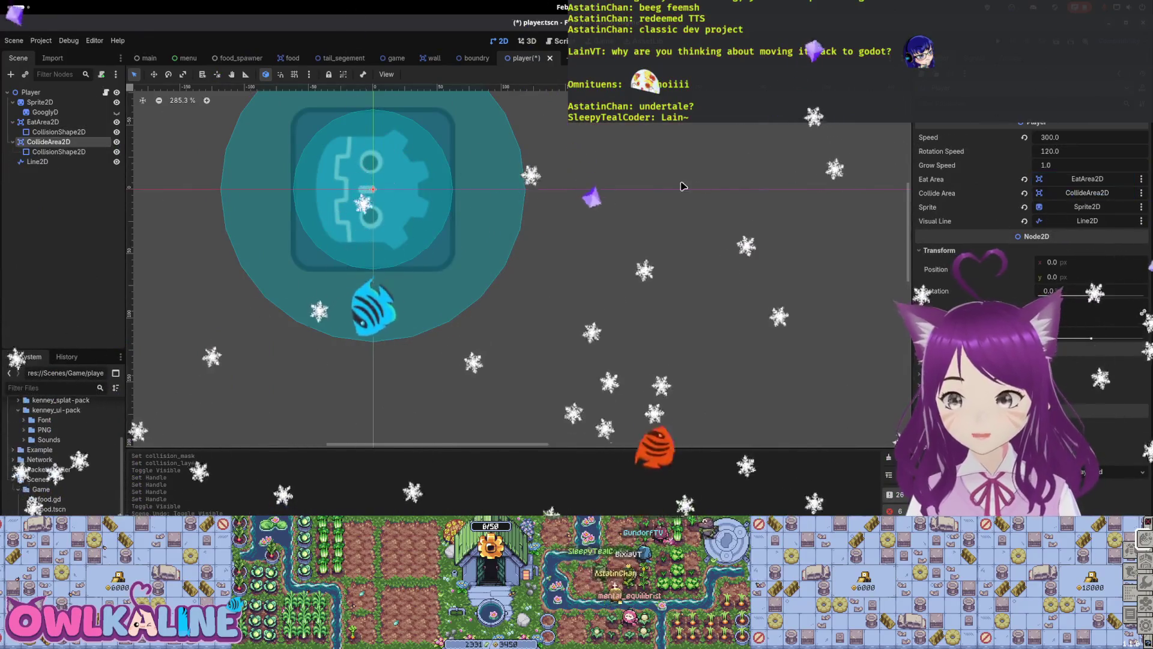
# - Open player.gd and scroll down through the script
pyautogui.click(106, 92)
pyautogui.scroll(-3, 531, 230)
pyautogui.scroll(-7, 531, 231)
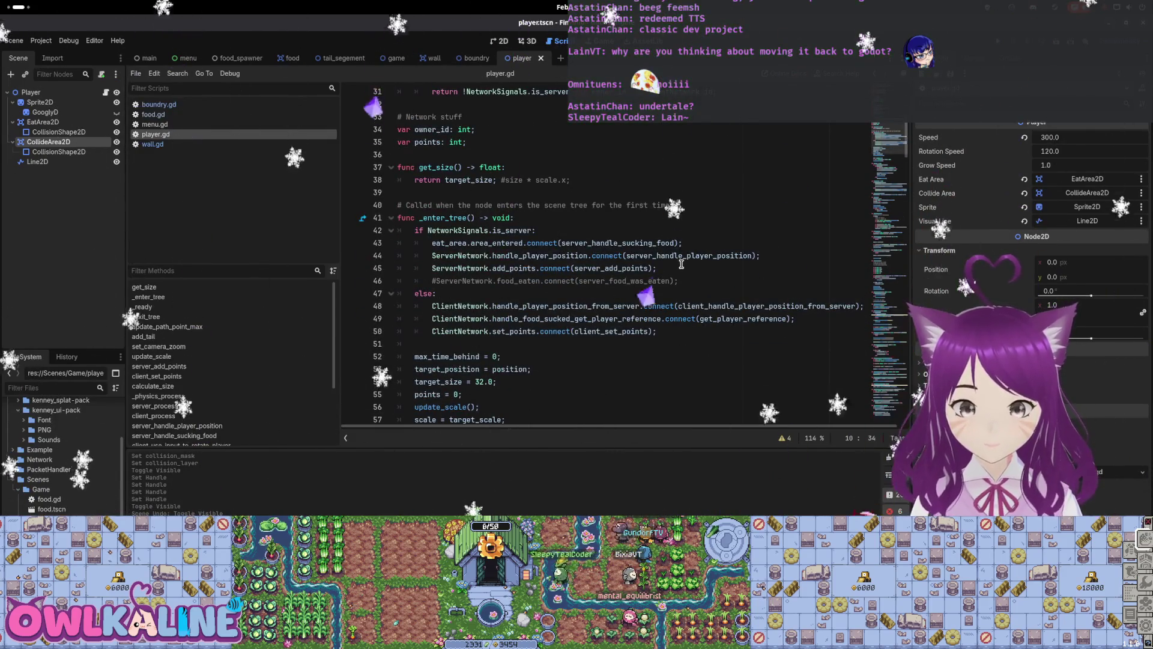
# - Connect CollideArea's area_entered signal to die in player.gd and save
pyautogui.click(725, 243)
pyautogui.press('Return')
pyautogui.write('Collide')
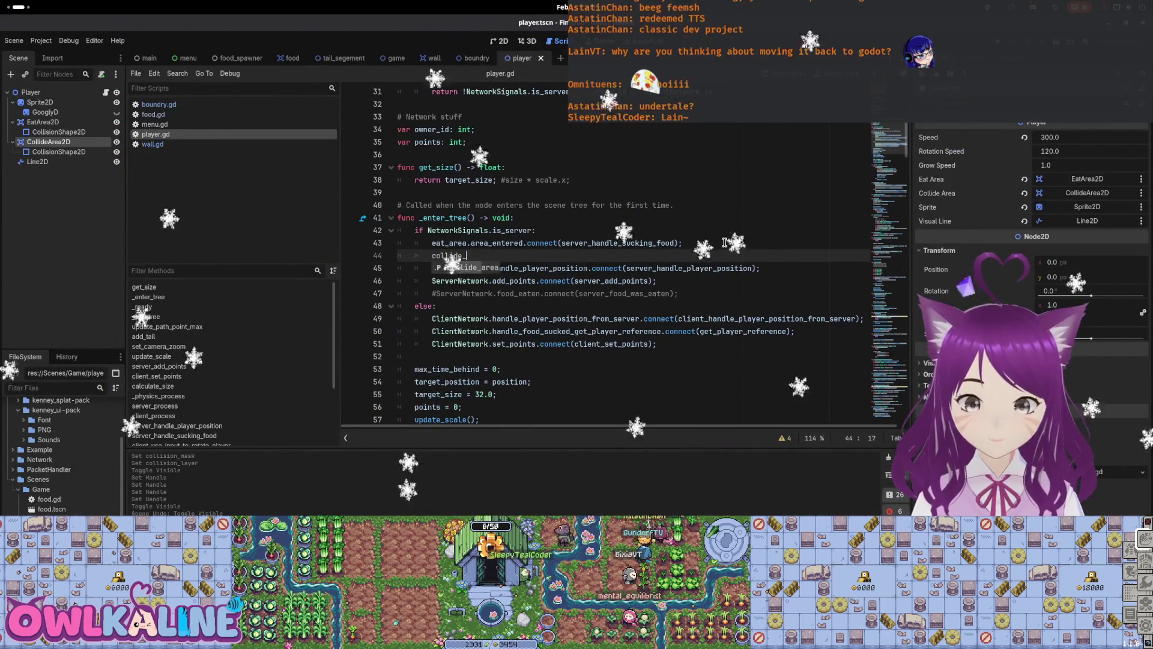
pyautogui.write('area.area')
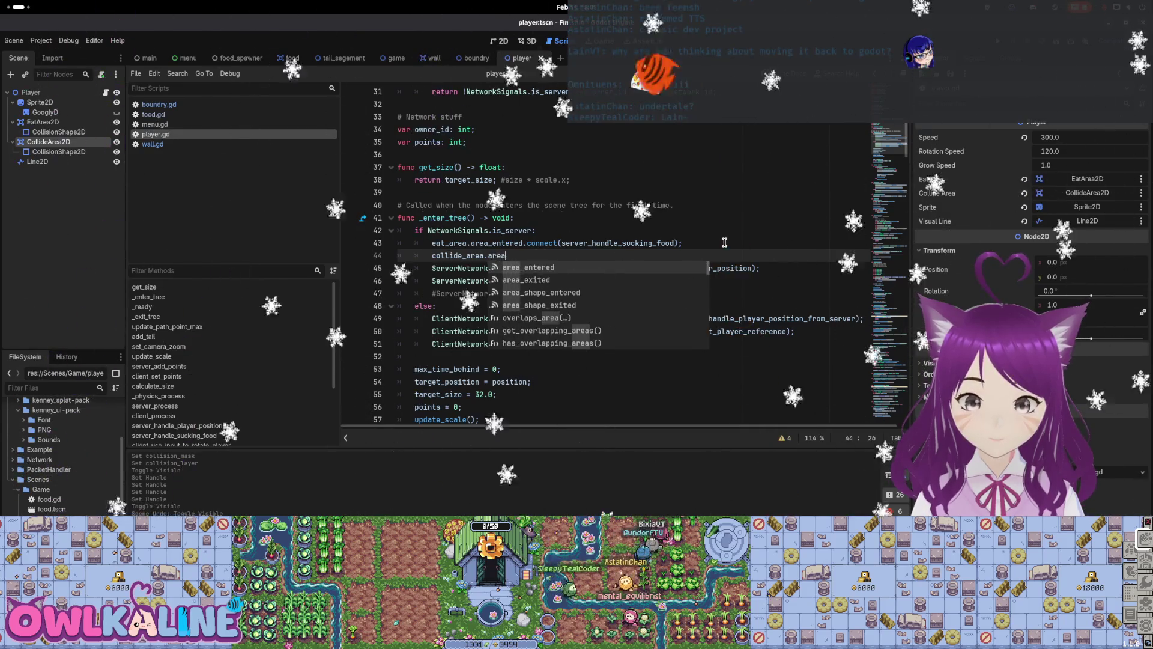
pyautogui.press('Return')
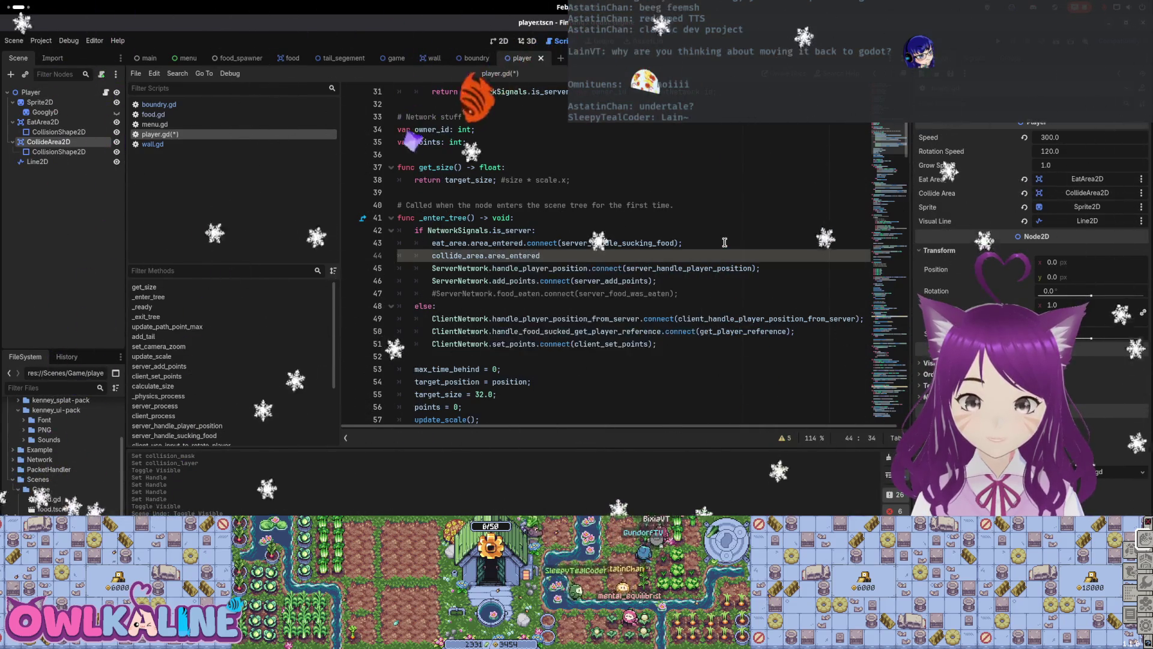
pyautogui.write('con')
pyautogui.press('Left')
pyautogui.write('die')
pyautogui.press('End')
pyautogui.write(';')
pyautogui.hotkey('ctrl', 's')
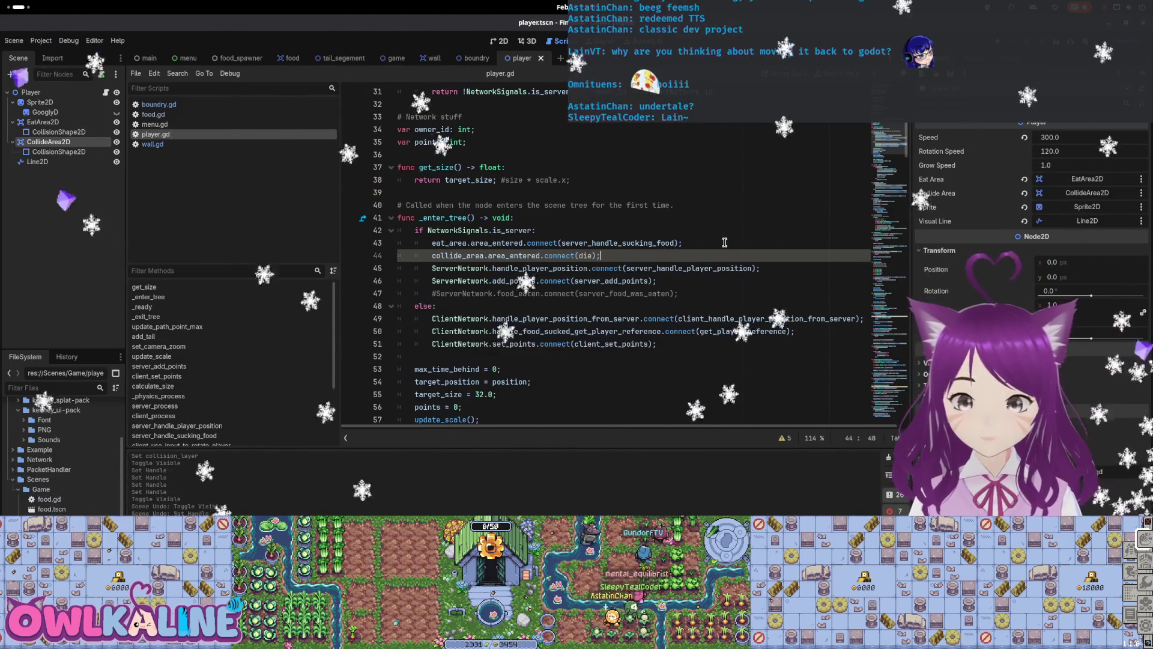
# - Add a die() function that calls queue_free() above _ready and save the script
pyautogui.scroll(-5, 724, 242)
pyautogui.scroll(4, 542, 207)
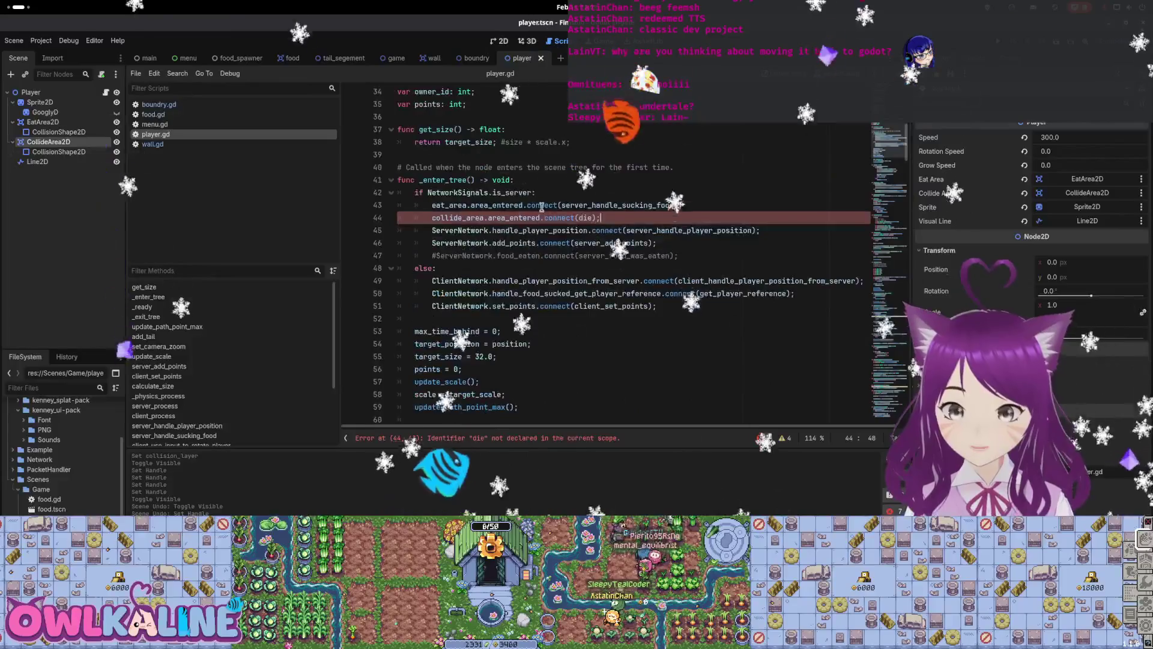
pyautogui.scroll(-5, 542, 207)
pyautogui.click(550, 280)
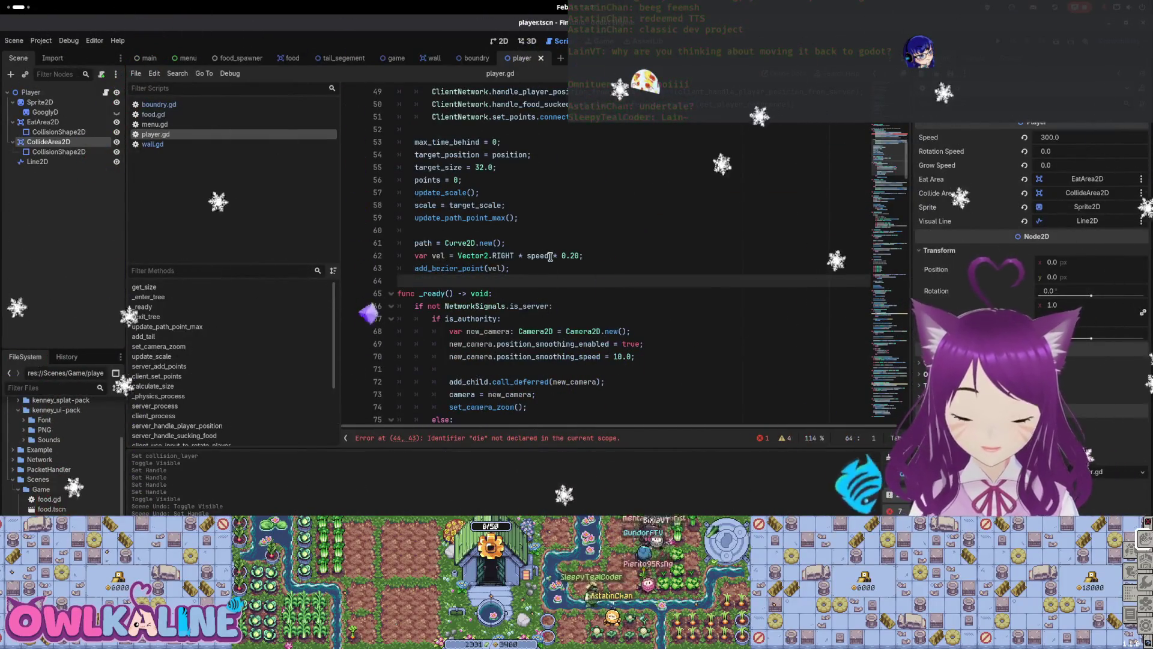
pyautogui.press('Return')
pyautogui.press('Return')
pyautogui.press('Up')
pyautogui.write('func die()')
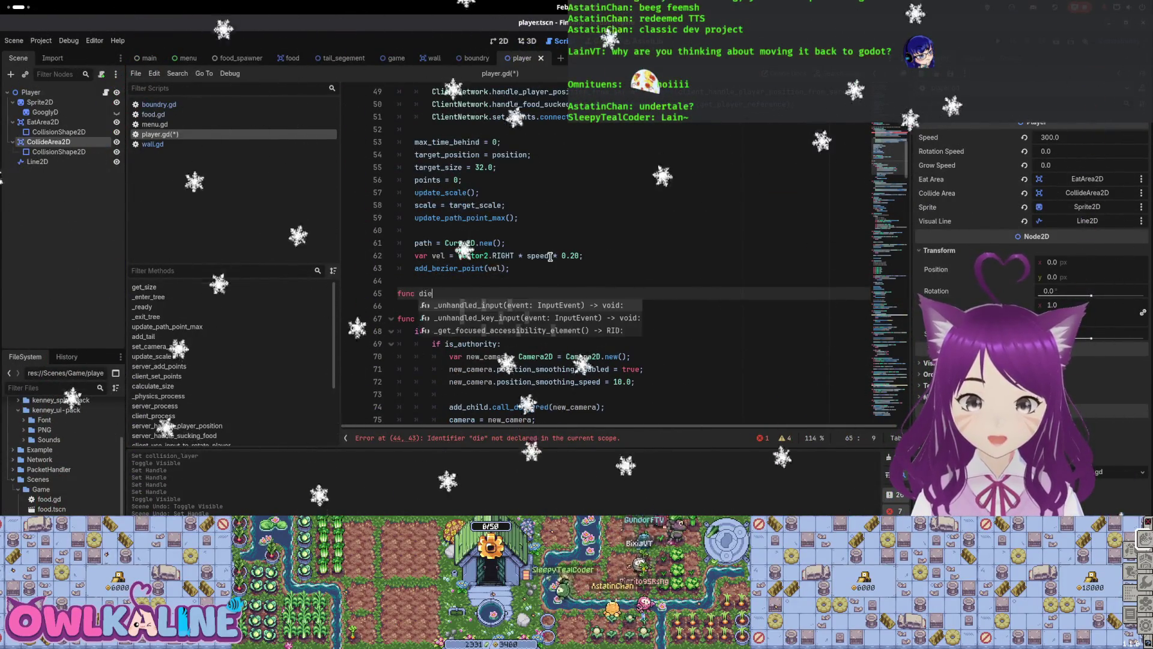
pyautogui.write(':')
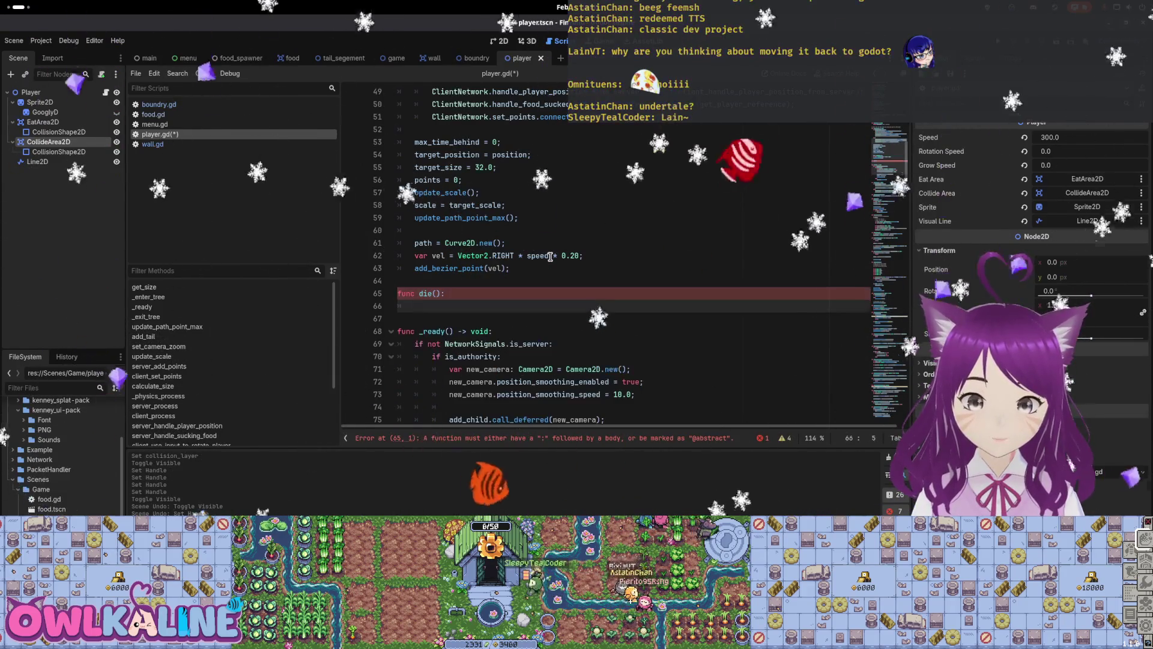
pyautogui.press('Tab')
pyautogui.write('q')
pyautogui.press('Return')
pyautogui.write('queue')
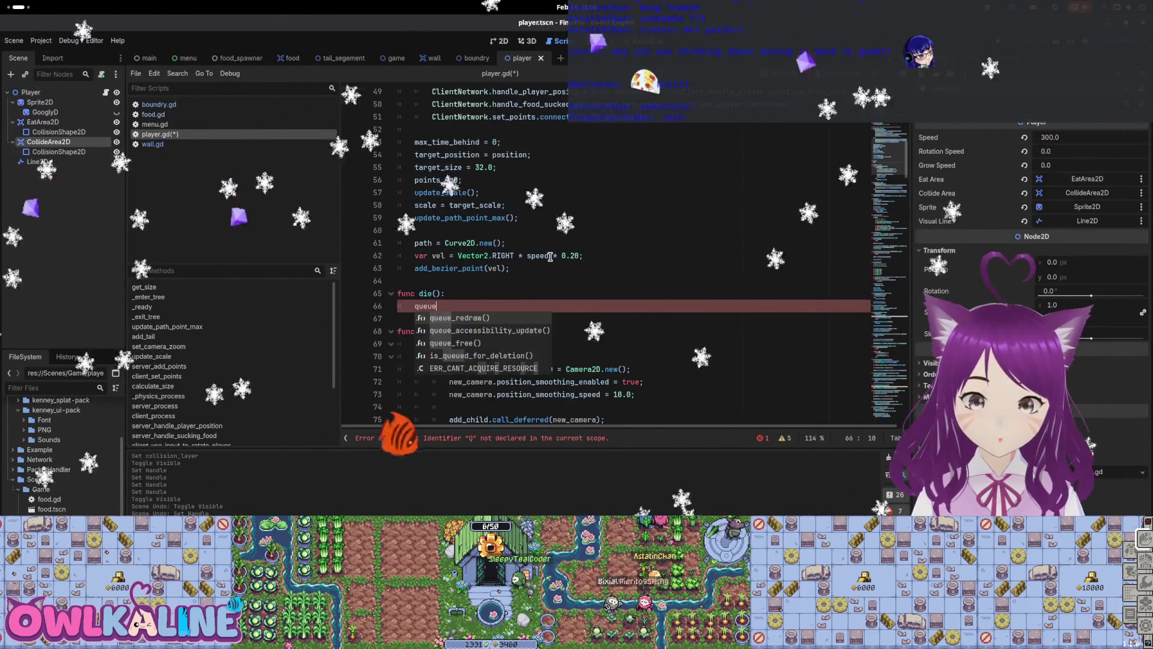
pyautogui.press('Return')
pyautogui.write(';')
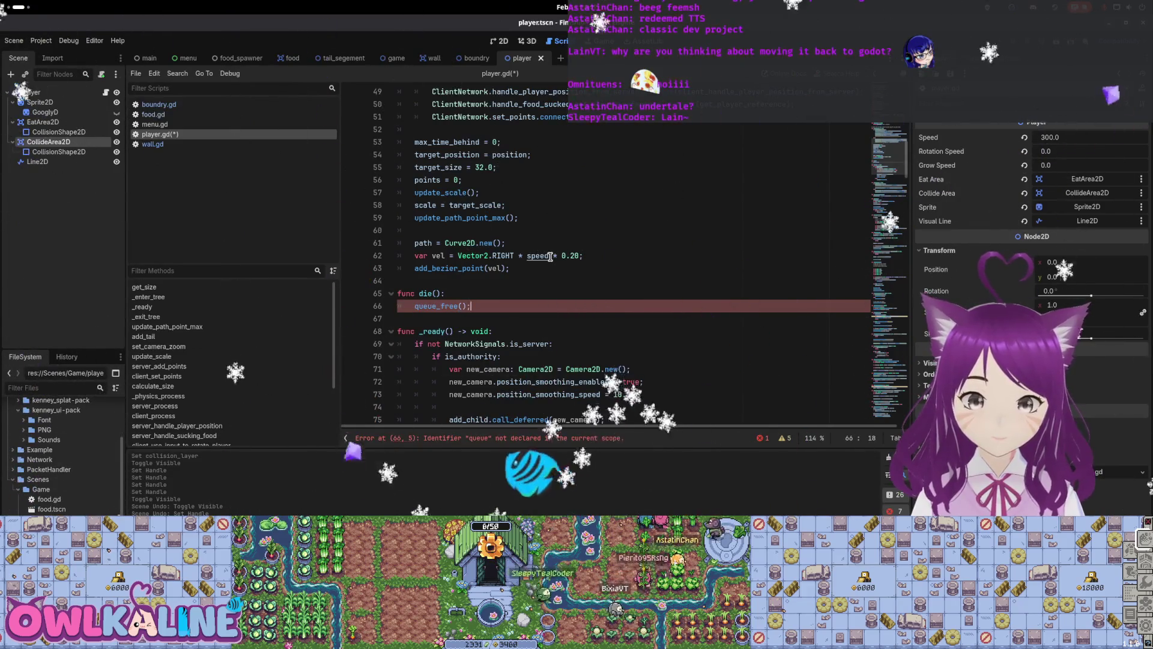
pyautogui.hotkey('ctrl', 's')
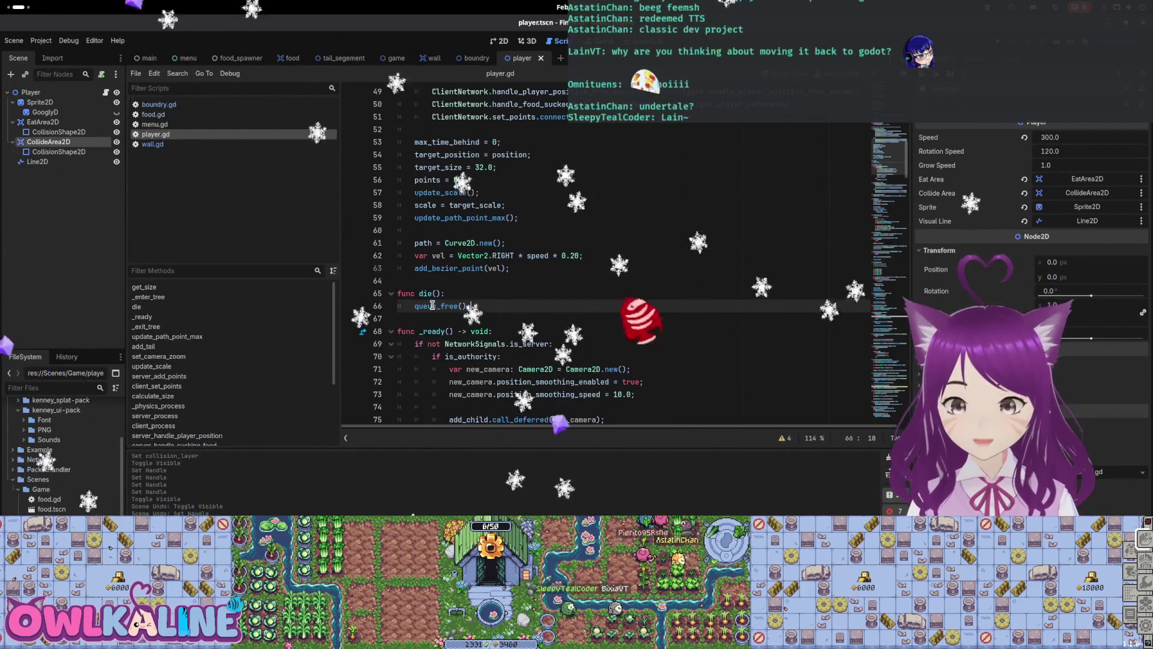
# - Run the project with F5 in two debug windows
pyautogui.moveTo(432, 311)
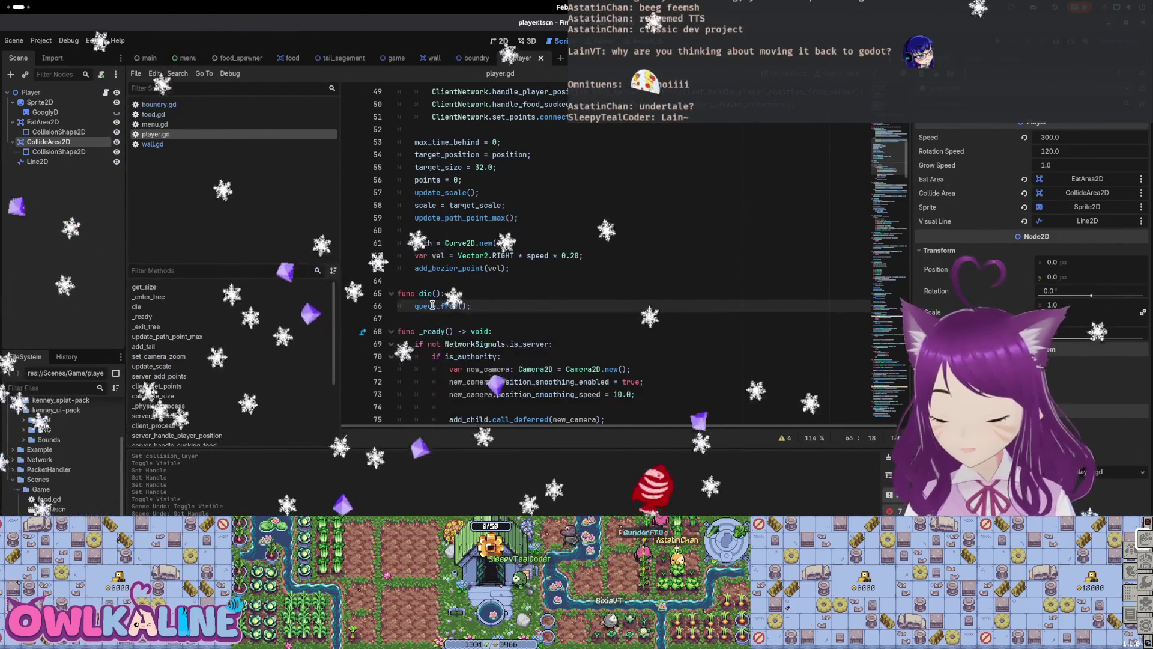
pyautogui.click(450, 295)
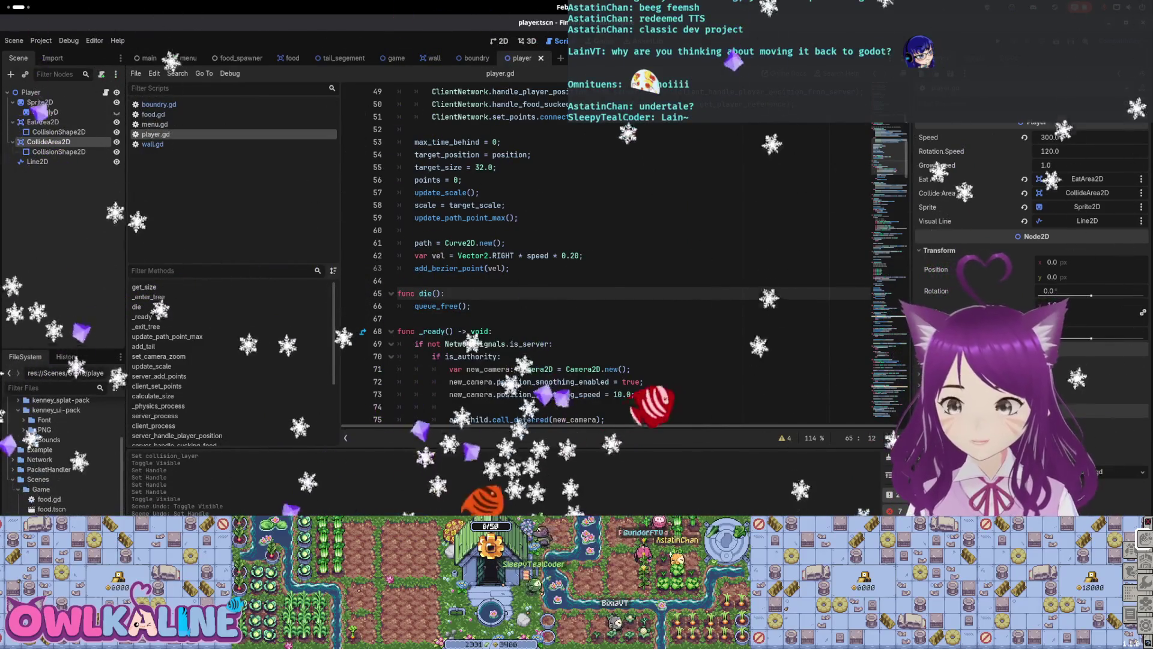
pyautogui.press('F5')
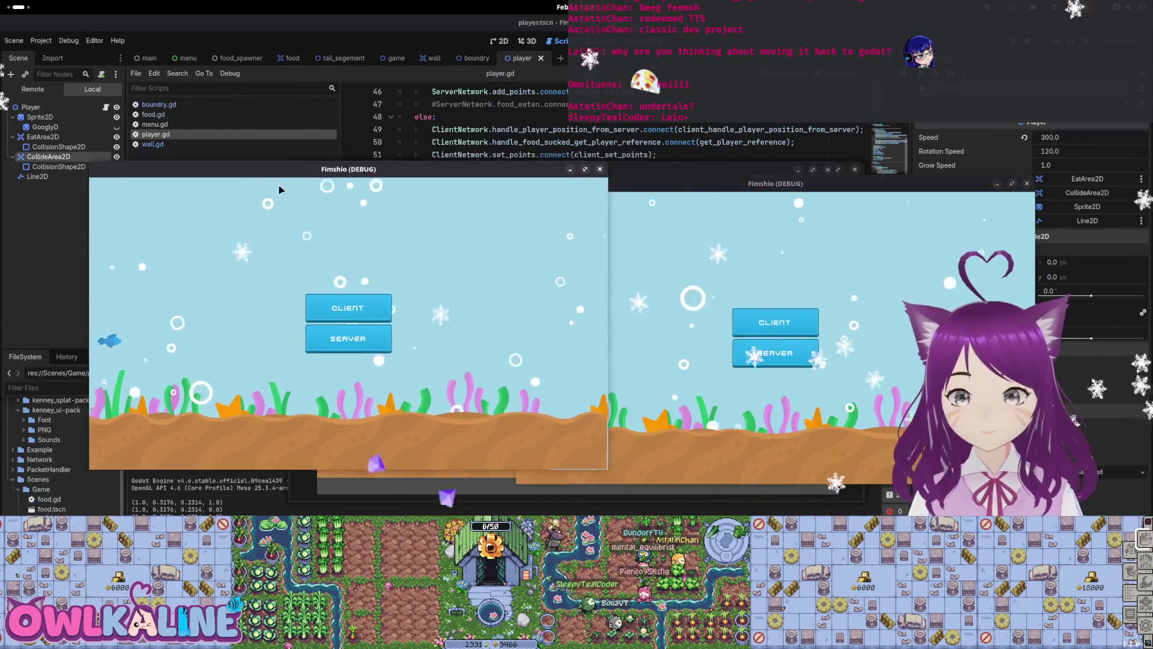
# - Host the server in the right window, test the snake, then stop the game and return to 3D
pyautogui.click(771, 359)
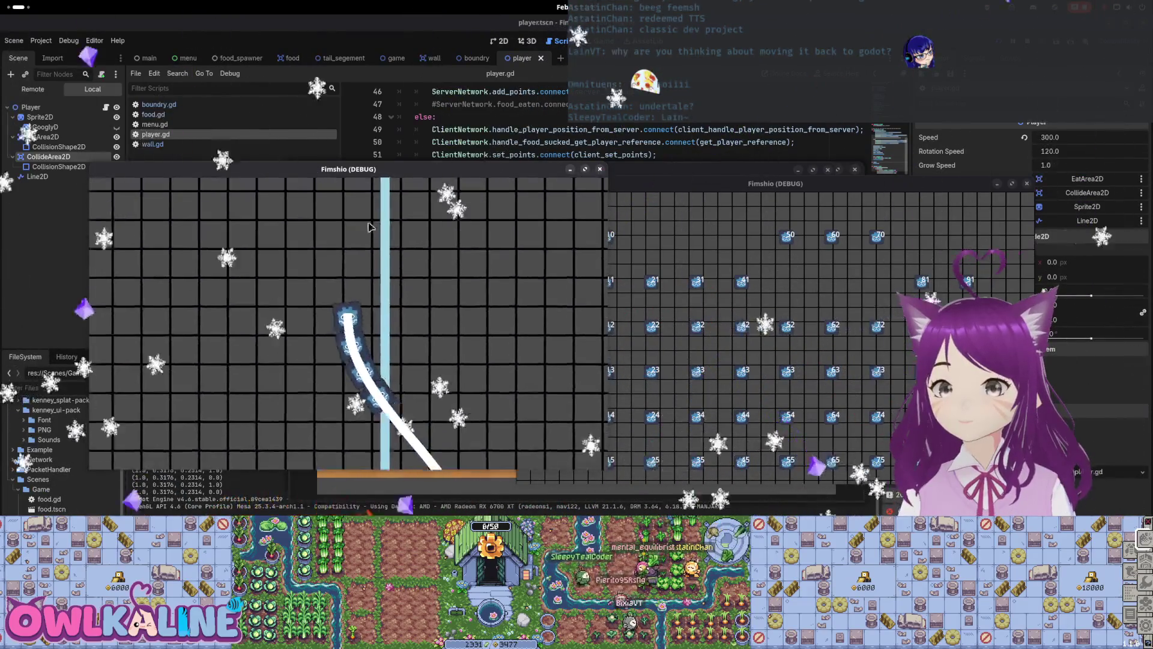
pyautogui.press('F8')
pyautogui.hotkey('ctrl', 'F2')
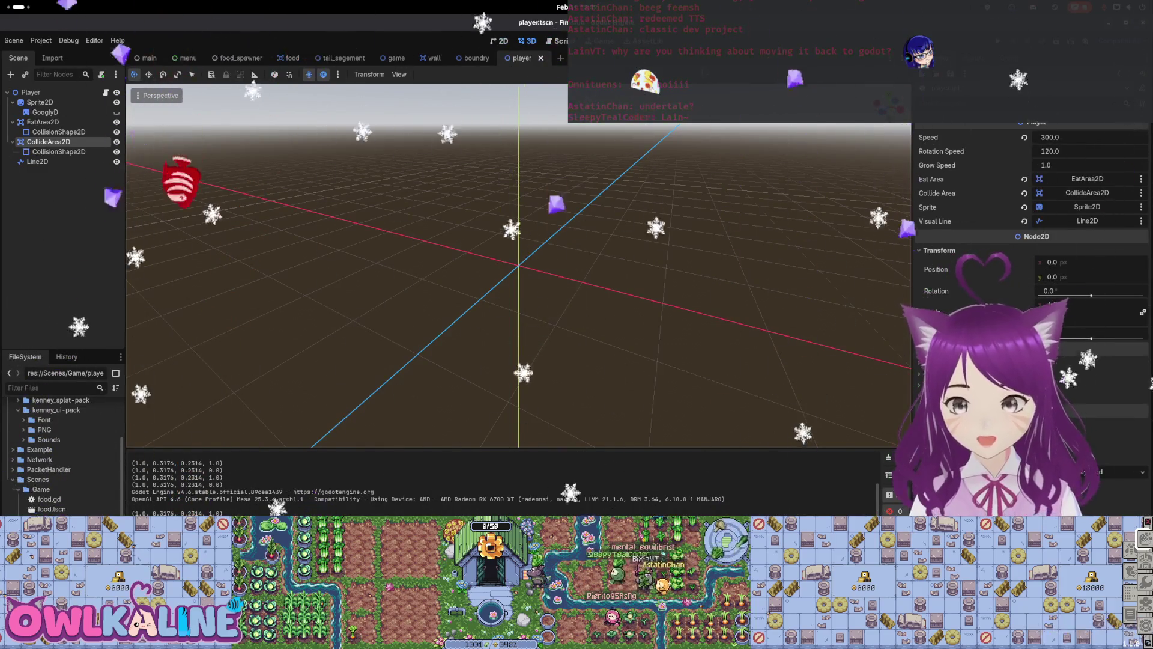
# - Cycle through the Game, AssetLib, Script and 3D views, ending on the player scene in 2D
pyautogui.hotkey('ctrl', 'F4')
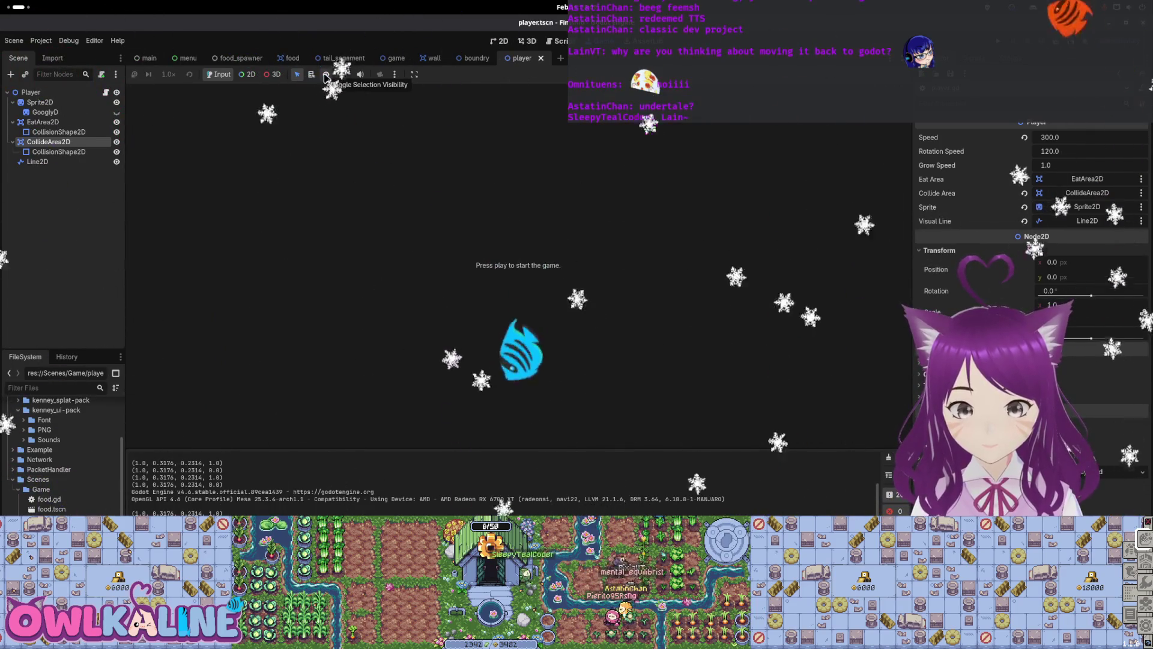
pyautogui.click(340, 75)
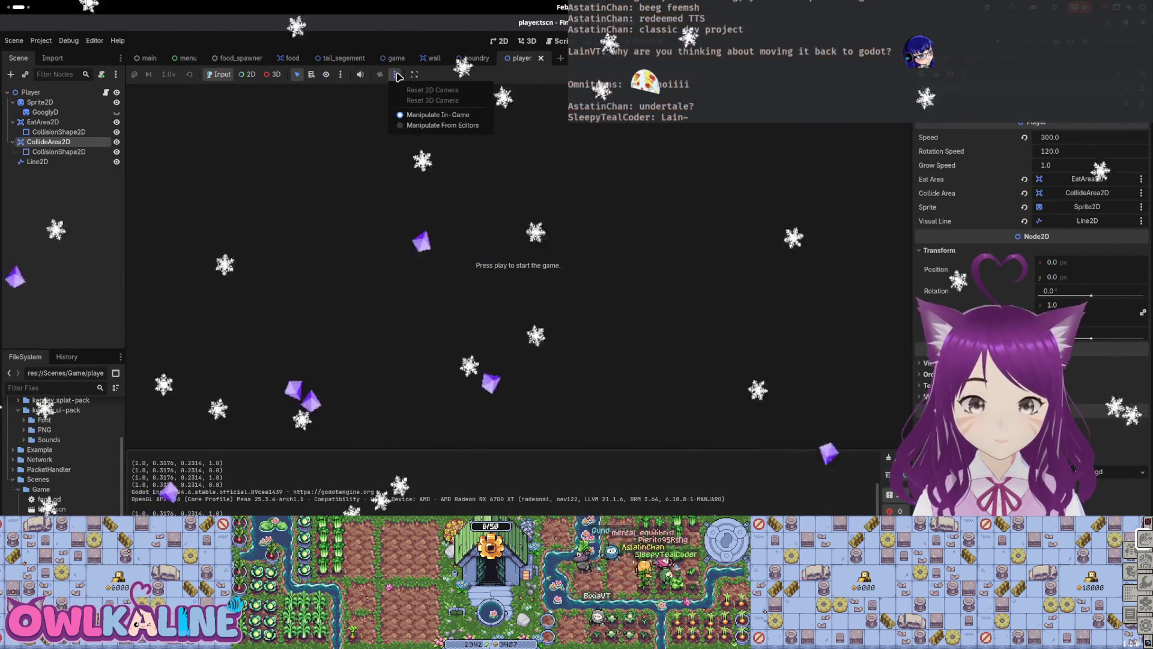
pyautogui.click(413, 77)
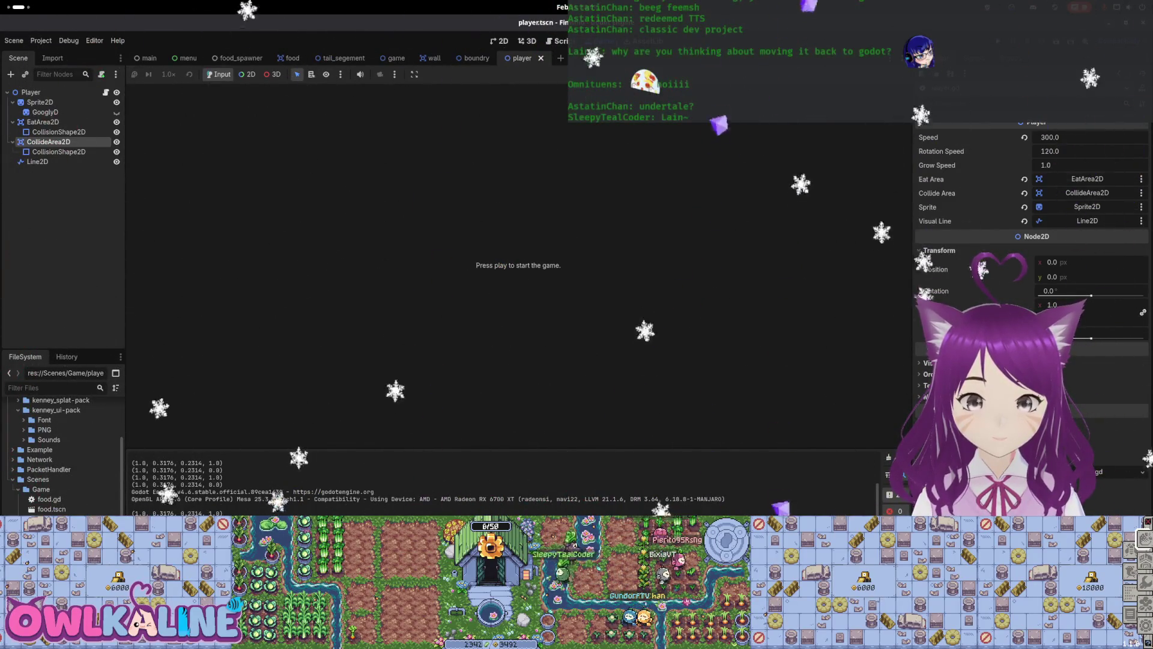
pyautogui.click(636, 40)
pyautogui.click(549, 42)
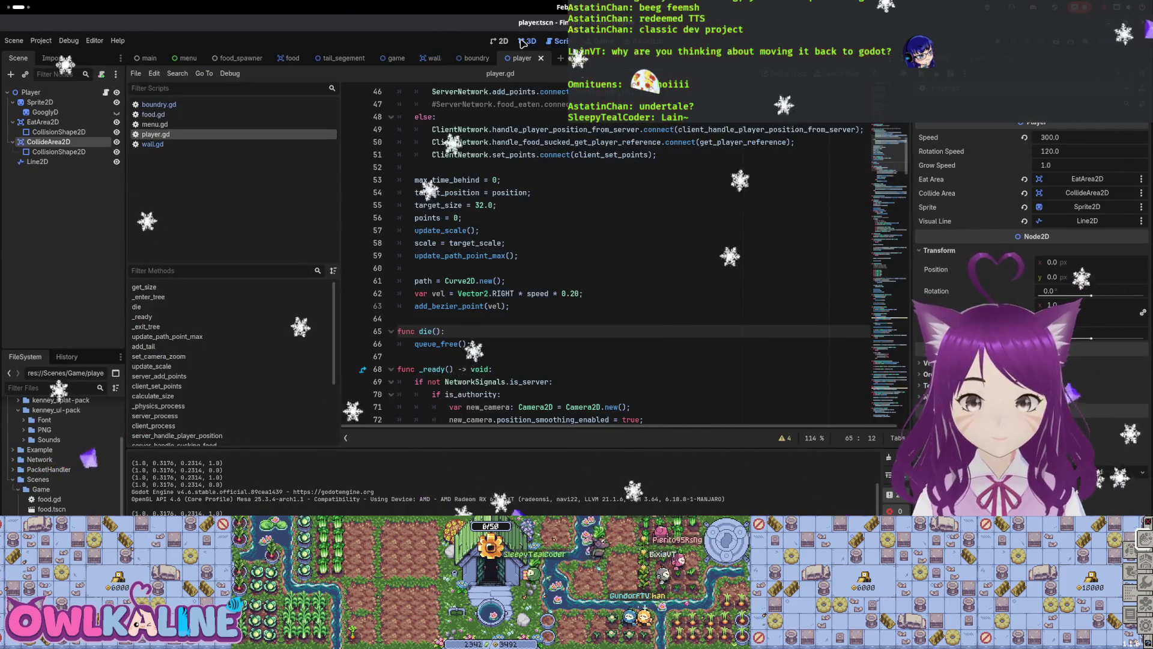
pyautogui.click(526, 41)
pyautogui.click(499, 40)
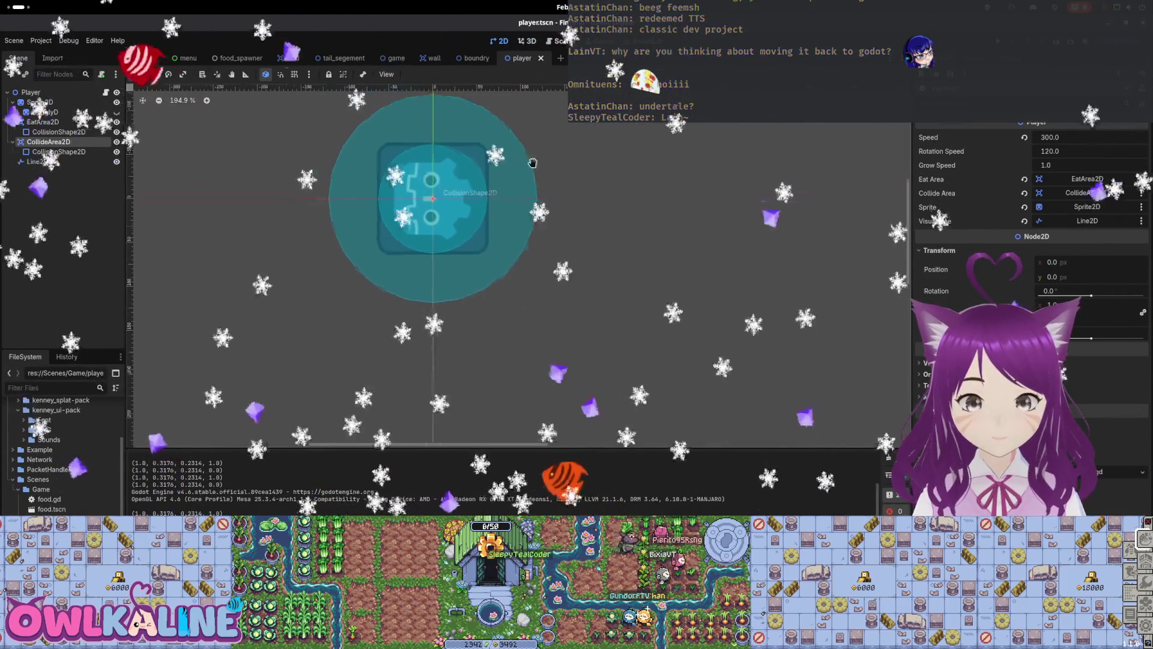
# - Adjust the EatArea2D collision shape, save the player scene, and name collision layer 2 'Food'
pyautogui.scroll(3, 525, 157)
pyautogui.click(59, 152)
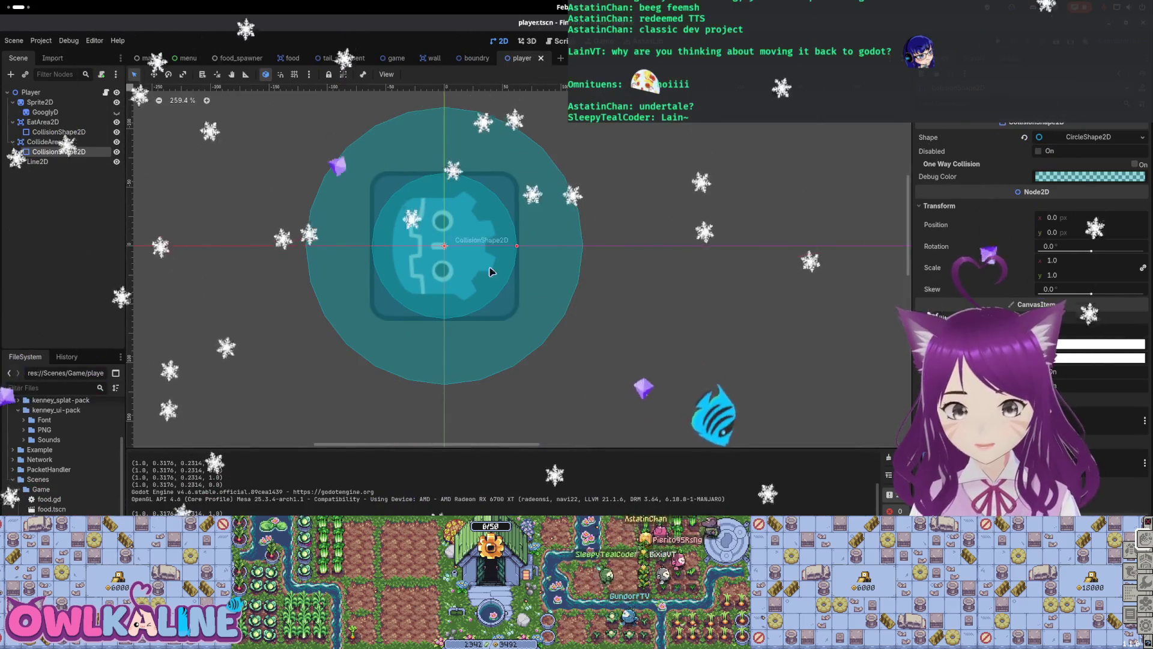
pyautogui.click(59, 131)
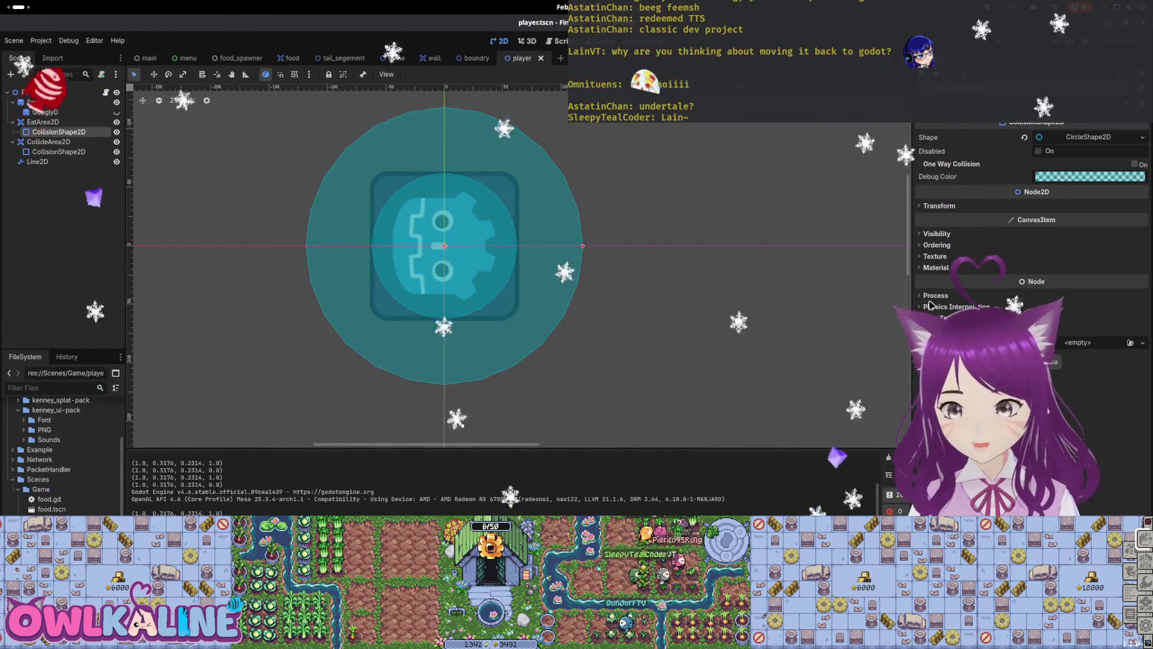
pyautogui.click(1081, 357)
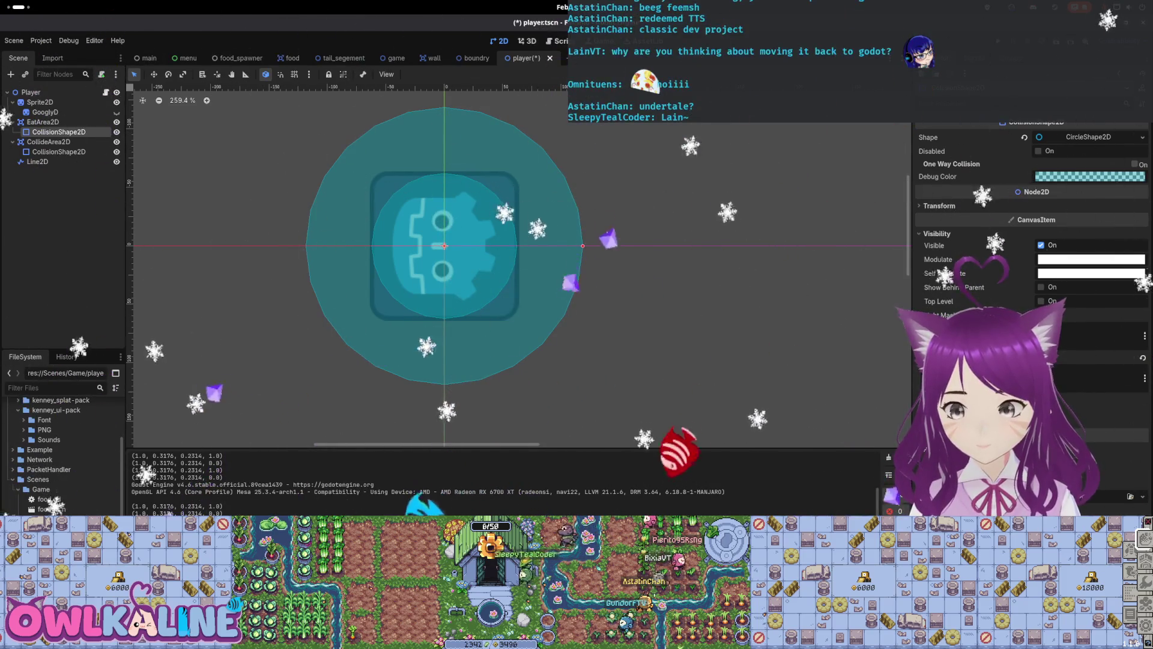
pyautogui.hotkey('ctrl', 's')
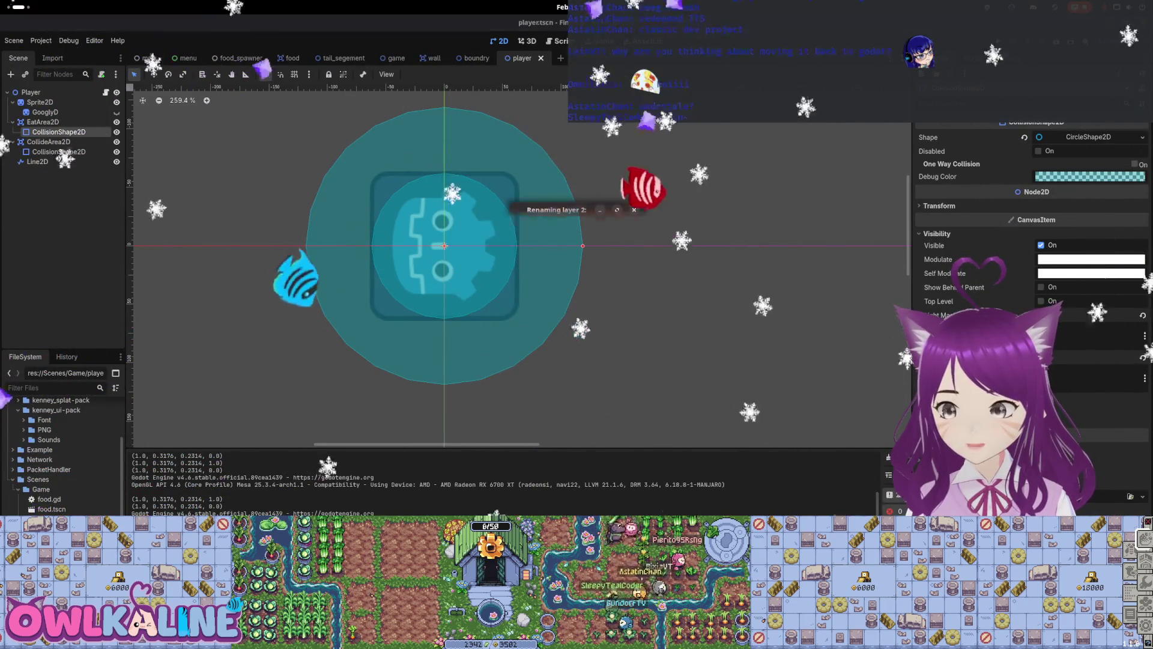
pyautogui.write('Food')
pyautogui.press('Return')
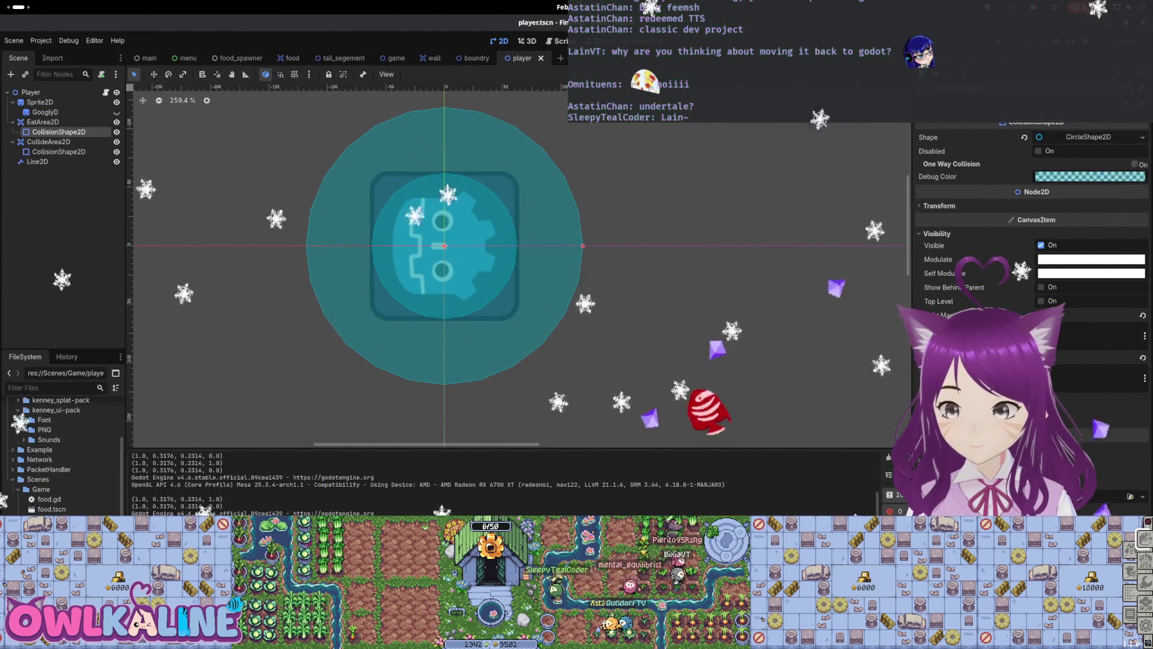
# - Name collision layer 3 'Wall' and layer 1 'Fimsh'
pyautogui.click(1087, 340)
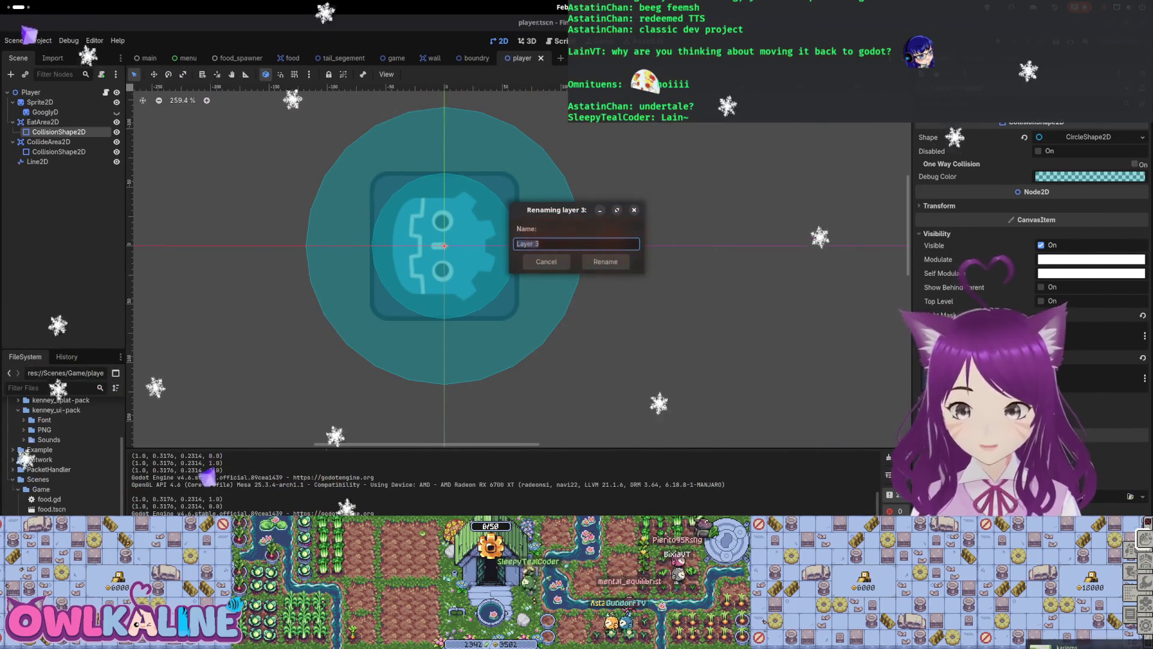
pyautogui.write('ll')
pyautogui.press('Return')
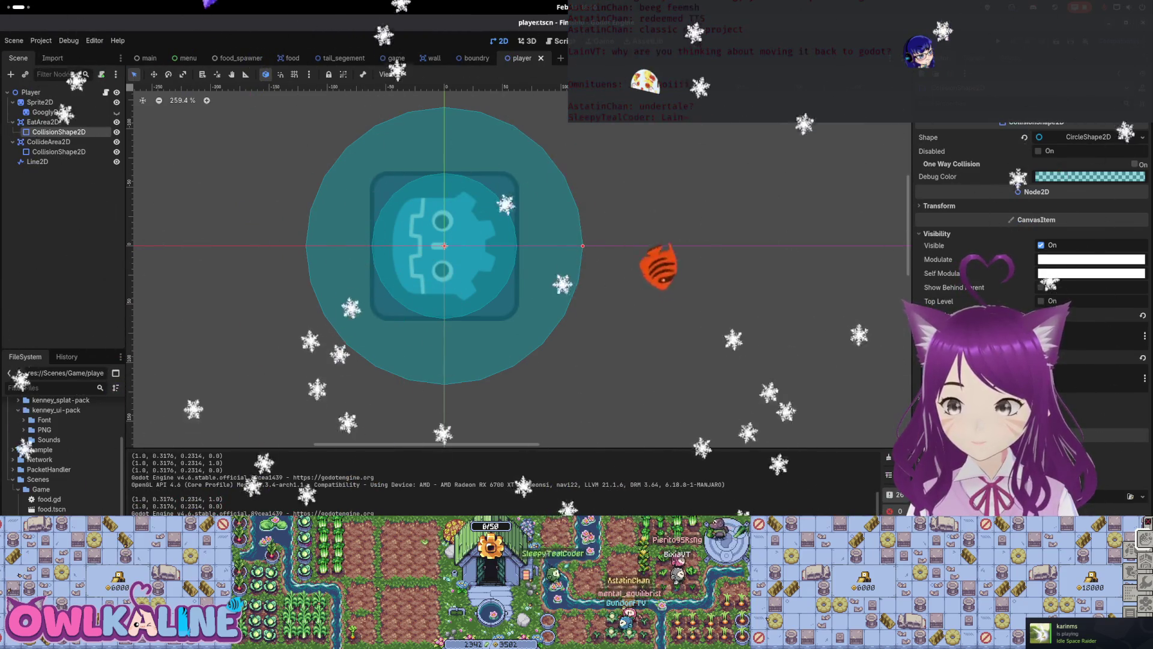
pyautogui.write('Fimsh')
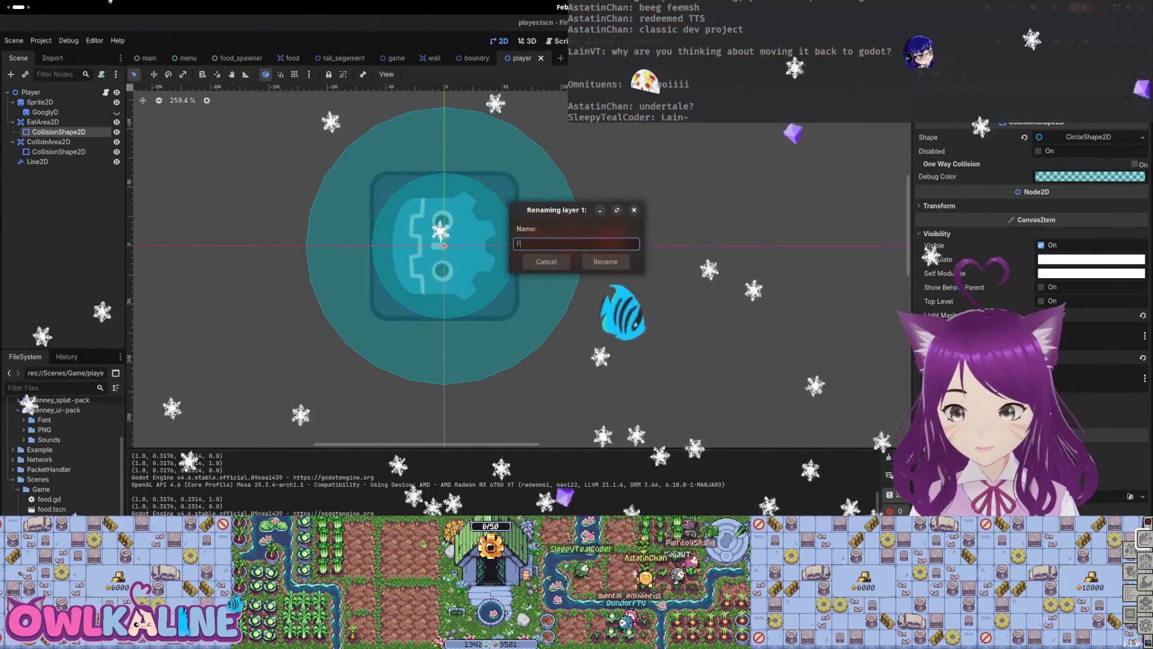
pyautogui.press('Return')
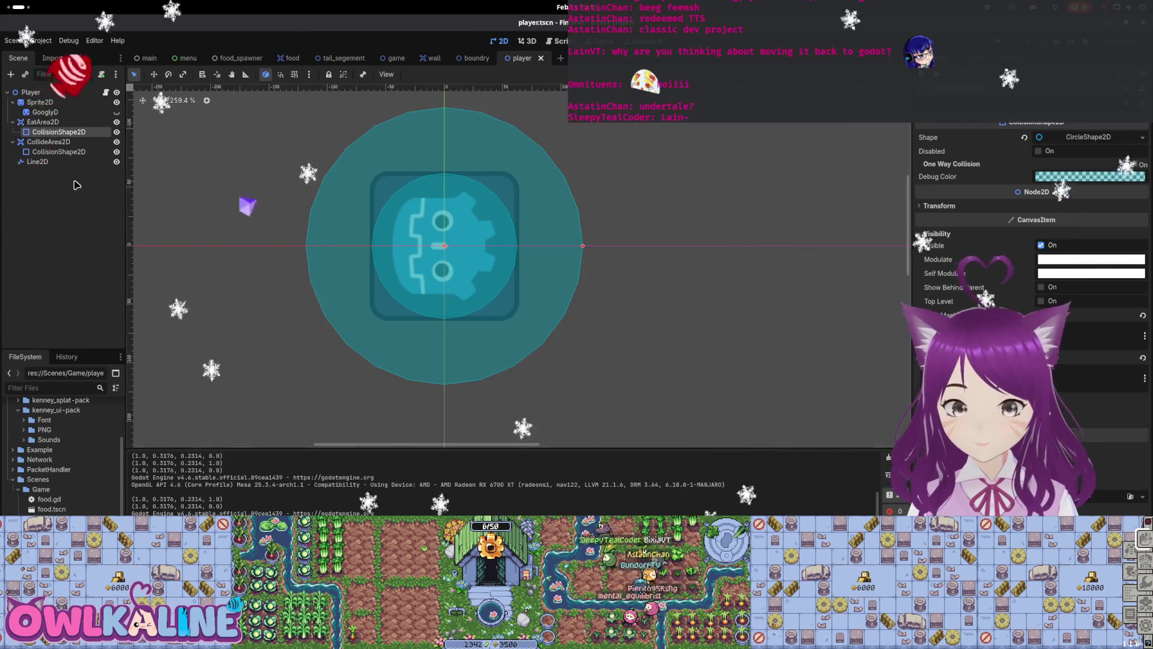
# - Save the player scene, then move via the boundry tab to the wall scene
pyautogui.click(80, 152)
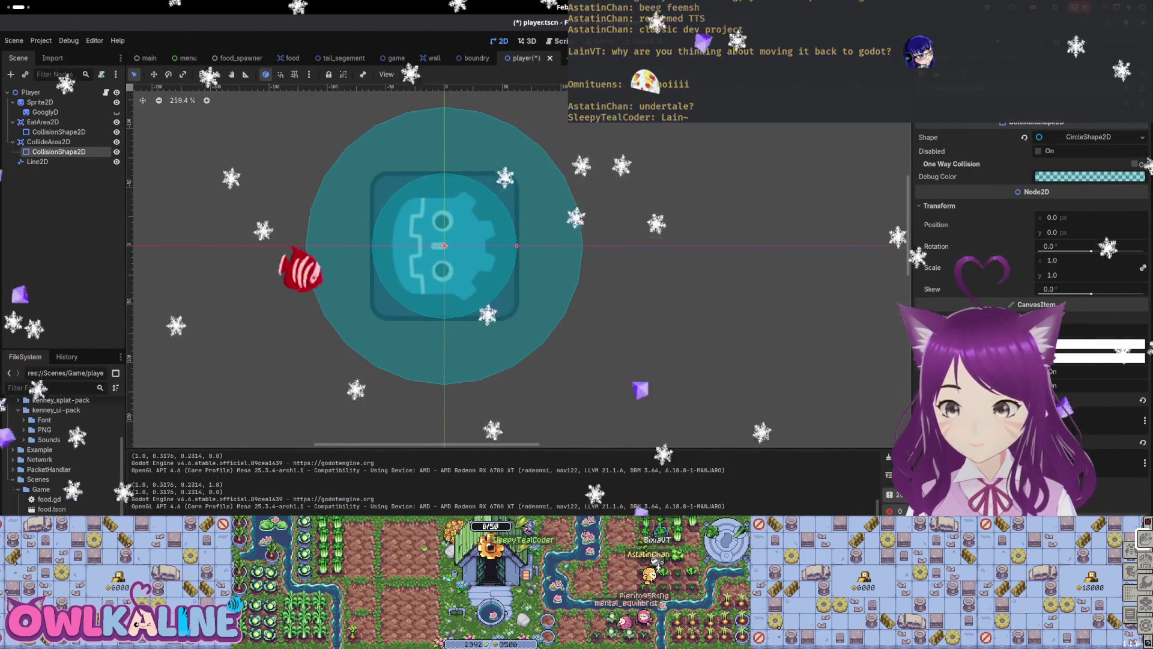
pyautogui.hotkey('ctrl', 's')
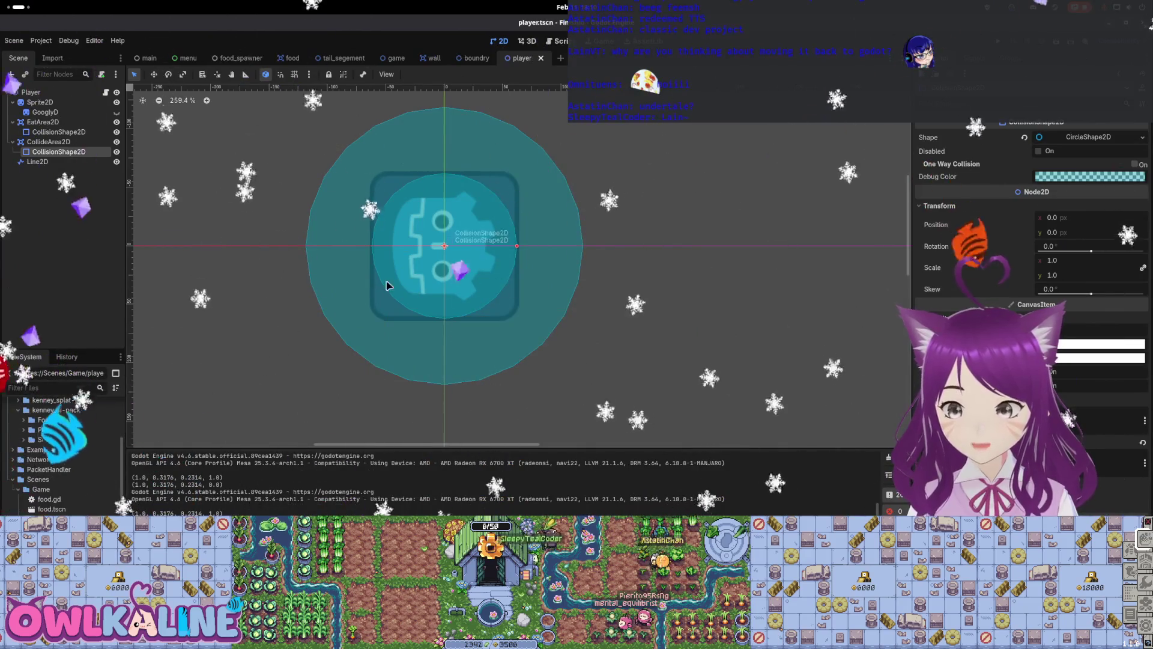
pyautogui.hotkey('ctrl', 's')
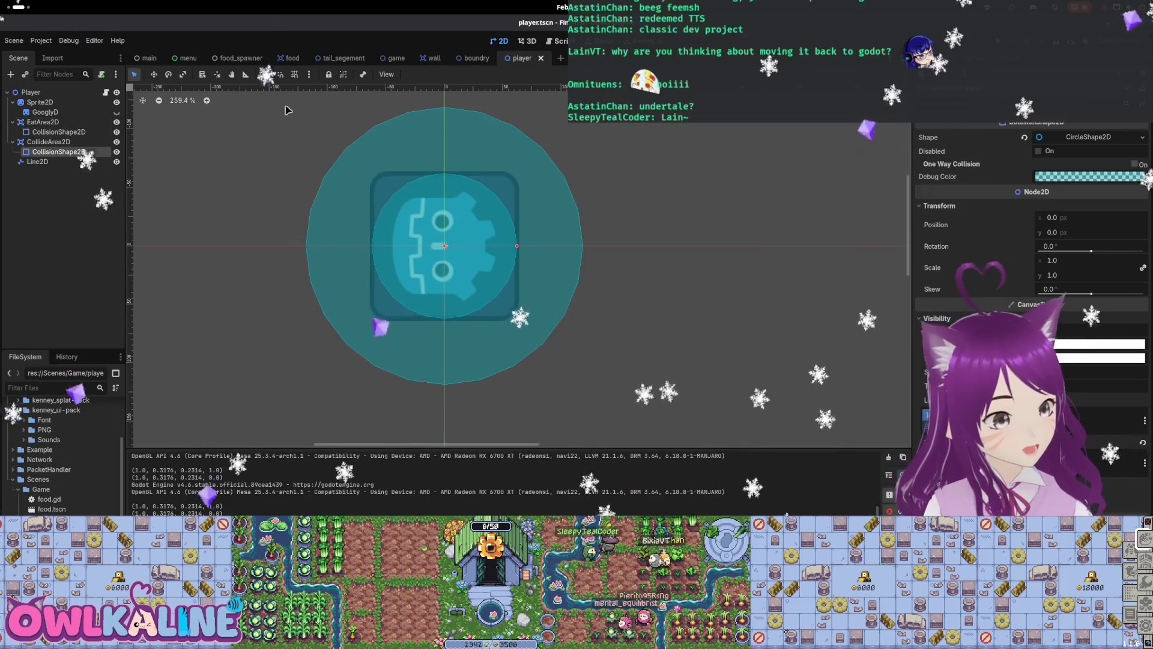
pyautogui.click(466, 62)
pyautogui.click(430, 58)
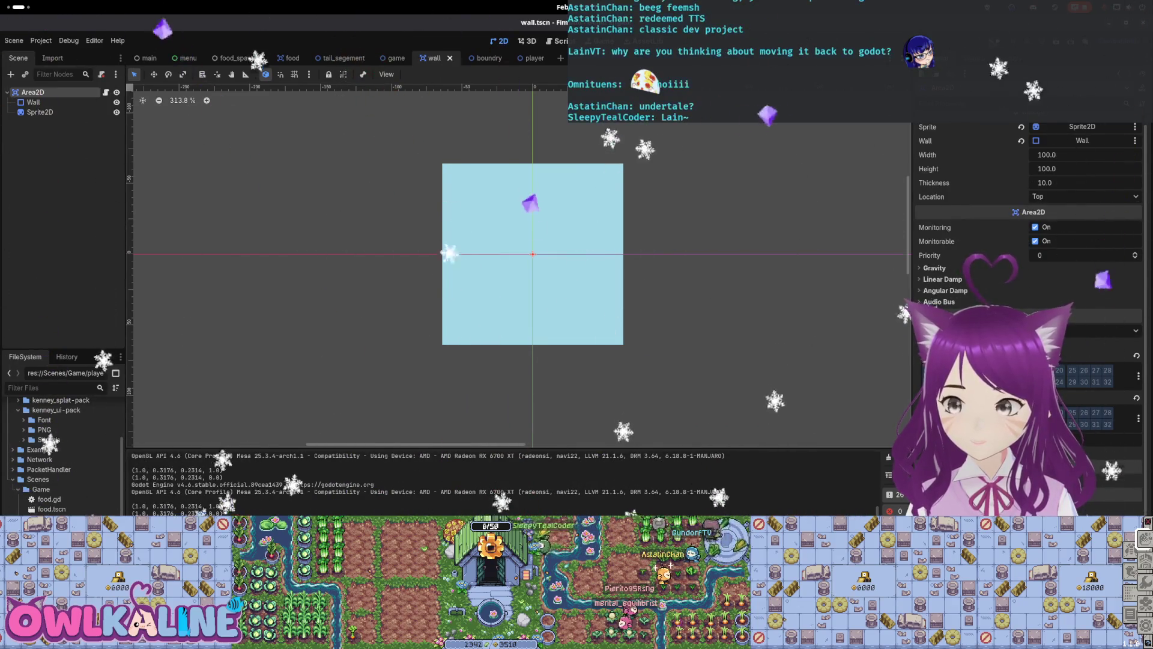
# - Relaunch the game and host the server from the repositioned second window
pyautogui.press('F5')
pyautogui.moveTo(789, 186); pyautogui.dragTo(828, 178)
pyautogui.click(823, 343)
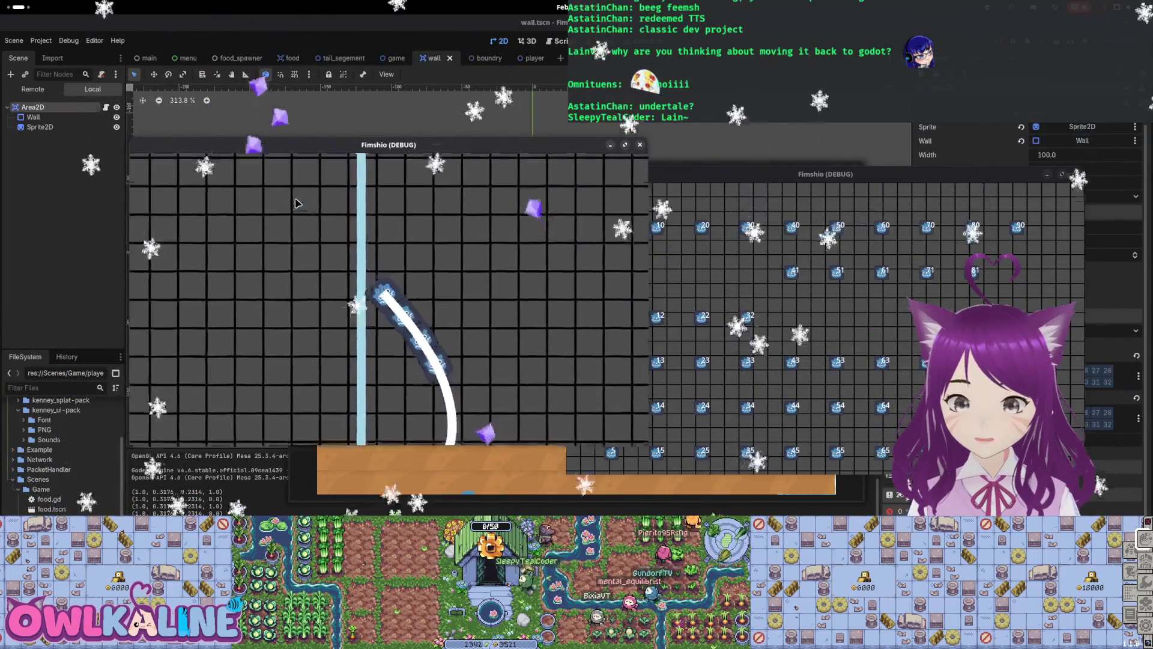
# - Stop the running game so the Debugger's Errors tab shows
pyautogui.press('F8')
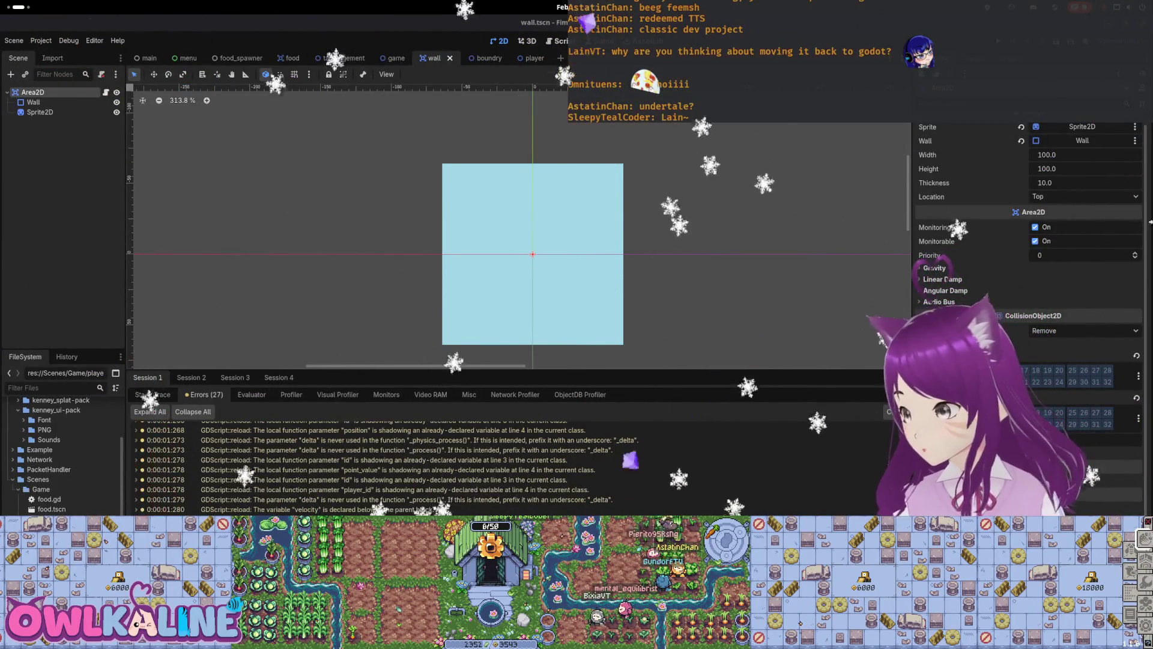
# - Select the wall's Area2D and open the Area2D docs and the Using Area2D tutorial
pyautogui.scroll(-2, 581, 239)
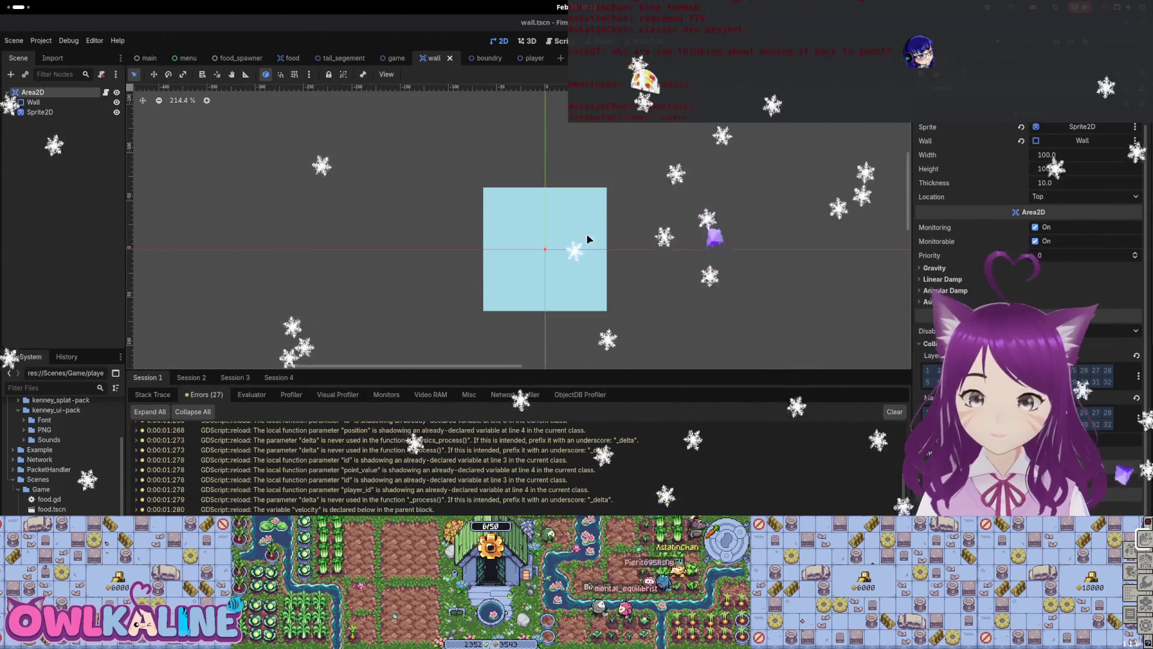
pyautogui.click(46, 112)
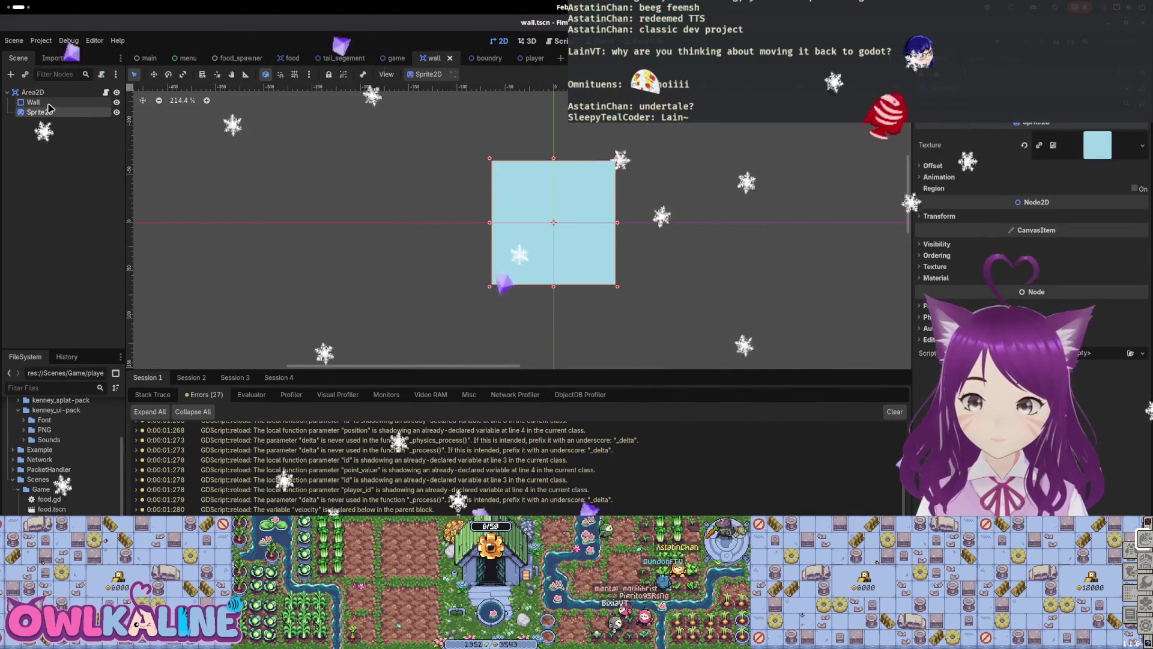
pyautogui.click(33, 92)
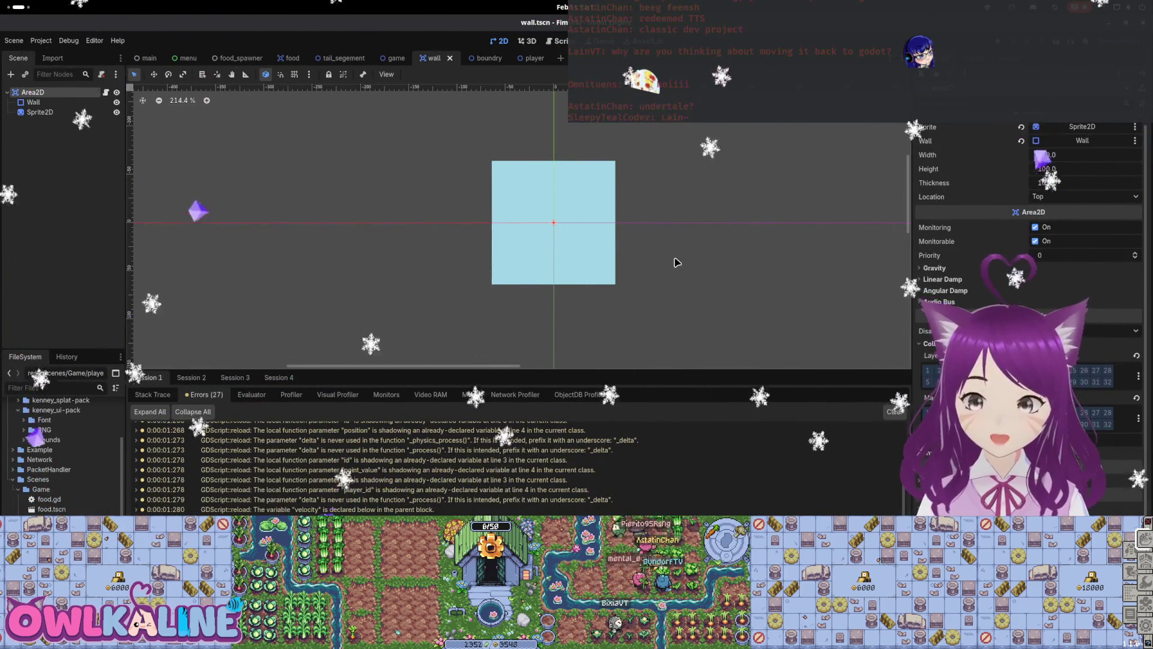
pyautogui.press('F1')
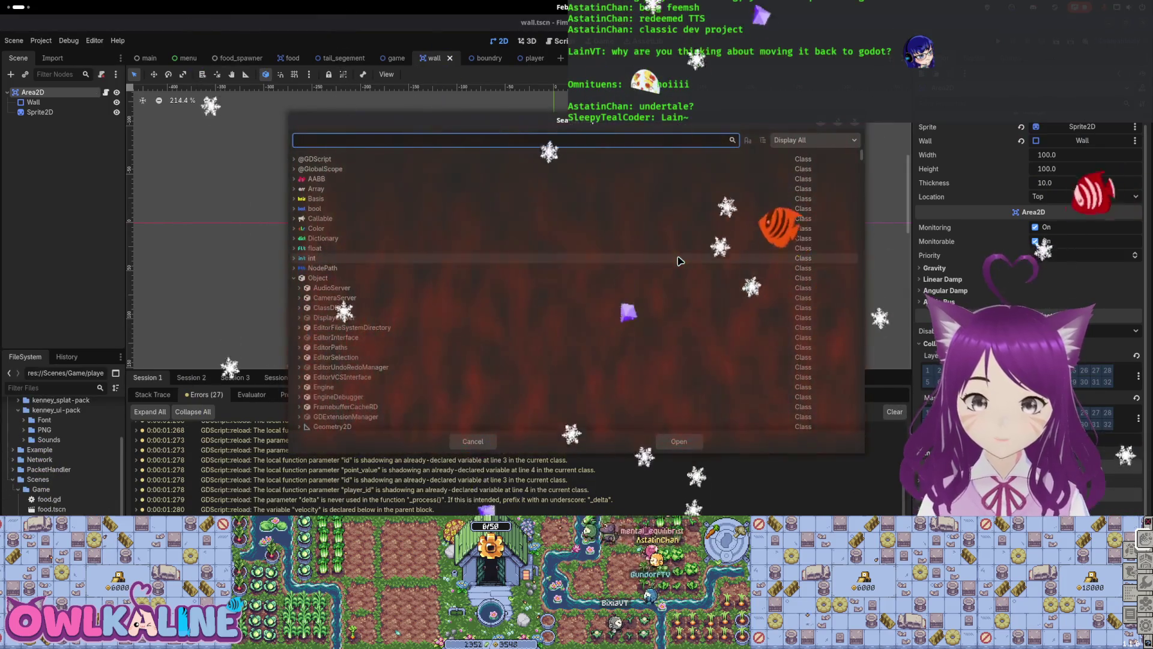
pyautogui.write('c')
pyautogui.press('BackSpace')
pyautogui.write('area')
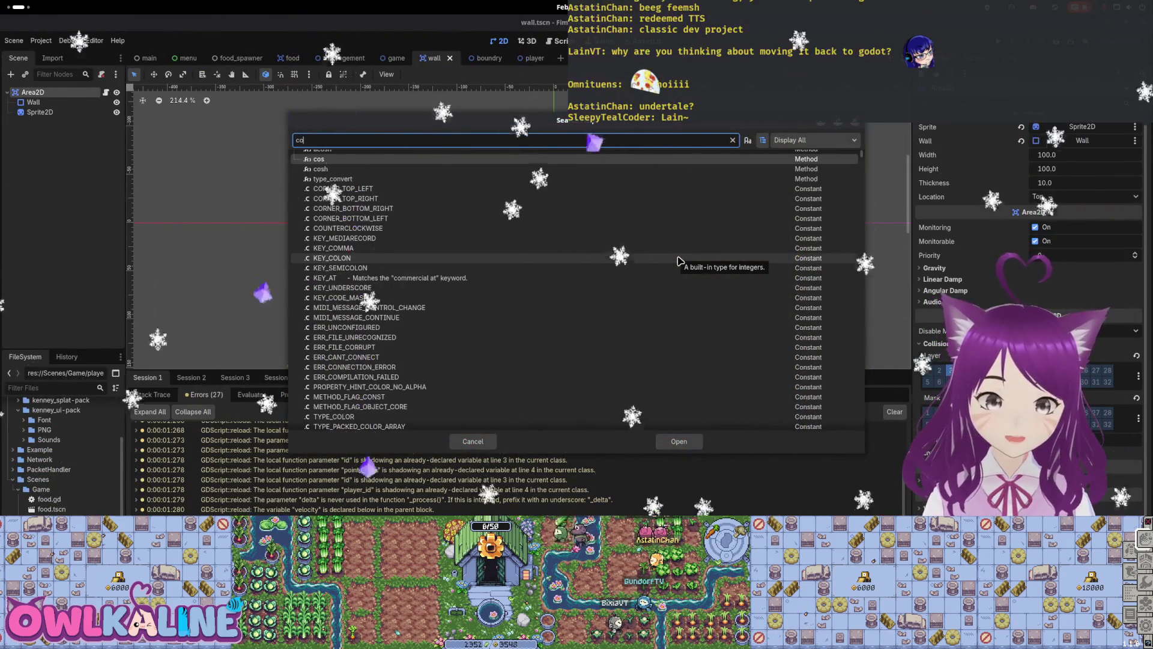
pyautogui.write('2')
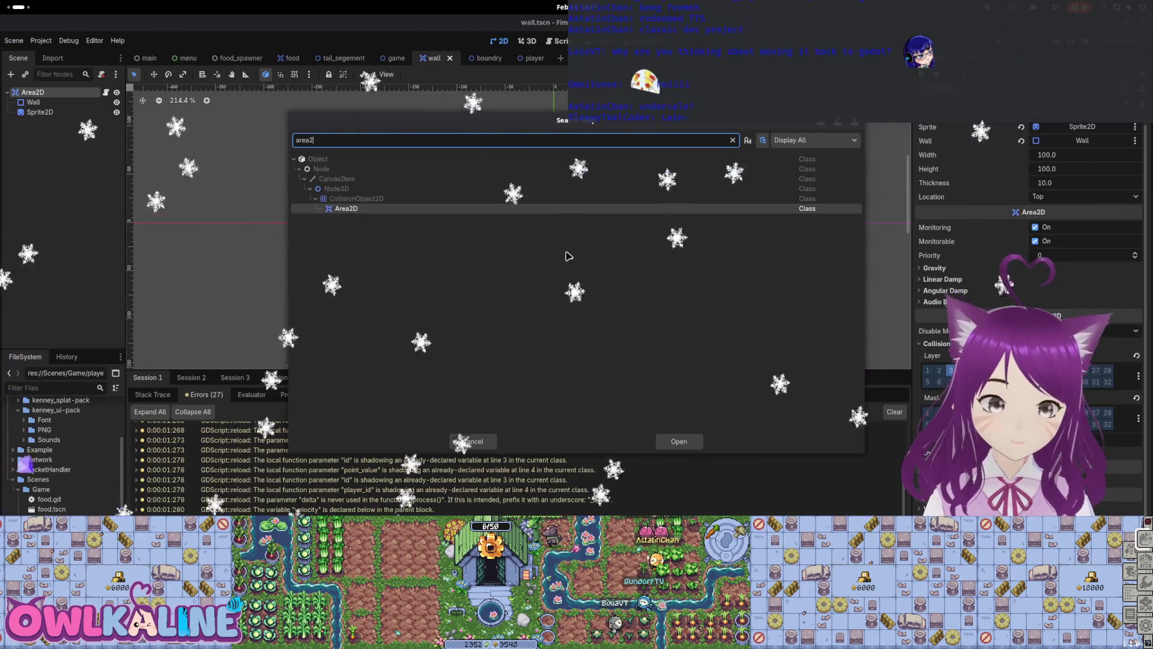
pyautogui.doubleClick(372, 214)
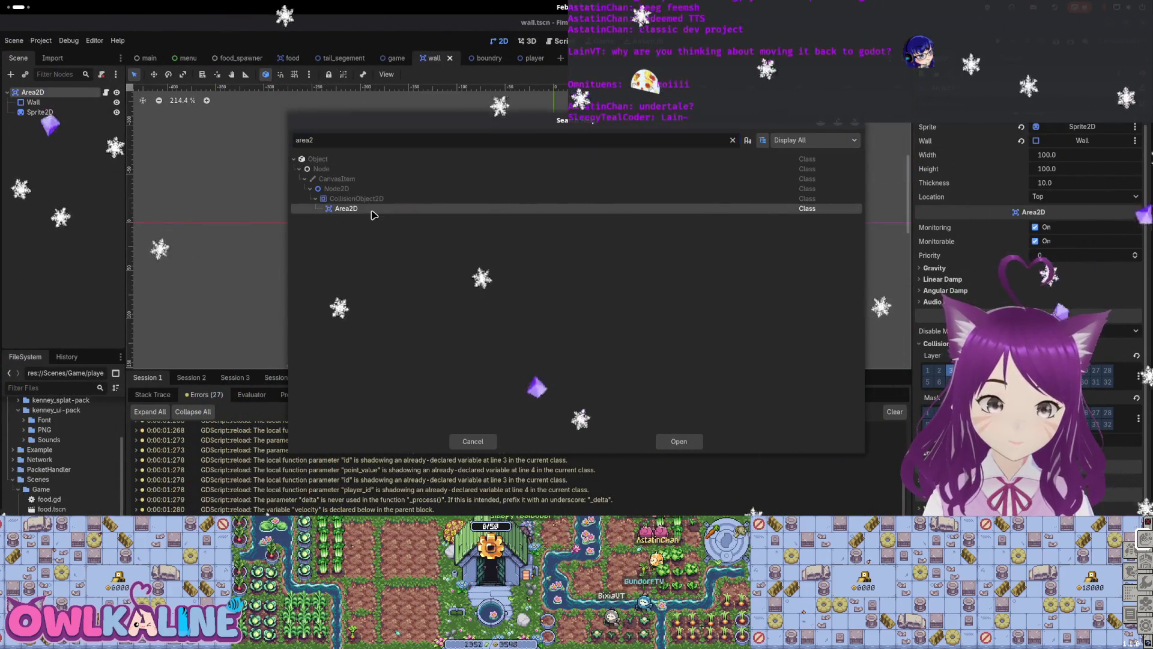
pyautogui.click(430, 309)
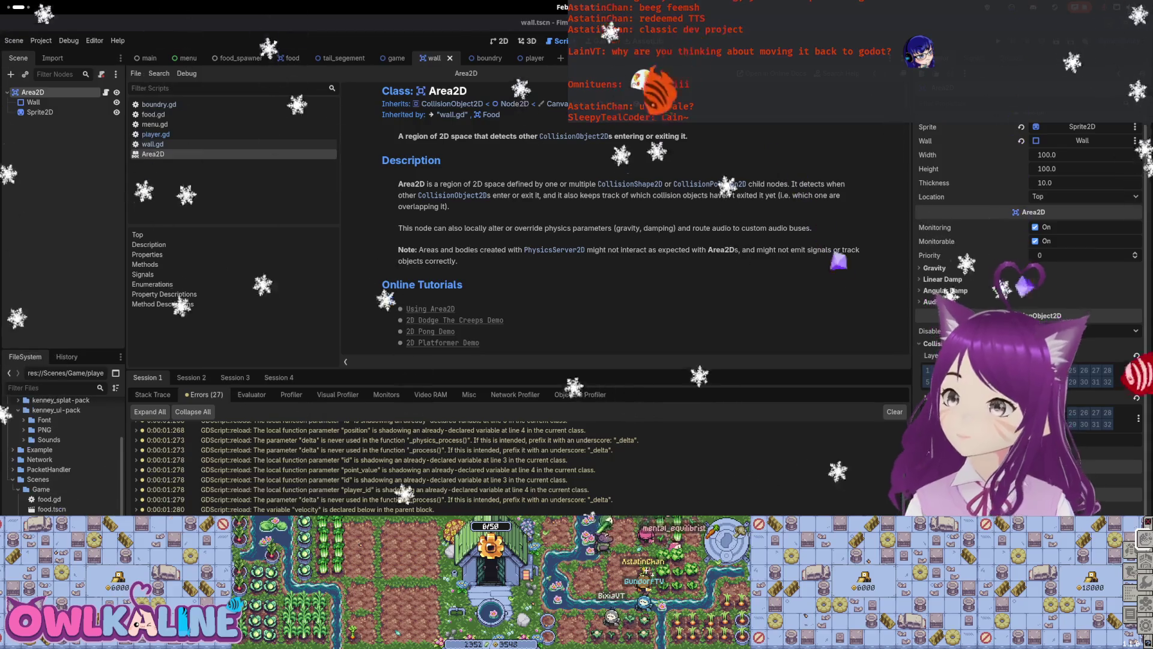
# - Uncheck Monitoring on the wall's Area2D
pyautogui.scroll(1, 1026, 240)
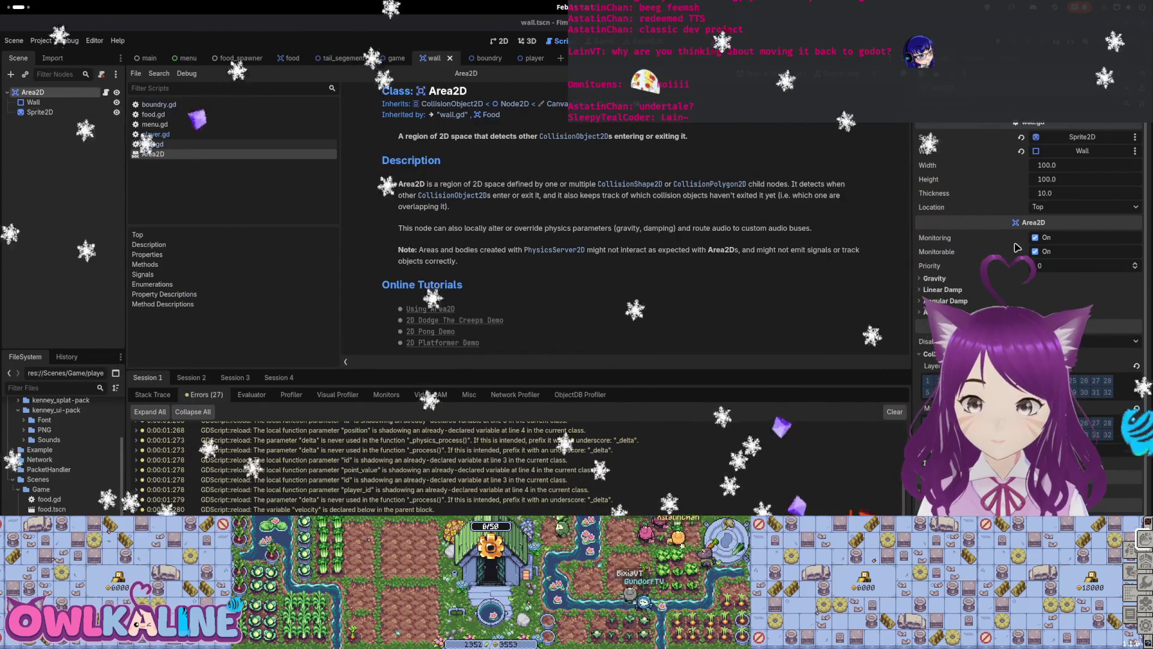
pyautogui.moveTo(939, 239)
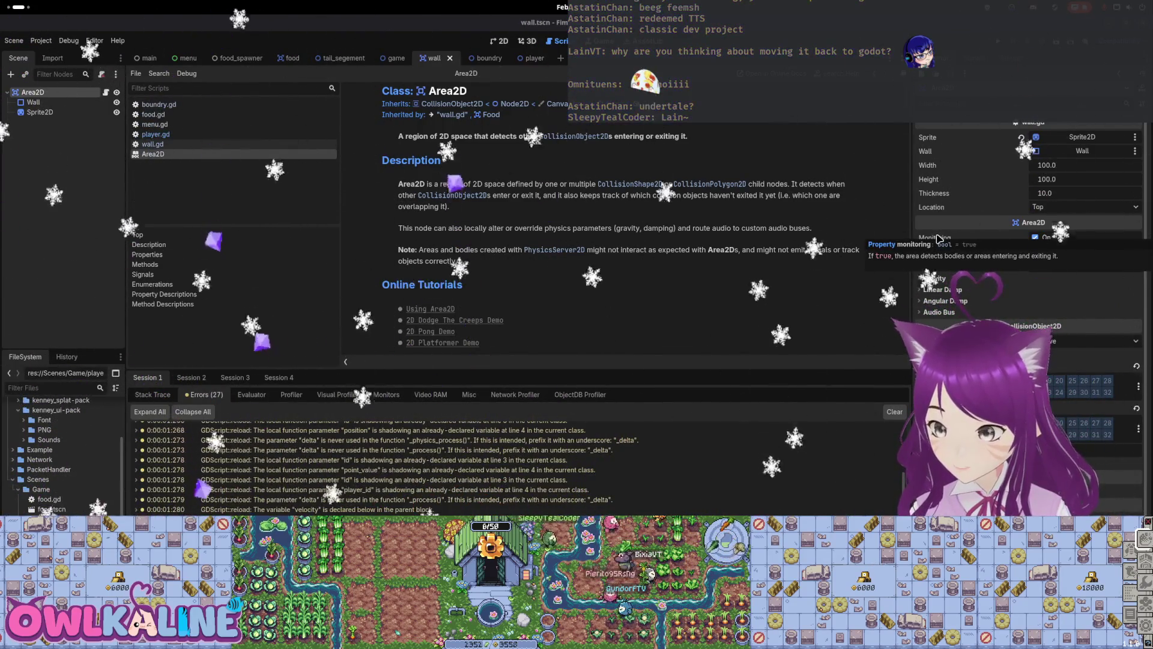
pyautogui.click(1035, 238)
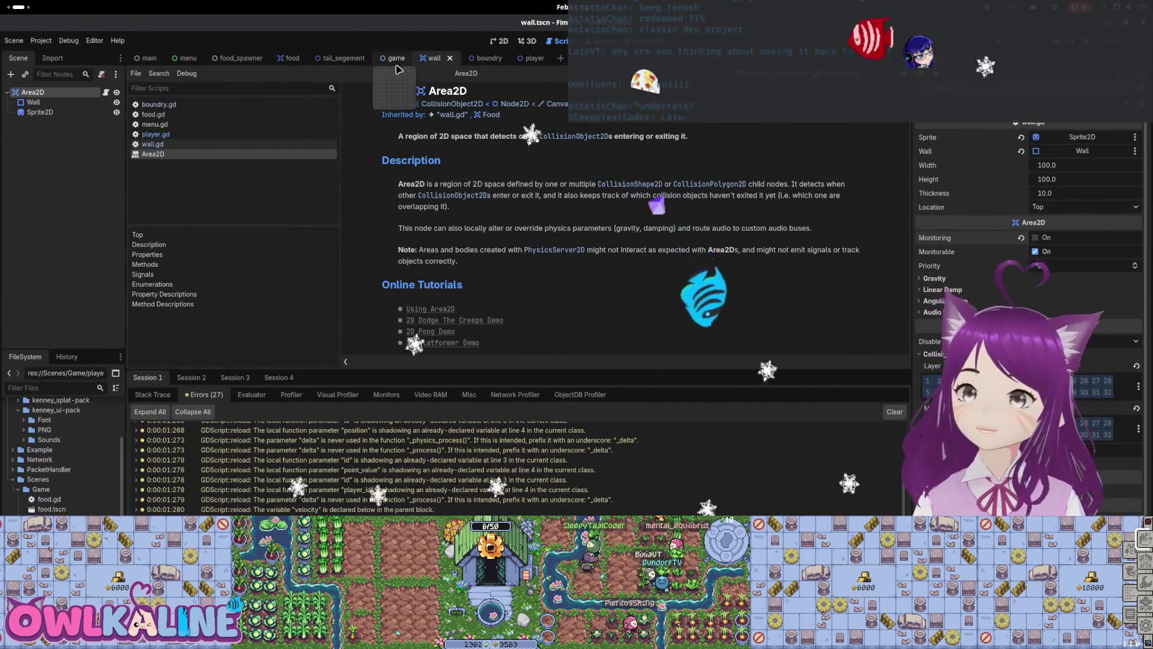
# - Turn off Monitoring on the food's Area2D and save the food scene
pyautogui.click(300, 59)
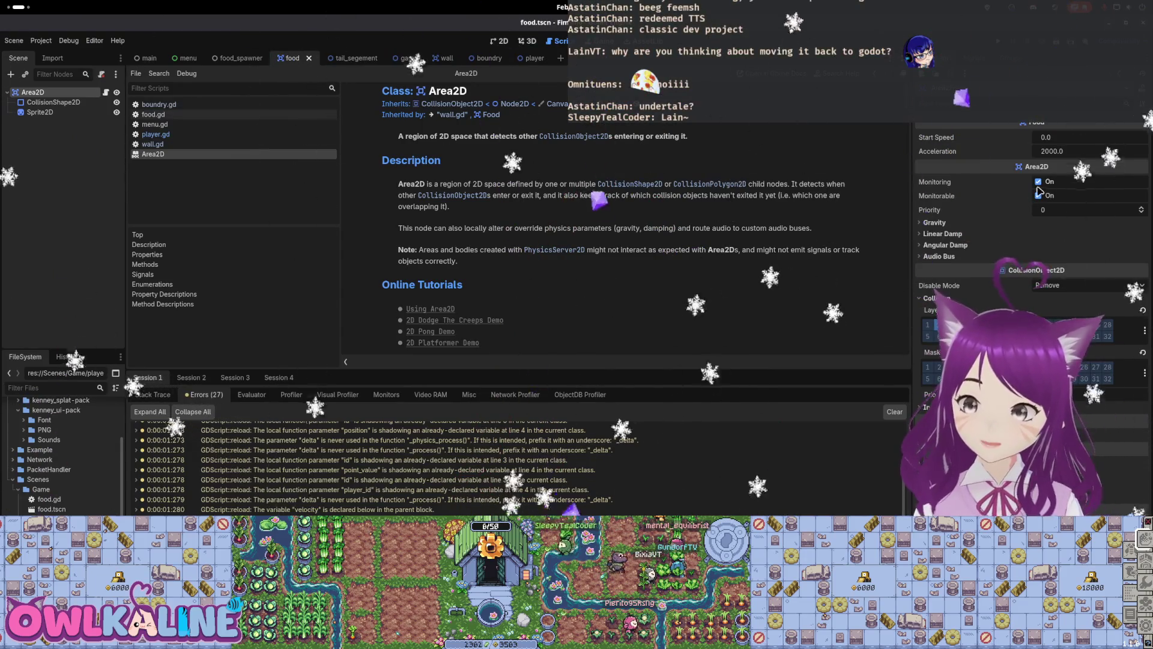
pyautogui.click(288, 116)
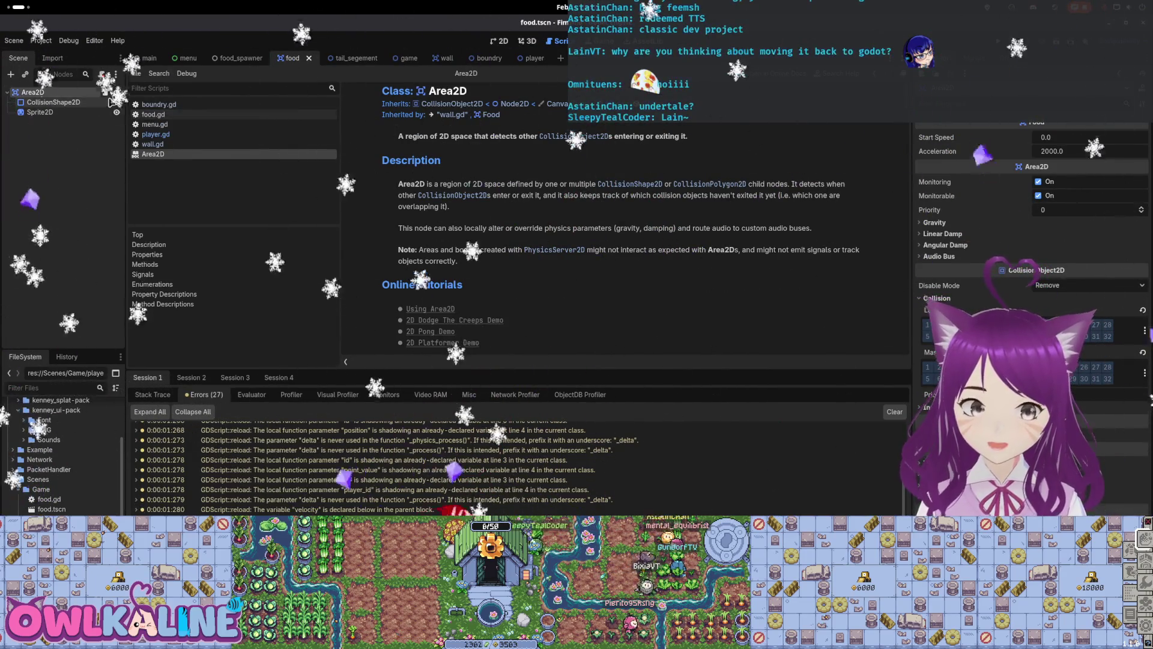
pyautogui.scroll(-2, 569, 233)
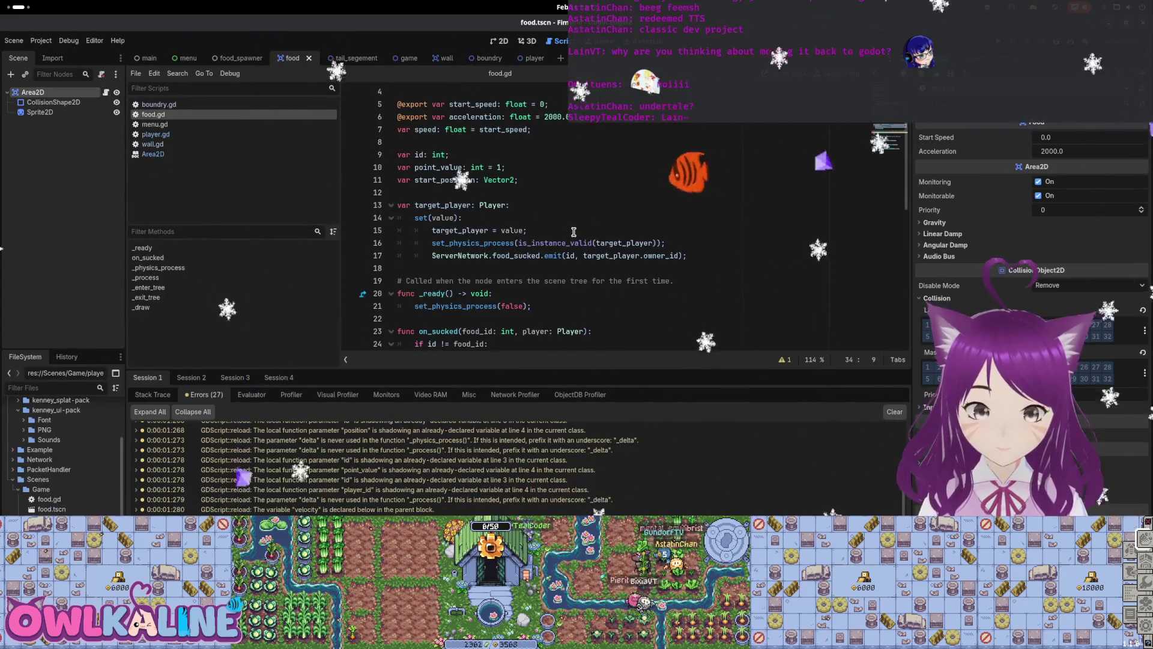
pyautogui.scroll(3, 576, 227)
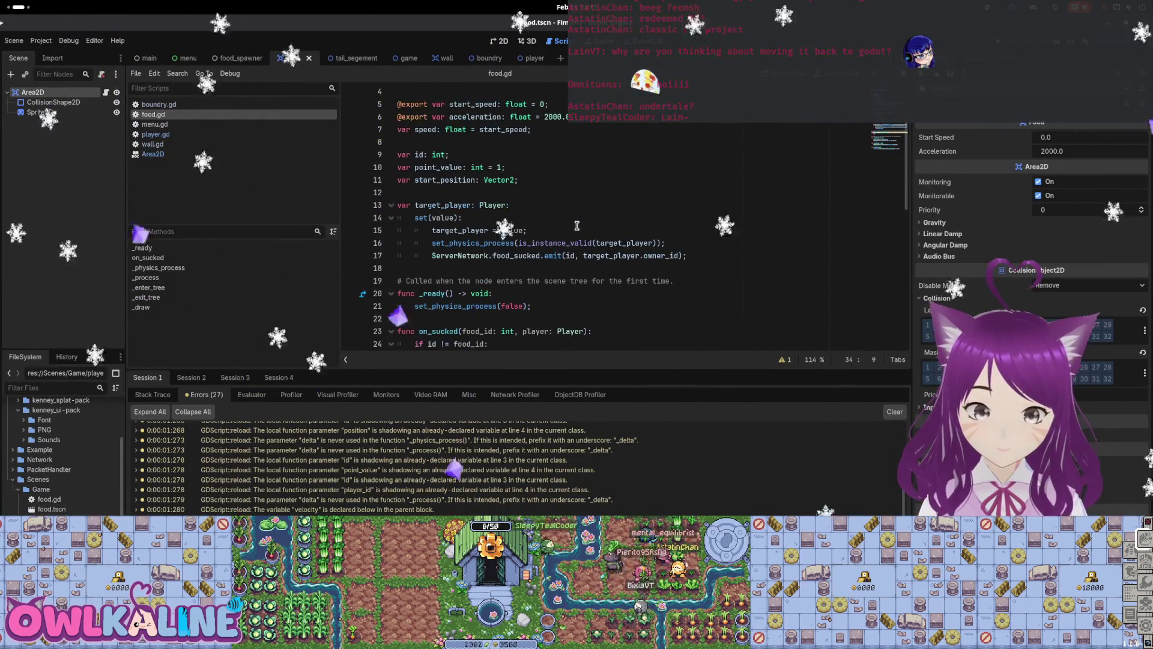
pyautogui.click(1038, 182)
pyautogui.hotkey('ctrl', 's')
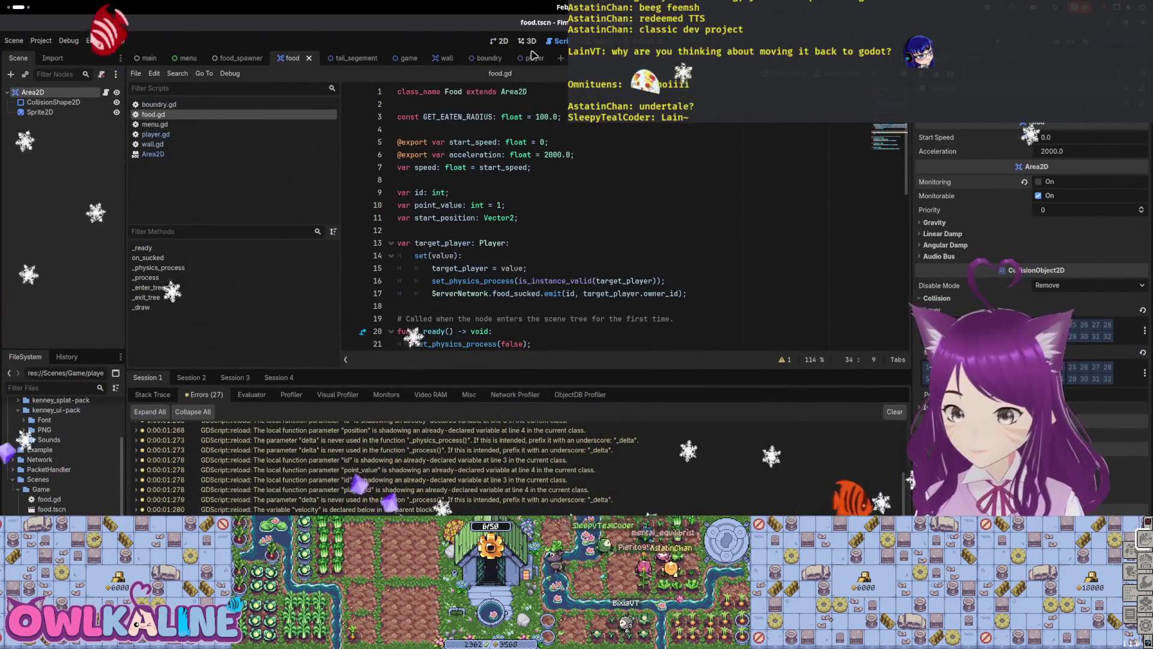
# - Toggle EatArea2D's Monitorable off and back on, then save the player scene
pyautogui.click(533, 57)
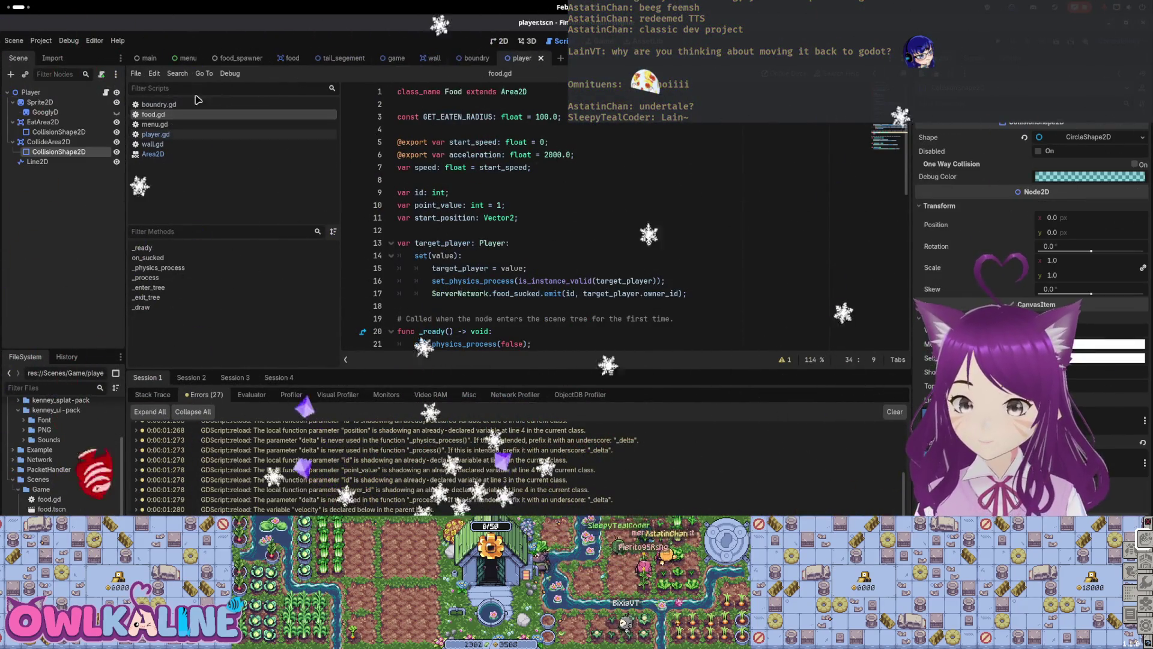
pyautogui.click(42, 122)
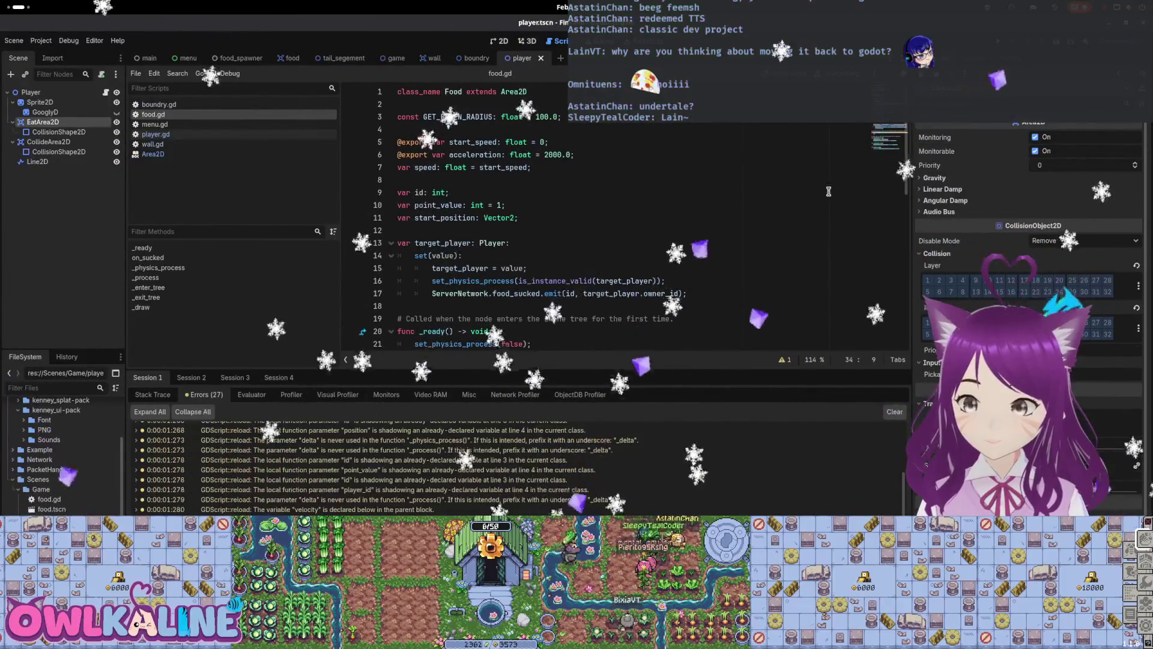
pyautogui.click(1036, 152)
pyautogui.click(1021, 151)
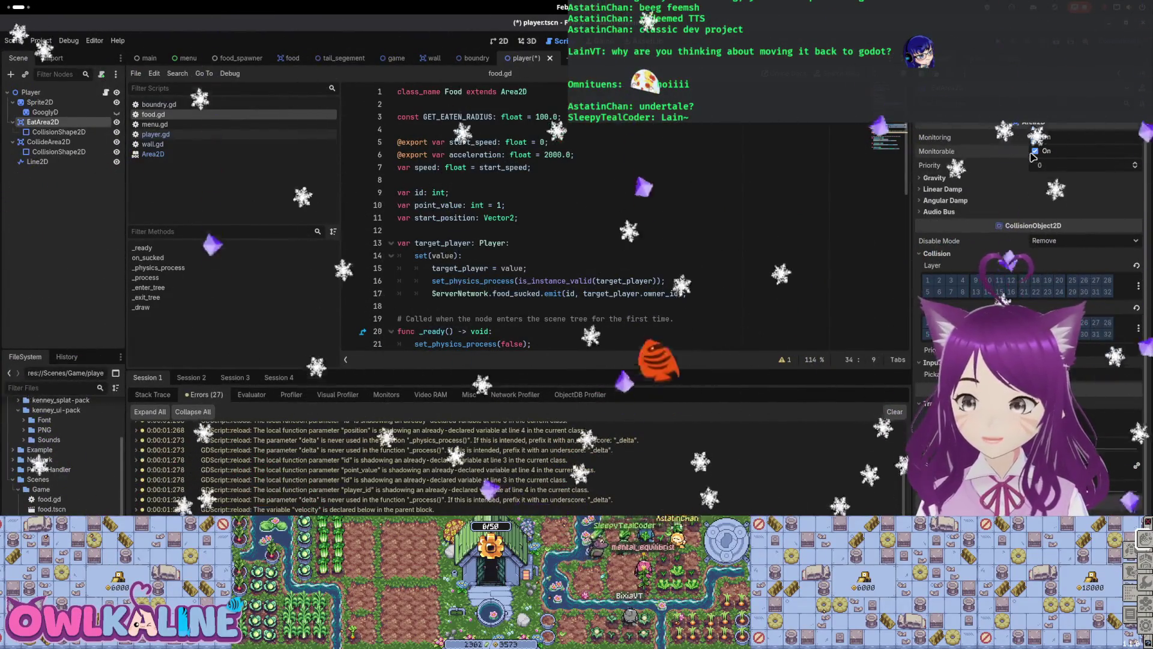
pyautogui.hotkey('ctrl', 's')
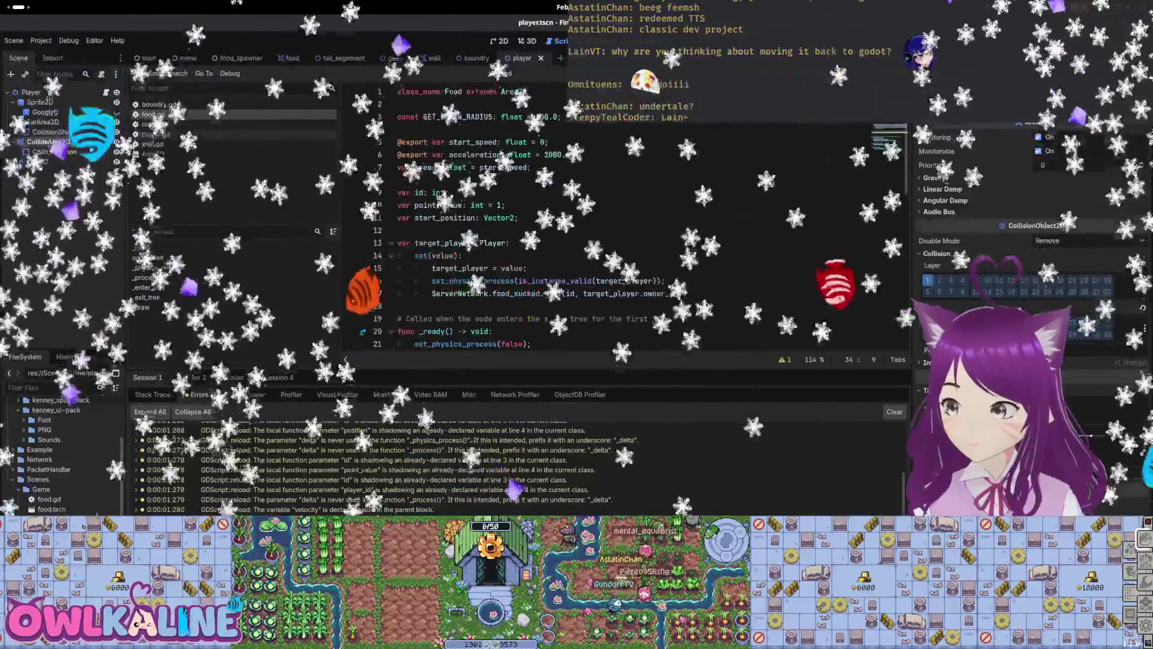
# - Look over the wall, player and food scenes, then run the game from the player scene
pyautogui.hotkey('ctrl', 'shift', 'Tab')
pyautogui.hotkey('ctrl', 'shift', 'Tab')
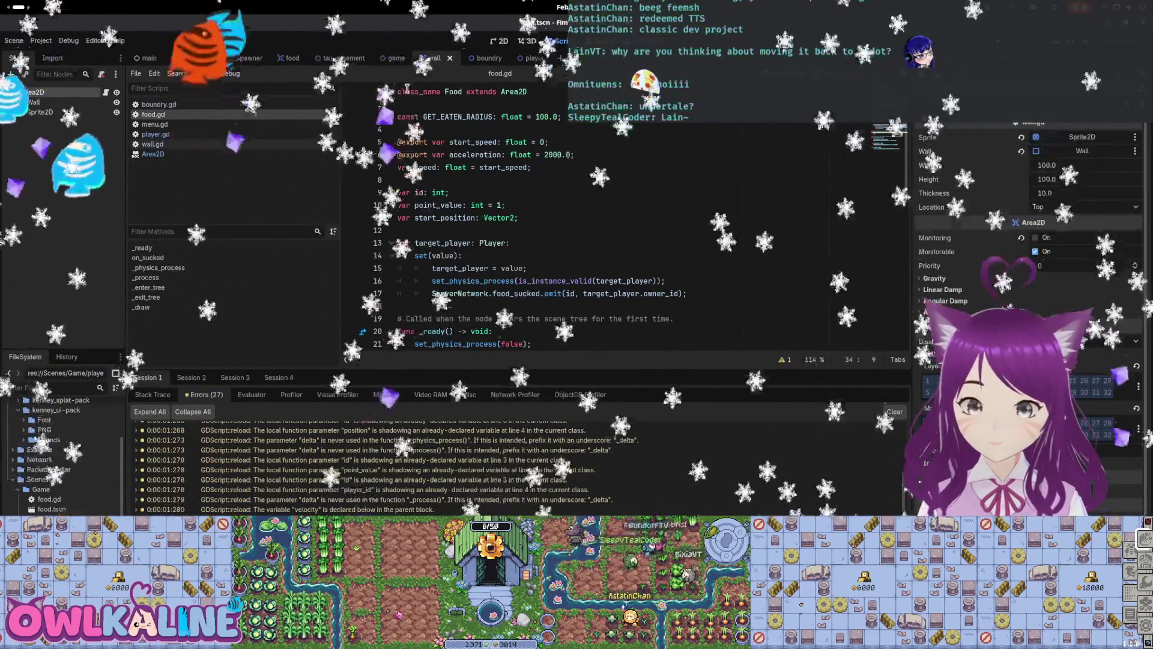
pyautogui.click(520, 58)
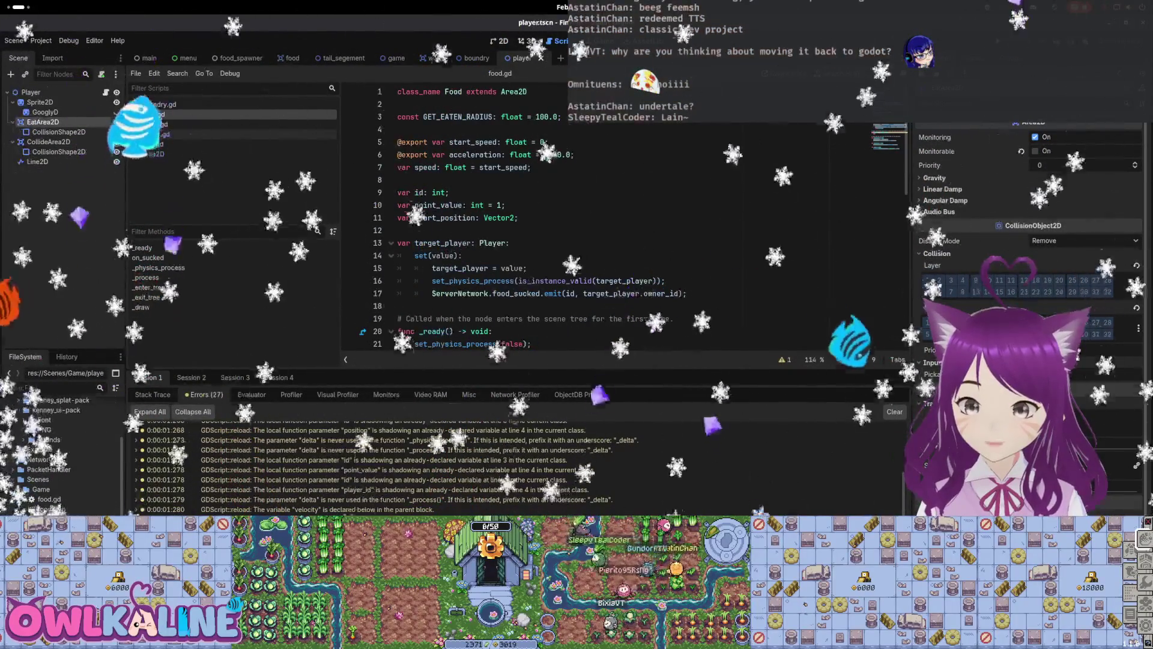
pyautogui.click(292, 58)
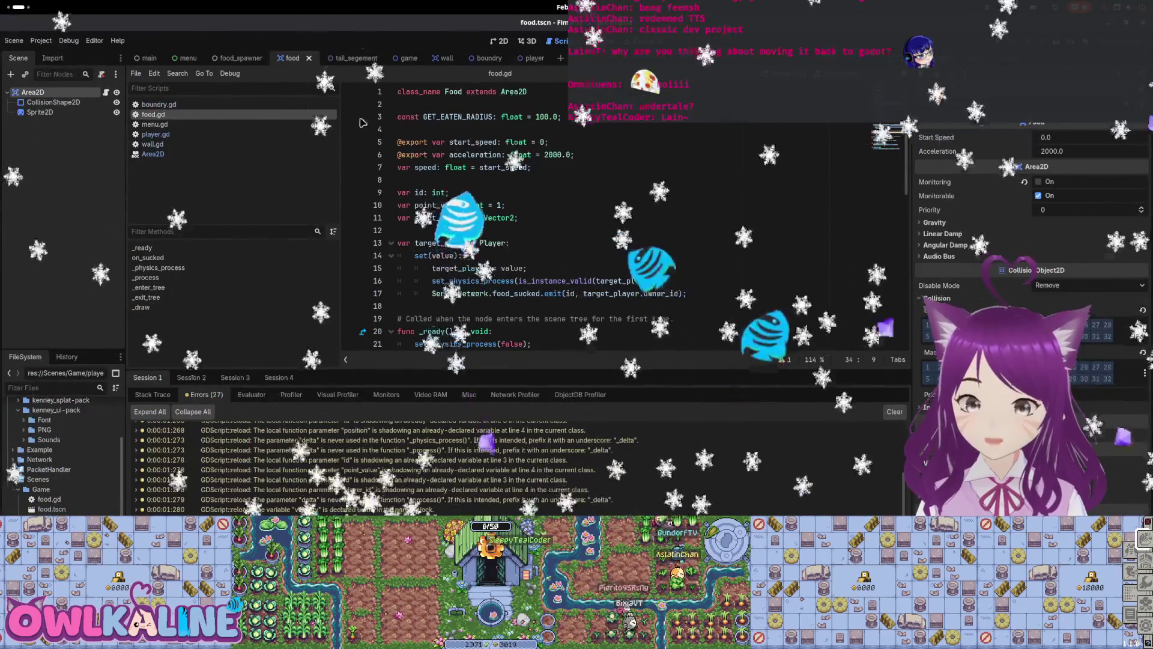
pyautogui.click(541, 58)
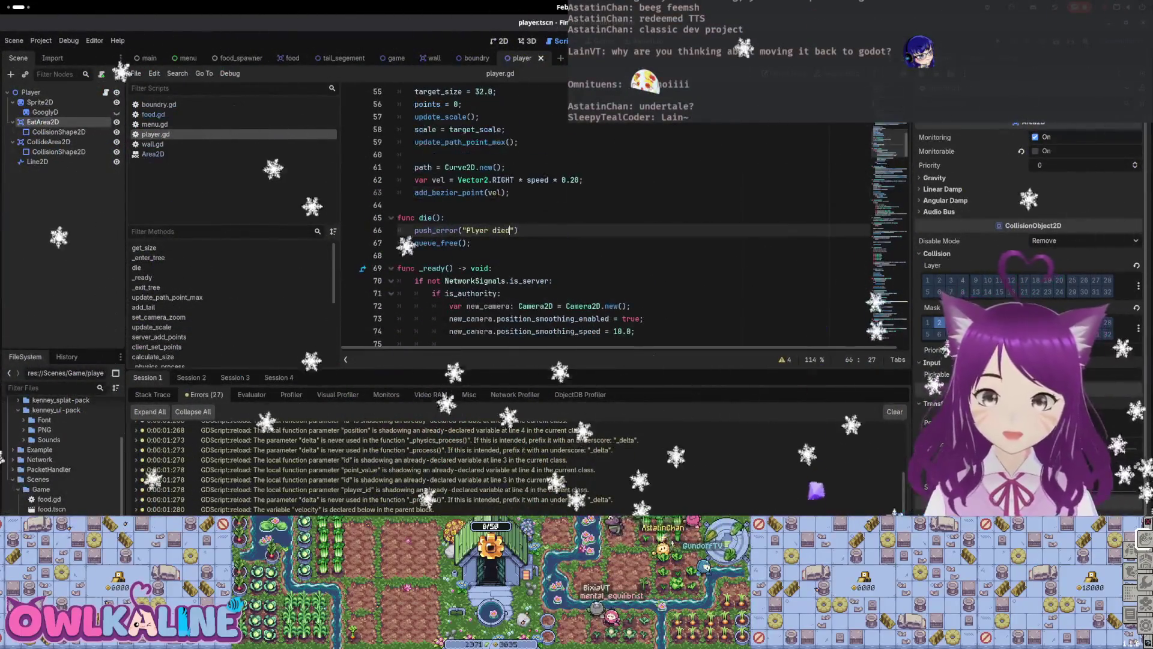
pyautogui.press('F5')
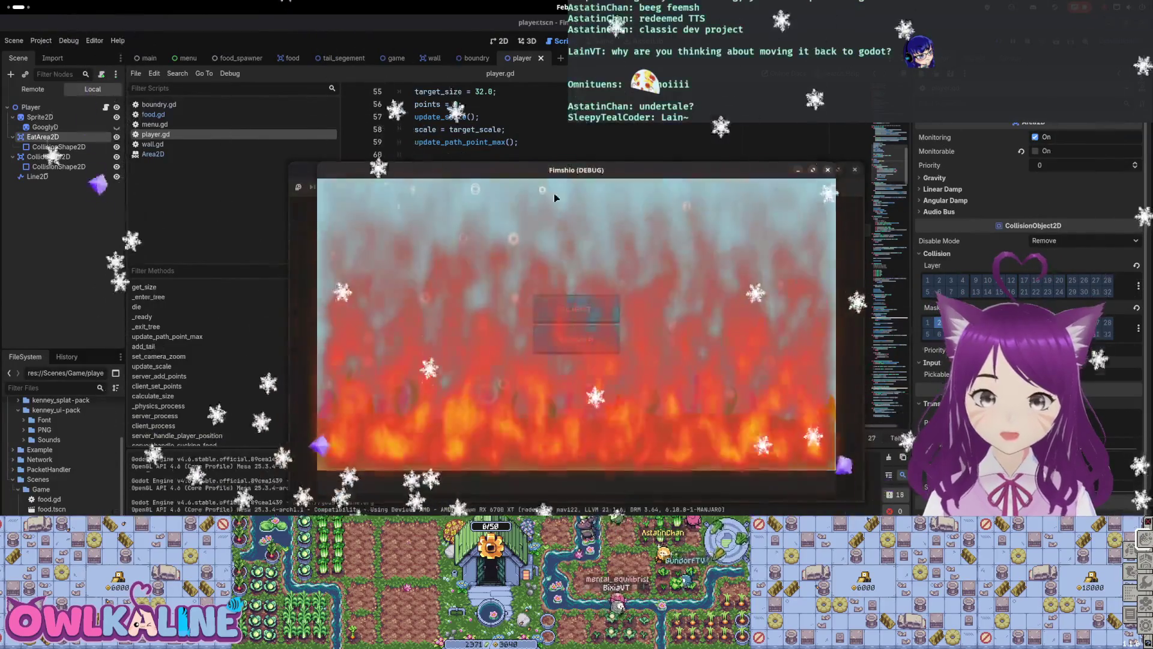
# - Join the game as a client from the first window, then stop the run
pyautogui.moveTo(550, 168)
pyautogui.mouseDown()
pyautogui.moveTo(456, 189)
pyautogui.moveTo(234, 186)
pyautogui.mouseUp()
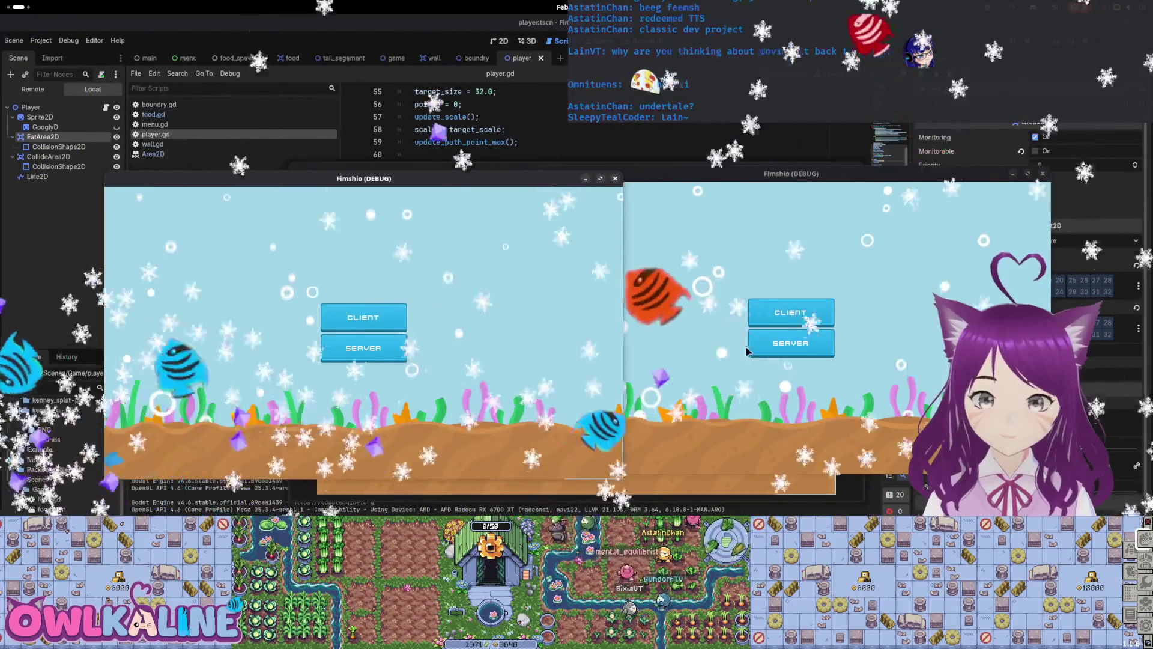
pyautogui.click(365, 314)
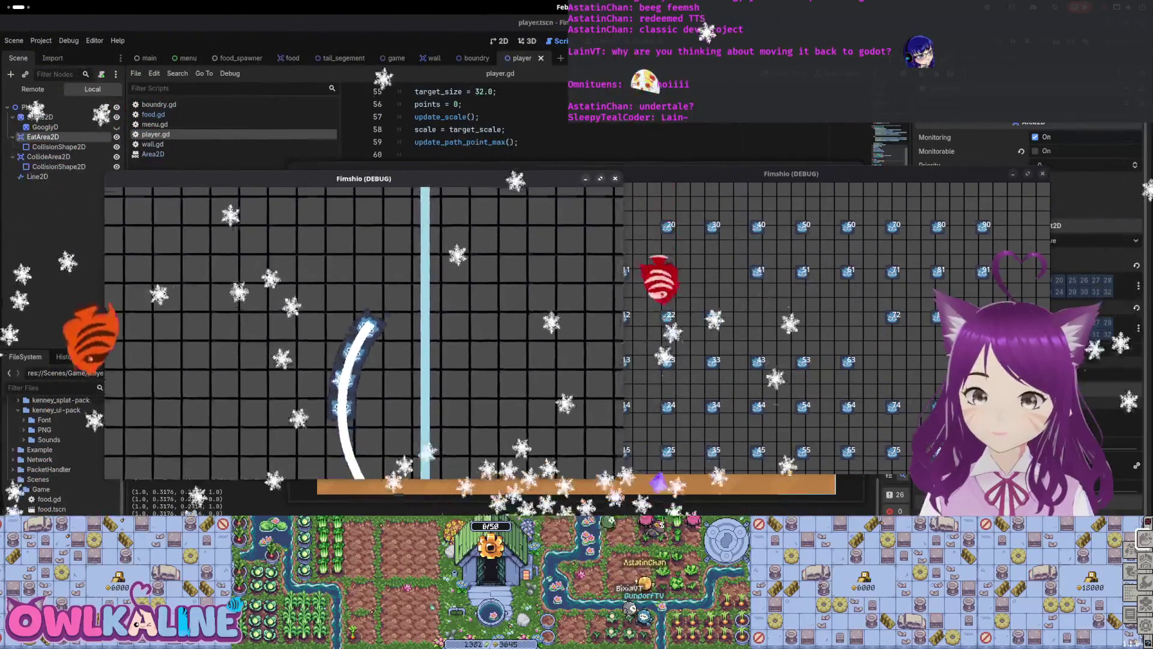
pyautogui.press('F8')
# - Rearrange the game windows through the window overview and relaunch the game
pyautogui.press('super')
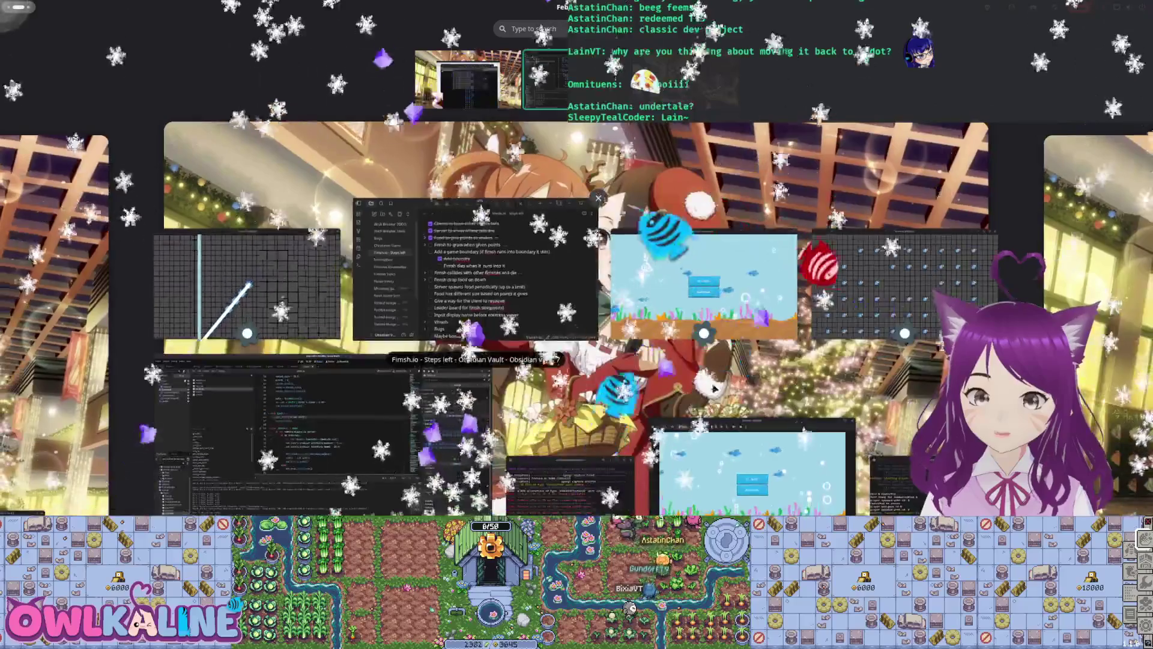
pyautogui.click(774, 449)
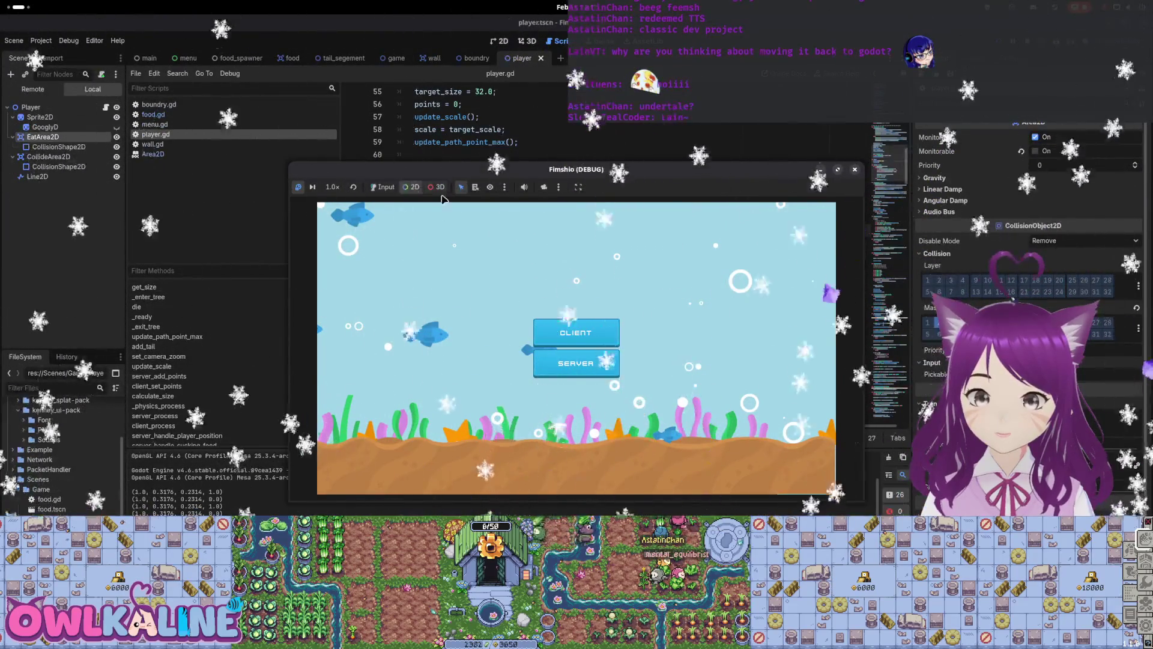
pyautogui.moveTo(2, 3)
pyautogui.click(349, 327)
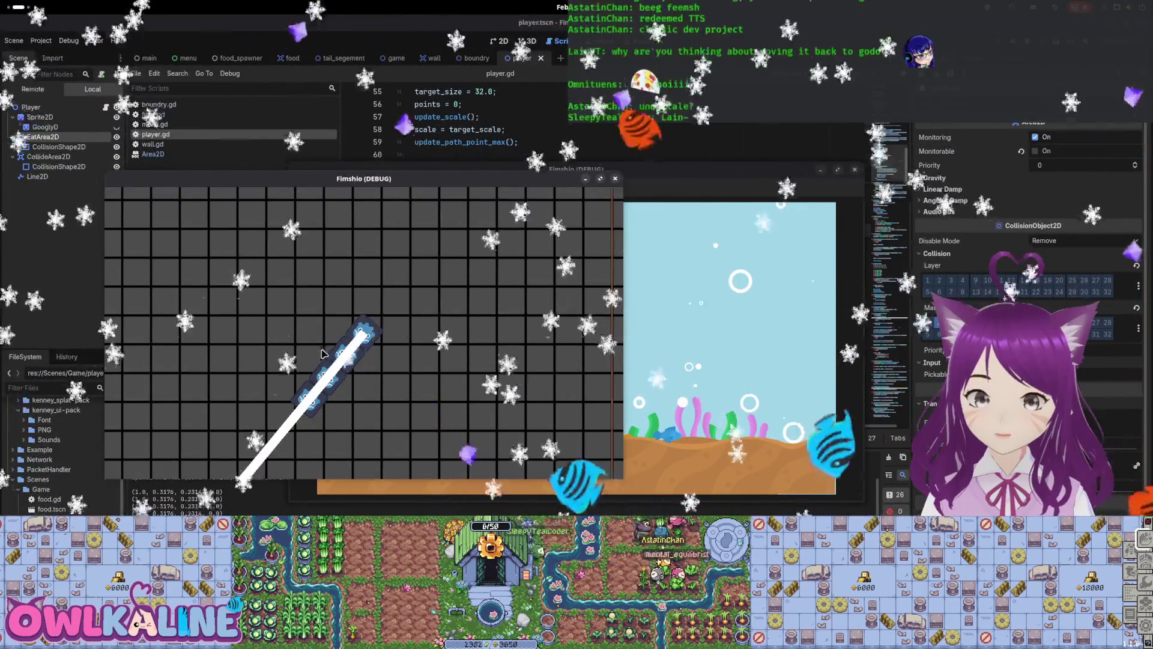
pyautogui.click(653, 296)
pyautogui.moveTo(590, 171)
pyautogui.mouseDown()
pyautogui.moveTo(856, 394)
pyautogui.moveTo(715, 200)
pyautogui.mouseUp()
pyautogui.press('super')
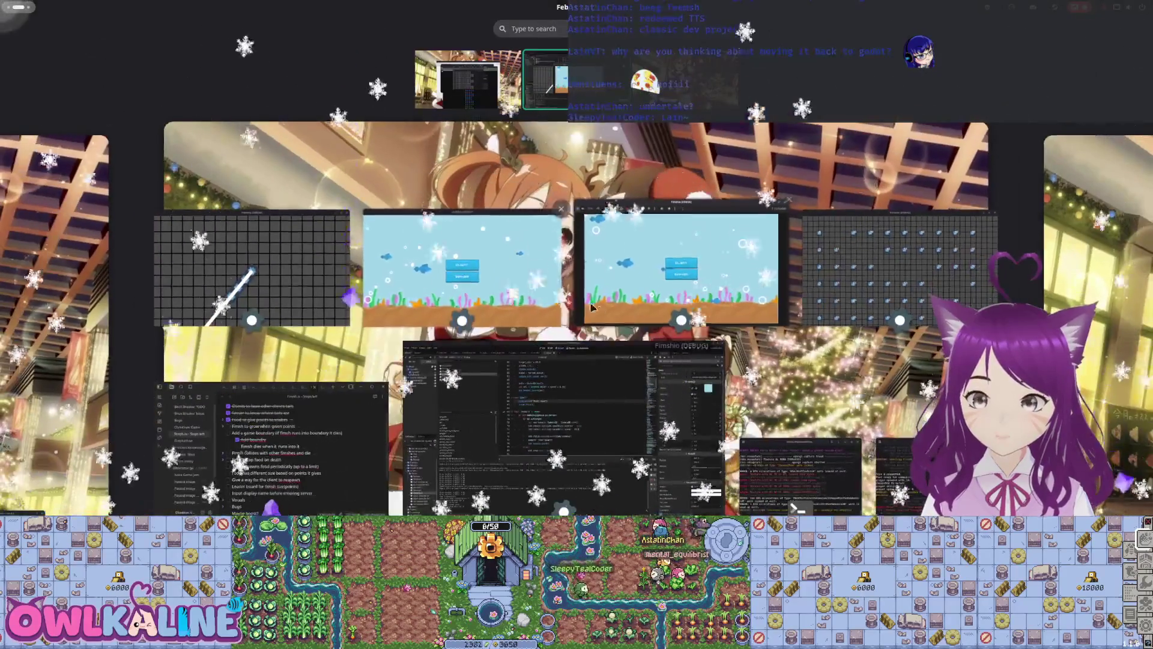
pyautogui.click(347, 302)
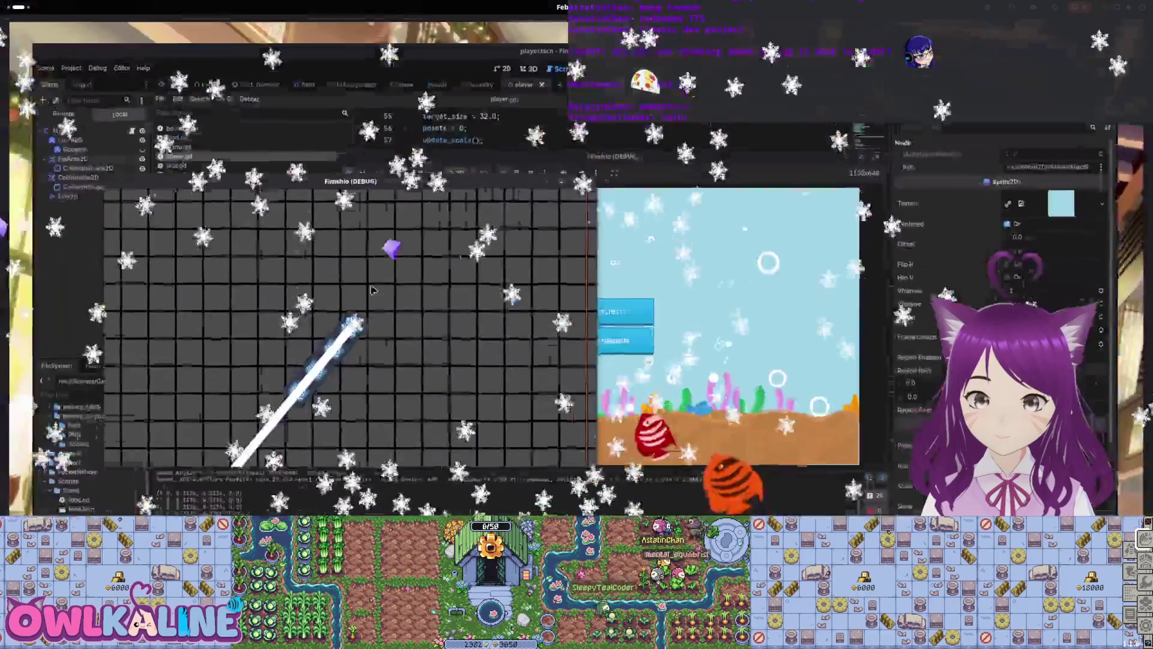
pyautogui.press('F5')
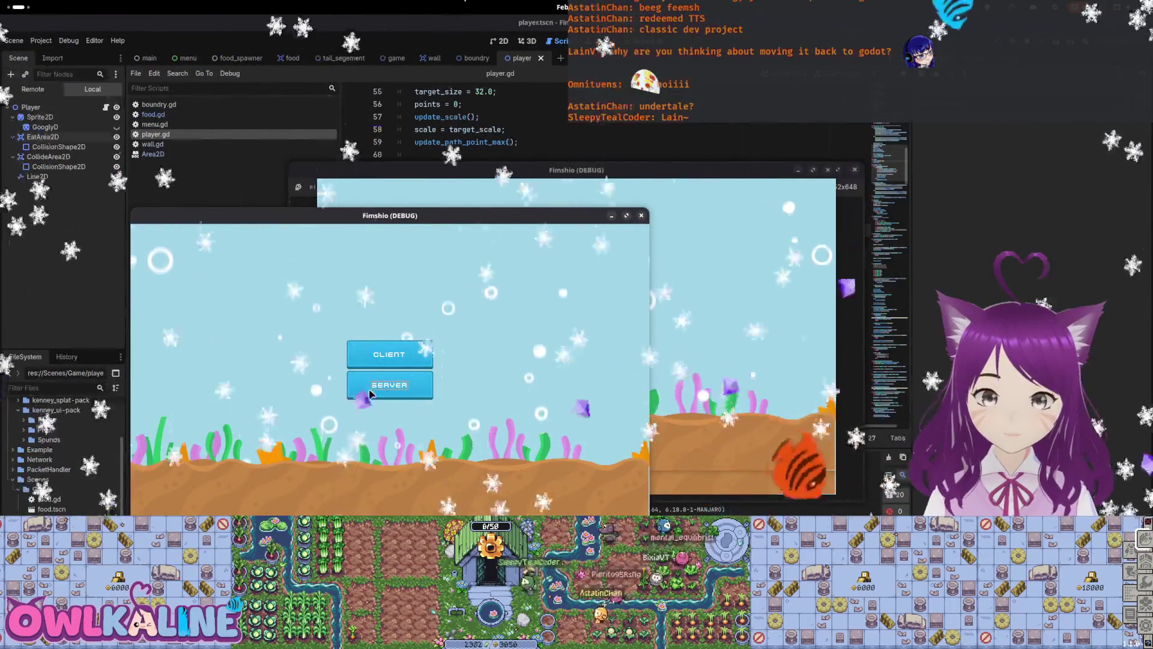
# - Host a server in one Fimshio debug window, join as client in the other, then view the Remote tree
pyautogui.click(306, 168)
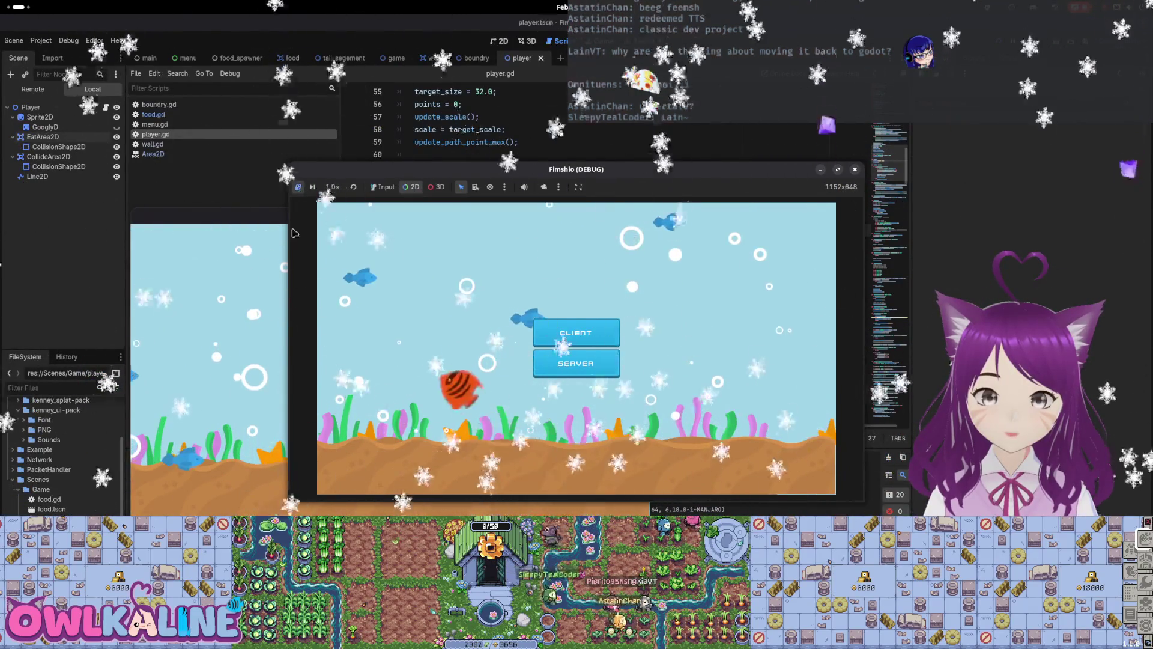
pyautogui.click(226, 350)
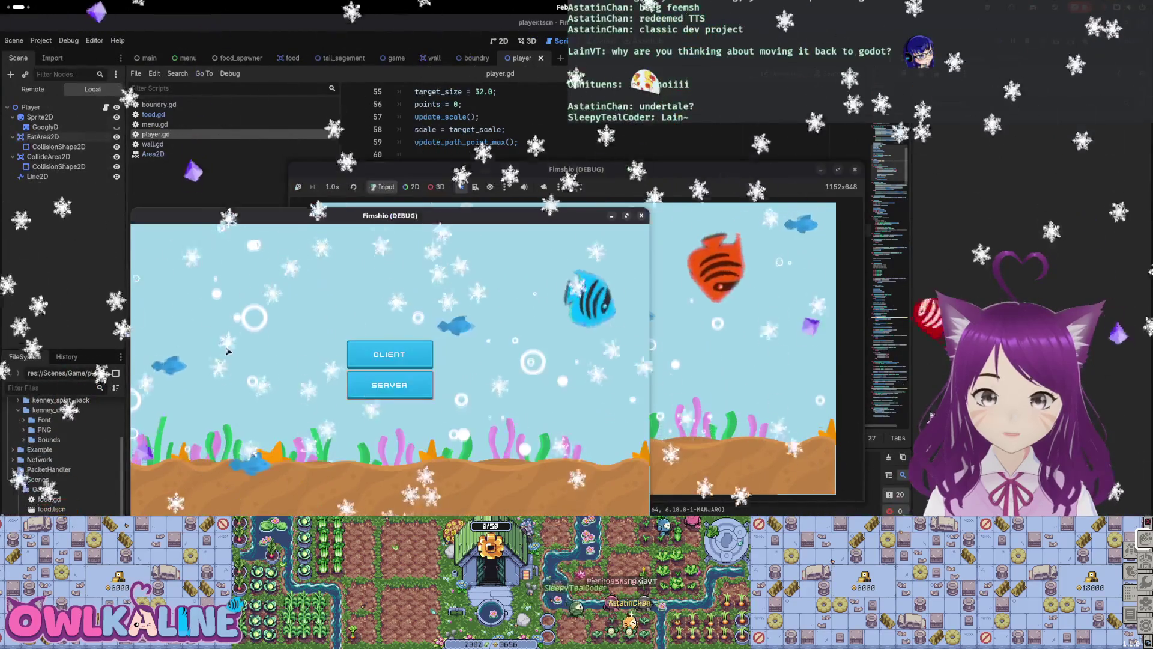
pyautogui.click(388, 391)
pyautogui.moveTo(457, 168); pyautogui.dragTo(480, 160)
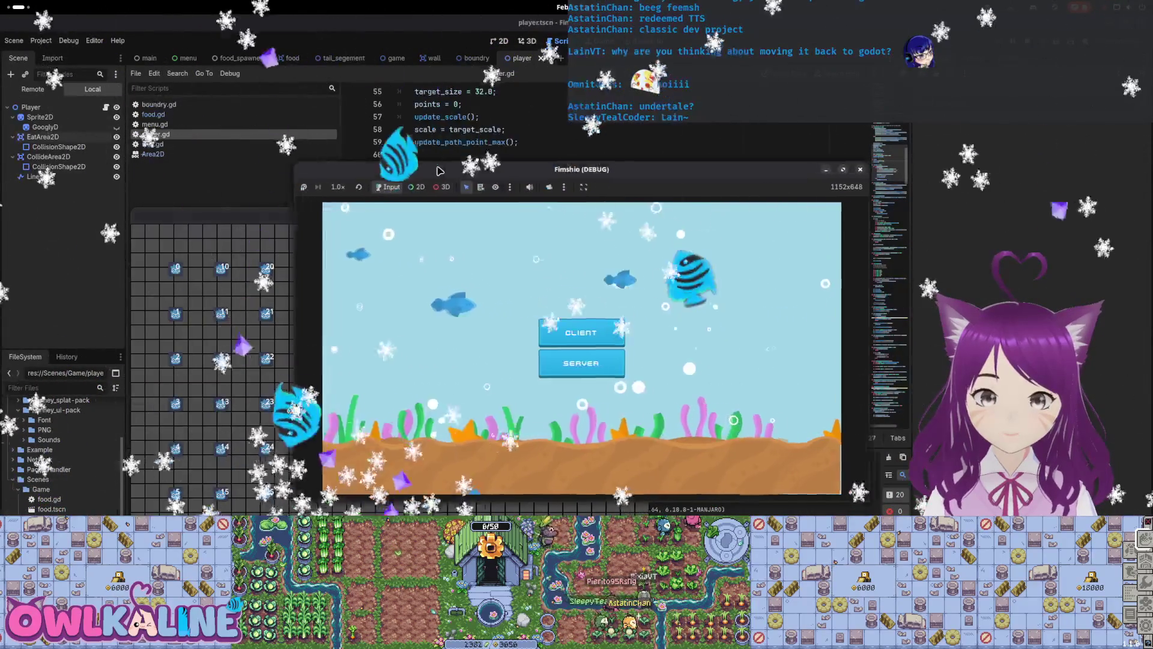
pyautogui.click(573, 323)
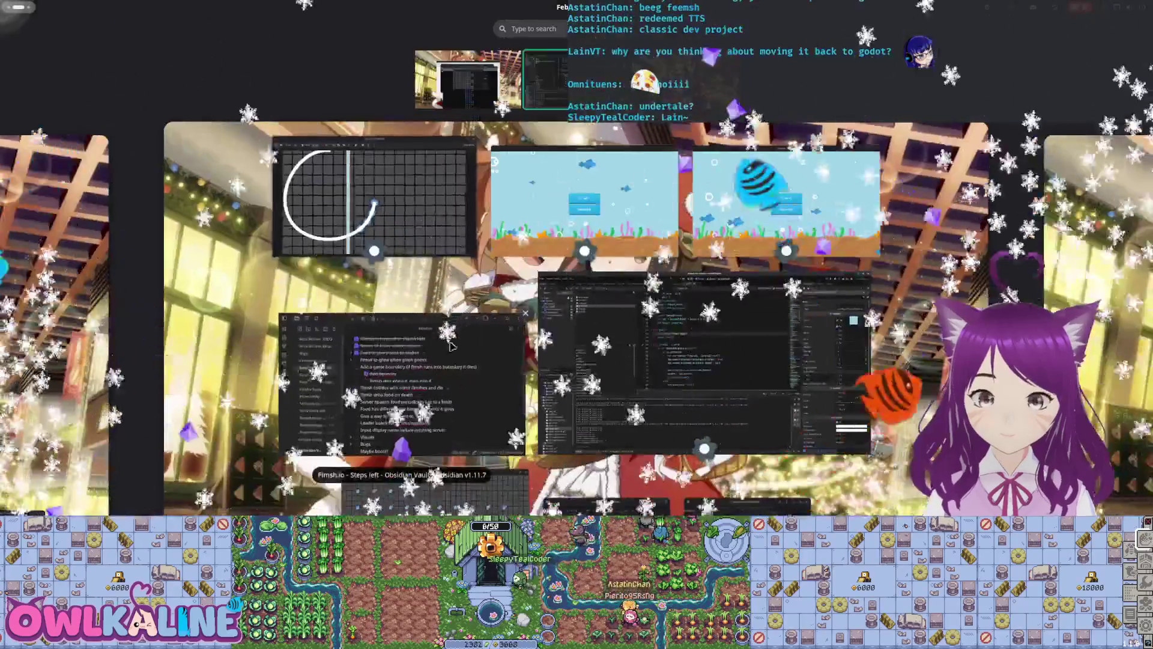
pyautogui.click(457, 177)
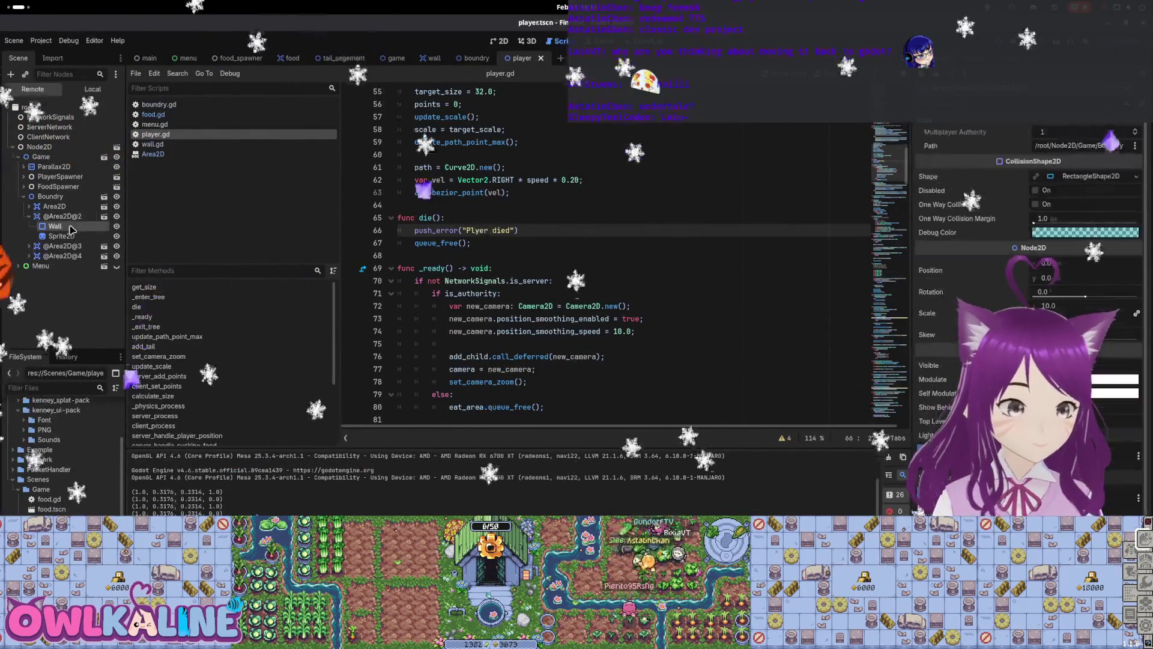
pyautogui.click(500, 41)
# - Inspect the Wall node under the selected boundary area in the remote scene tree
pyautogui.click(60, 217)
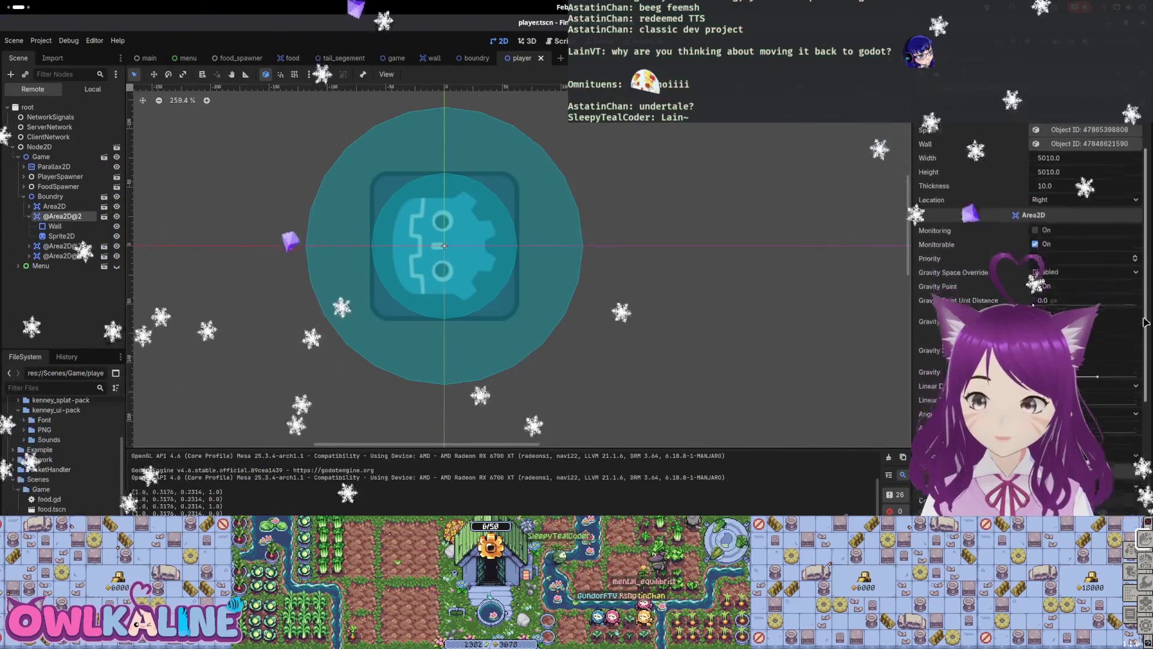
pyautogui.scroll(-3, 1141, 337)
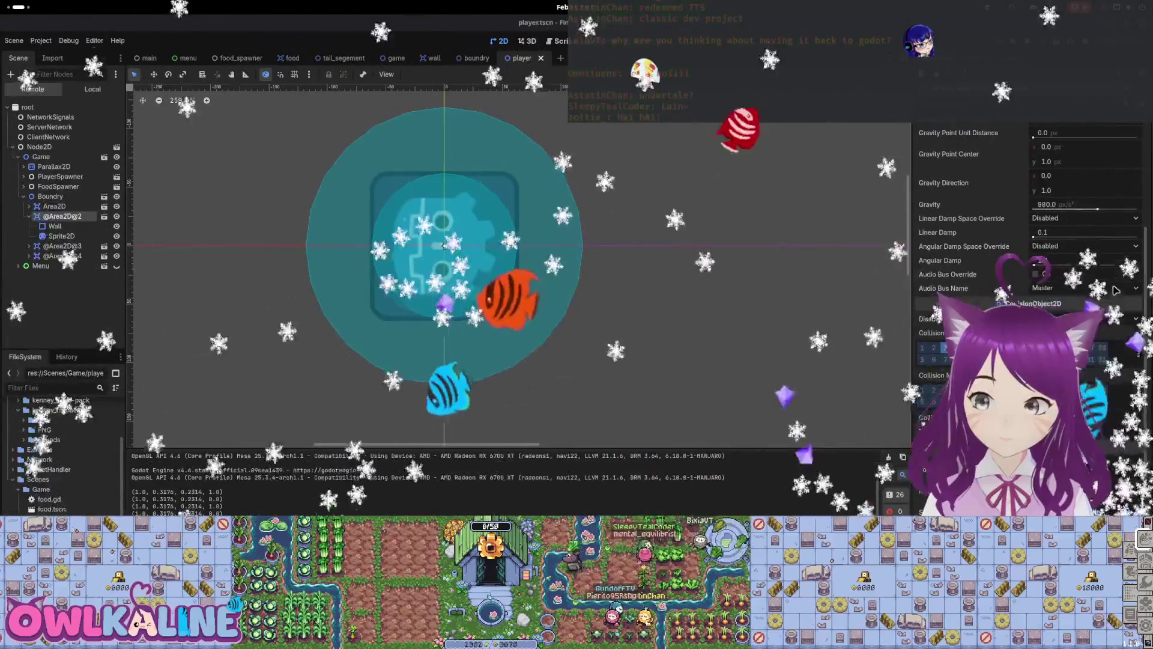
pyautogui.press('super+w')
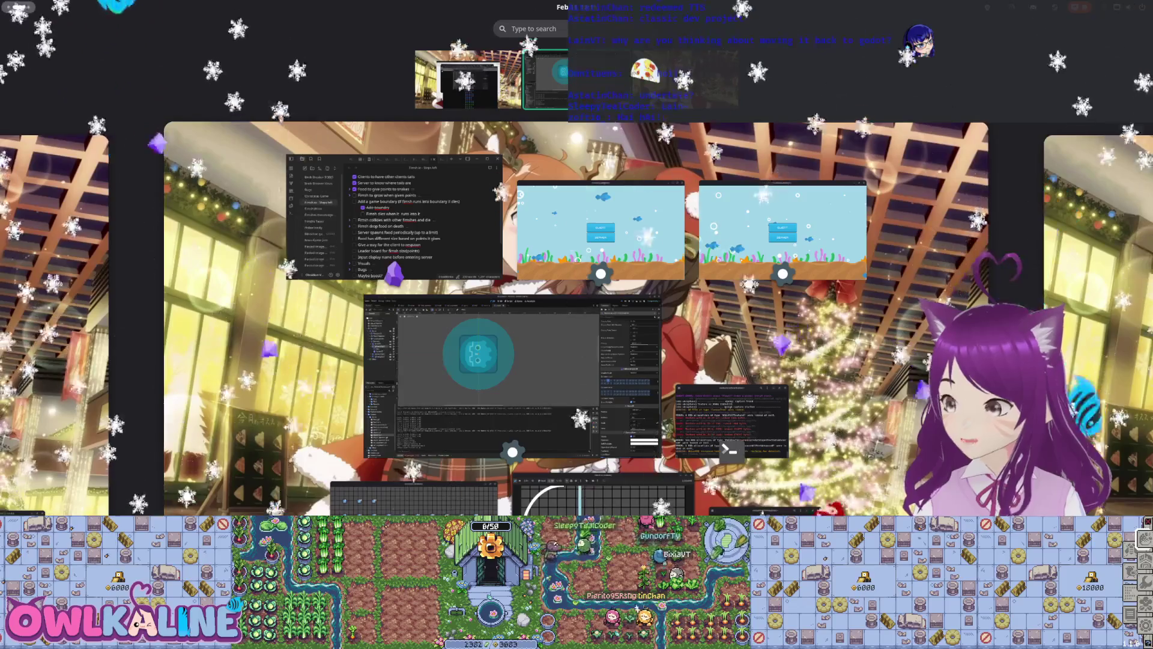
pyautogui.press('Escape')
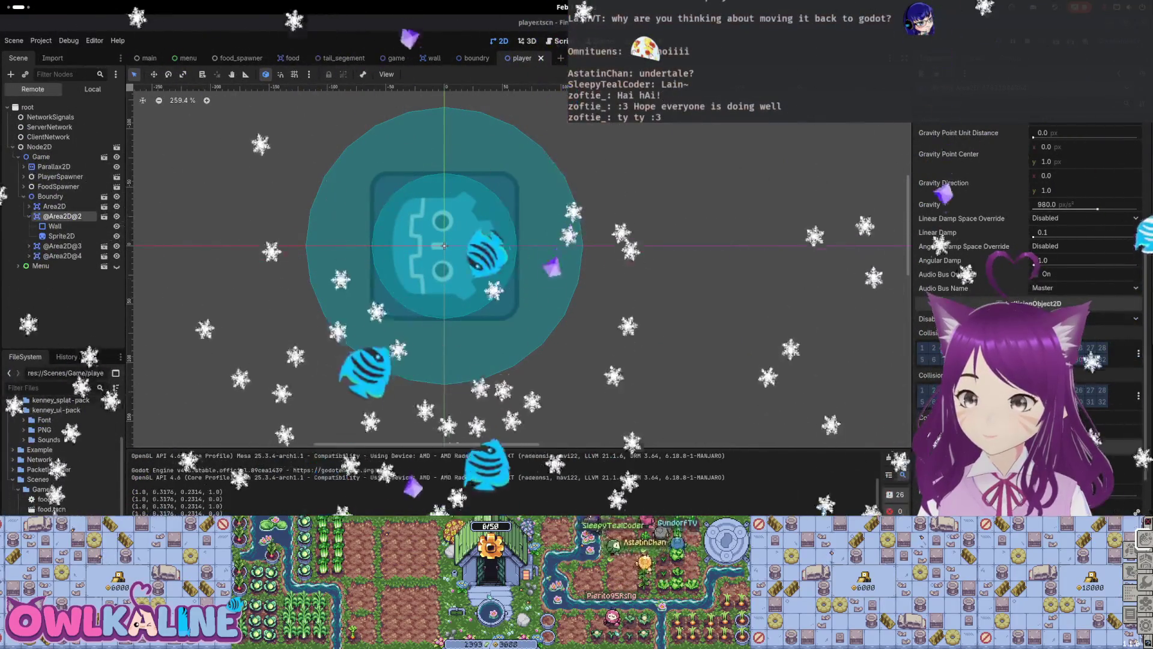
# - Leave AssetLib for the 3D view and raise the Fimshio debug game window
pyautogui.click(556, 41)
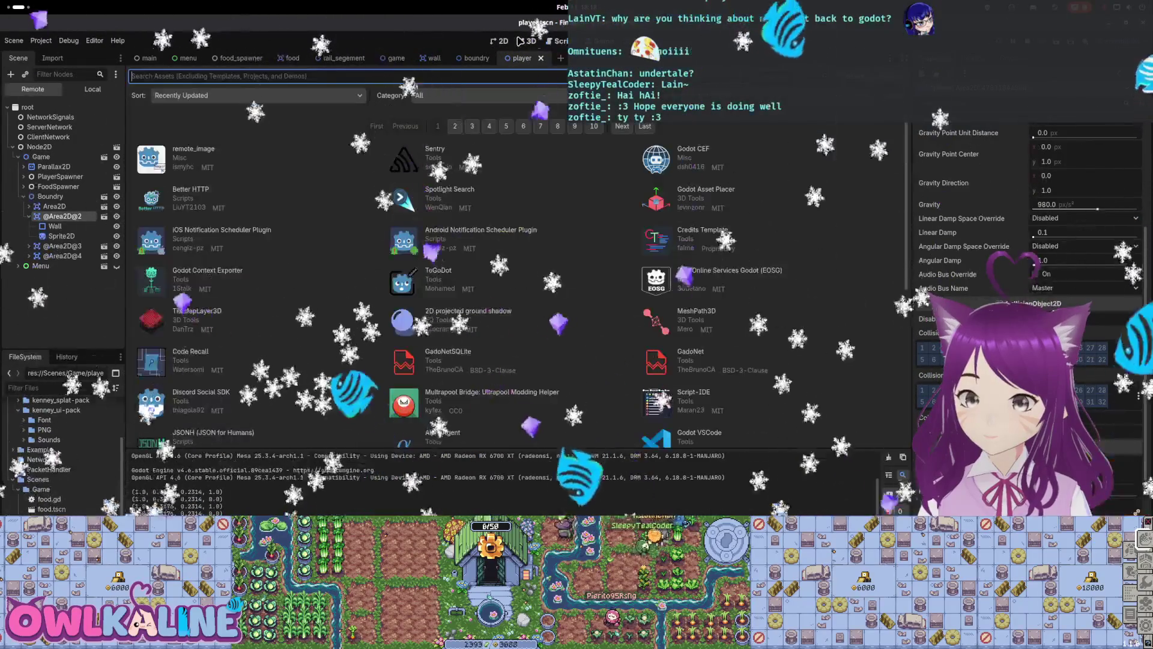
pyautogui.click(522, 40)
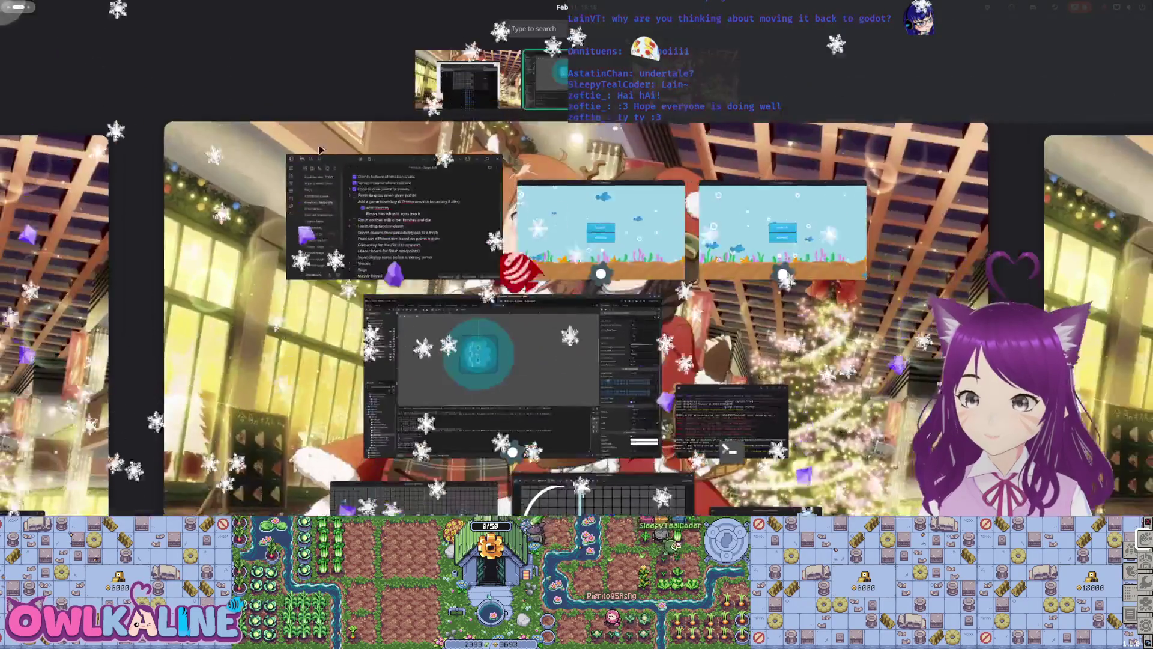
pyautogui.click(593, 504)
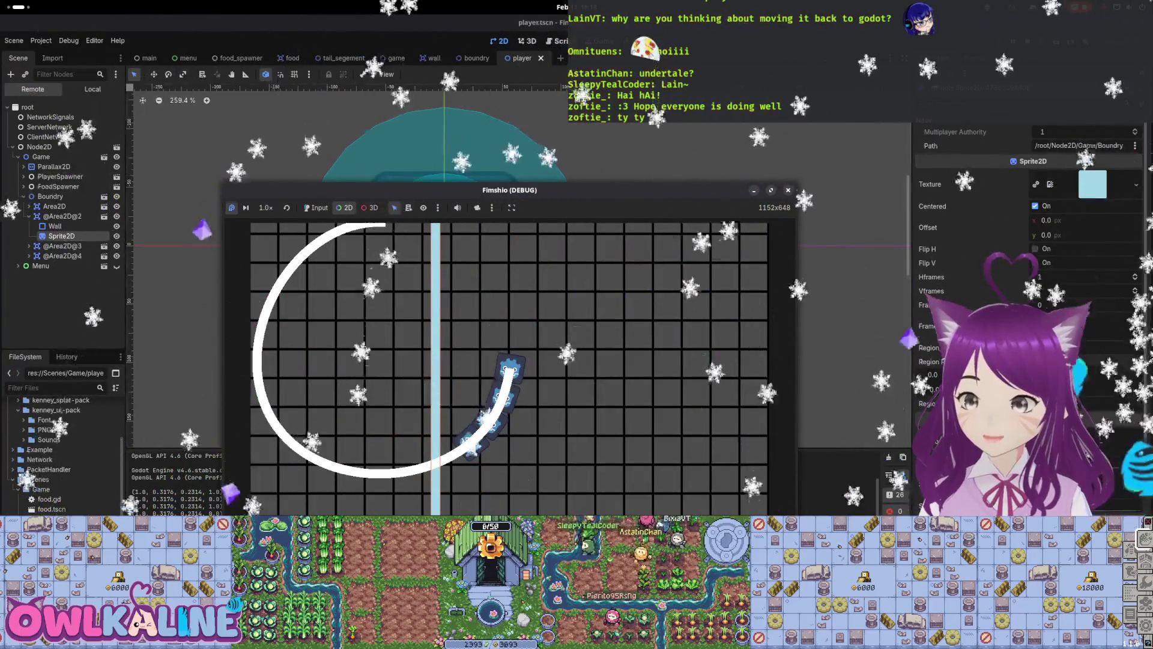
pyautogui.click(1147, 378)
pyautogui.scroll(-5, 1140, 421)
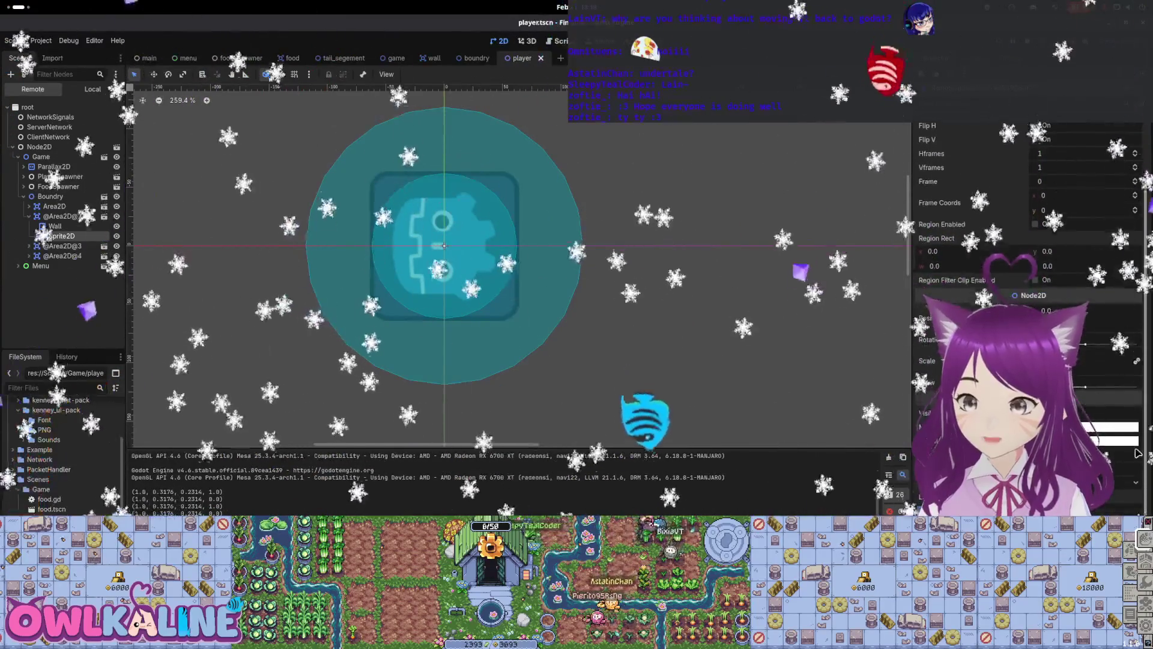
pyautogui.scroll(-3, 1131, 480)
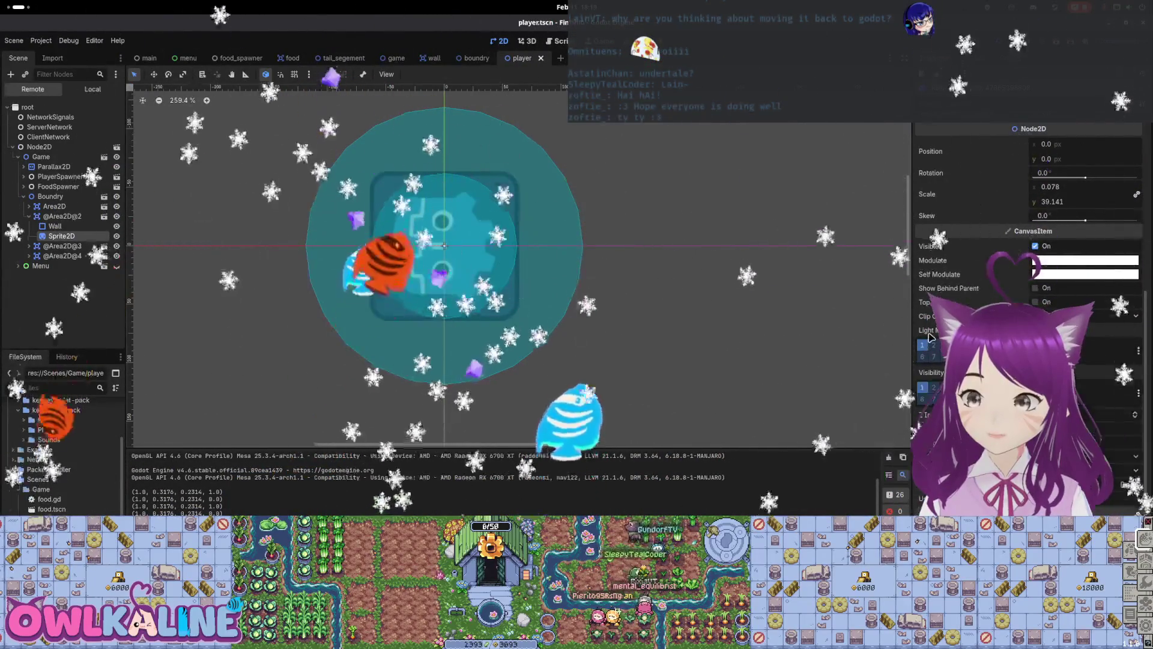
pyautogui.click(62, 216)
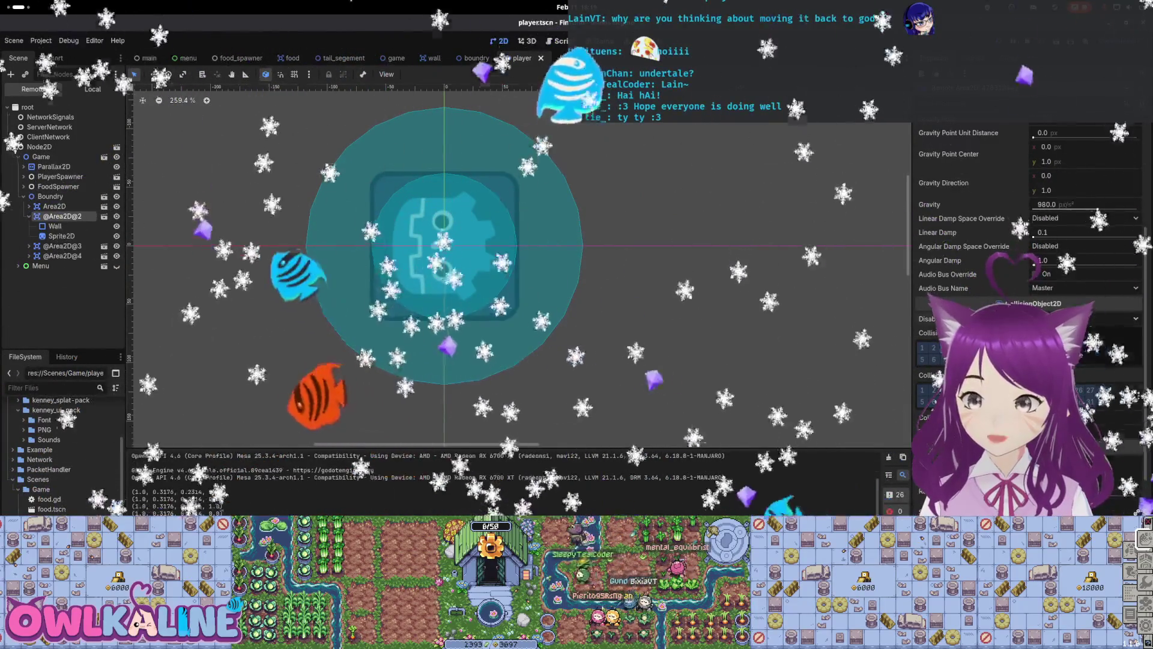
pyautogui.scroll(10, 1027, 253)
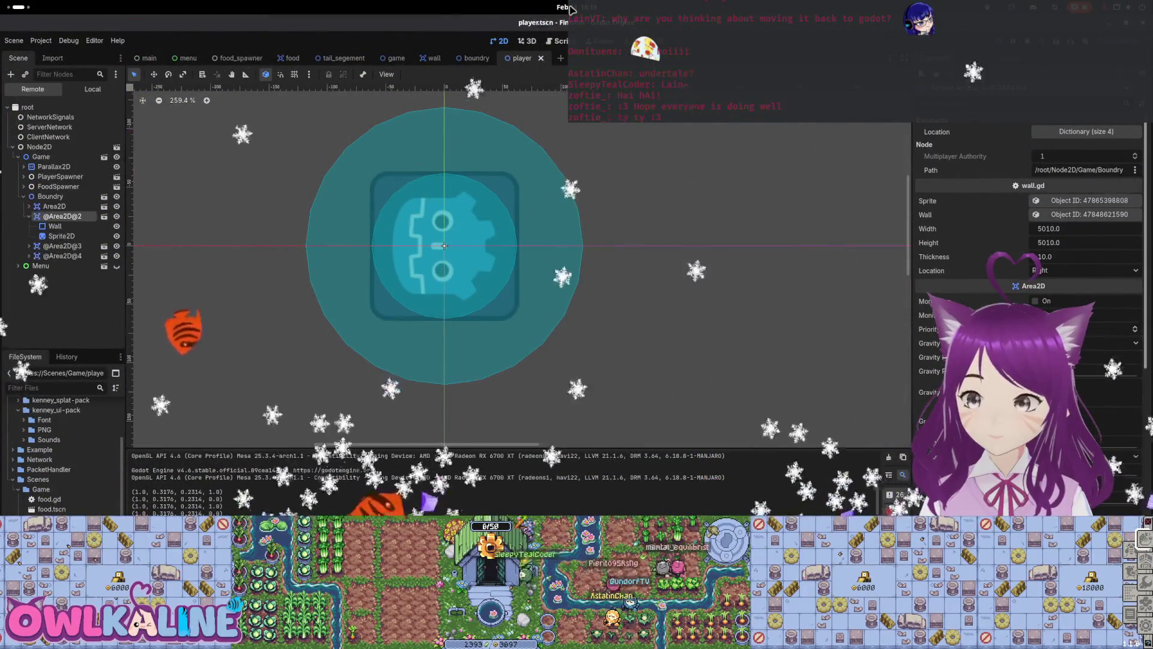
pyautogui.scroll(-10, 1027, 253)
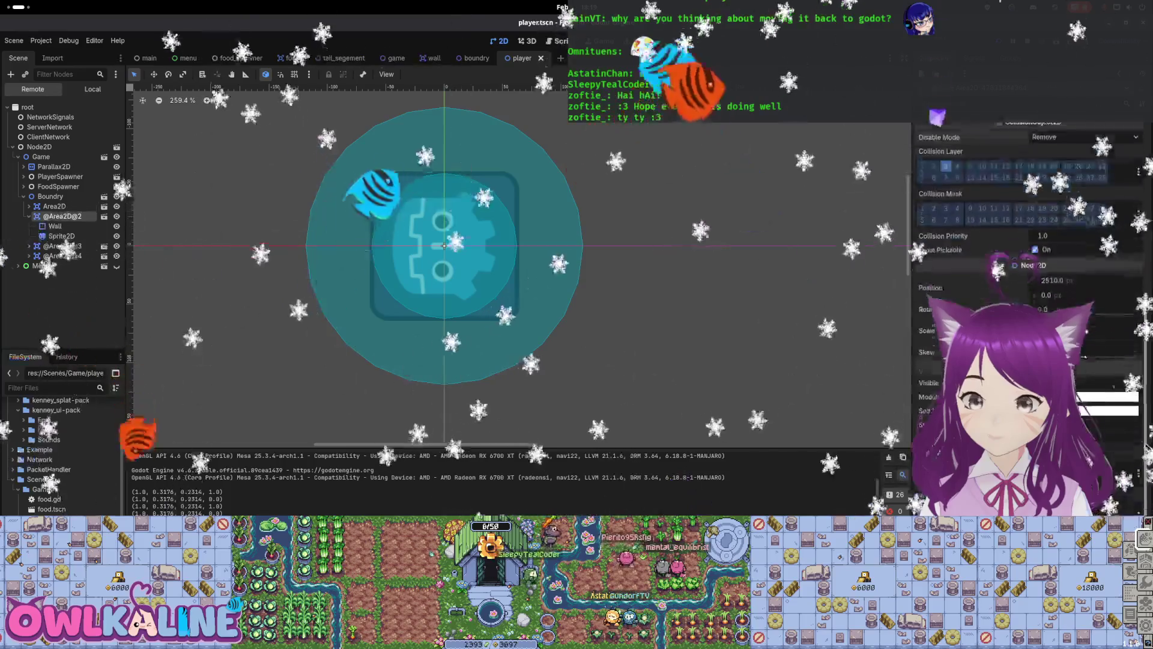
pyautogui.scroll(-1, 1027, 252)
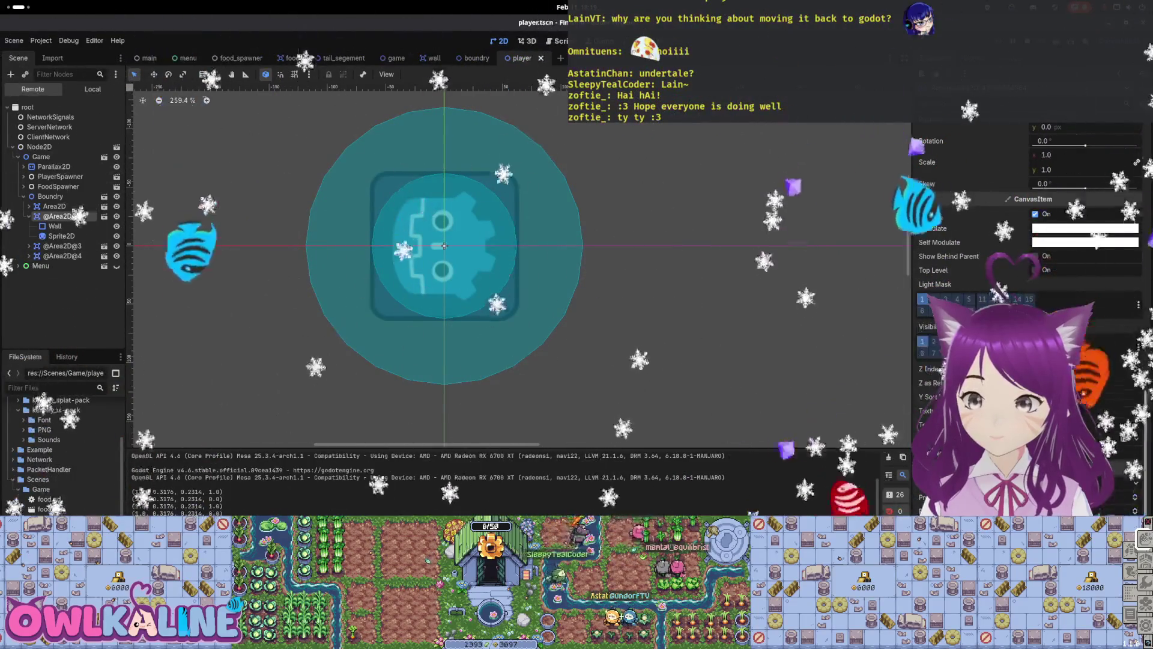
# - Inspect the first boundary wall Area2D, showing its Wall and Sprite2D children
pyautogui.click(60, 207)
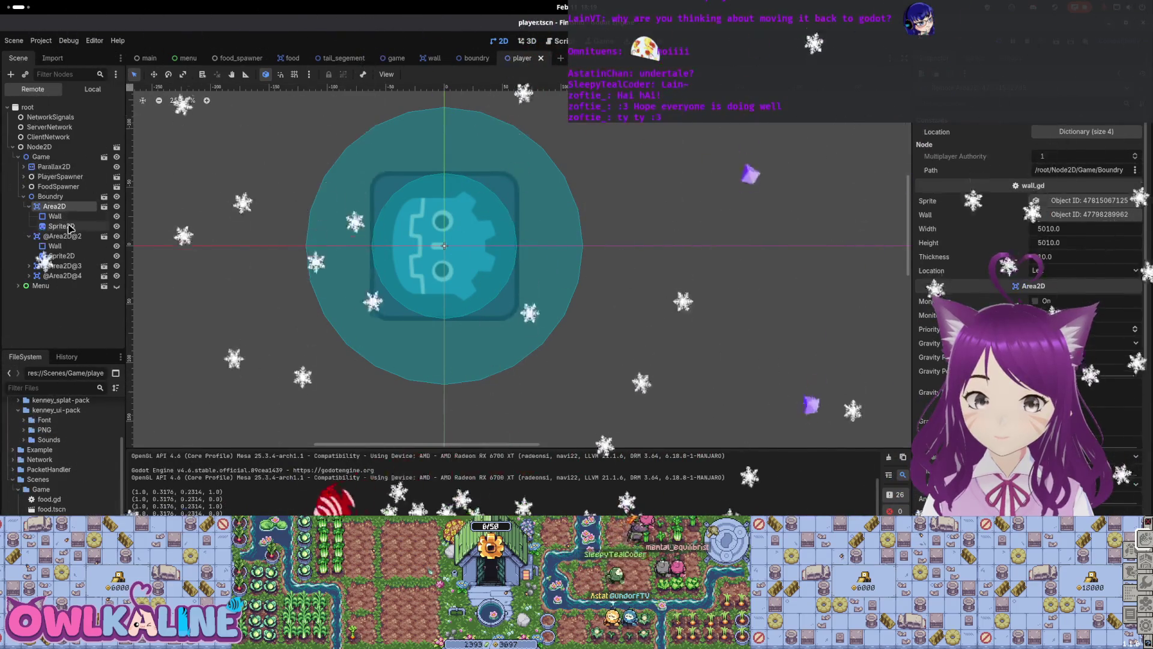
pyautogui.scroll(-4, 1142, 187)
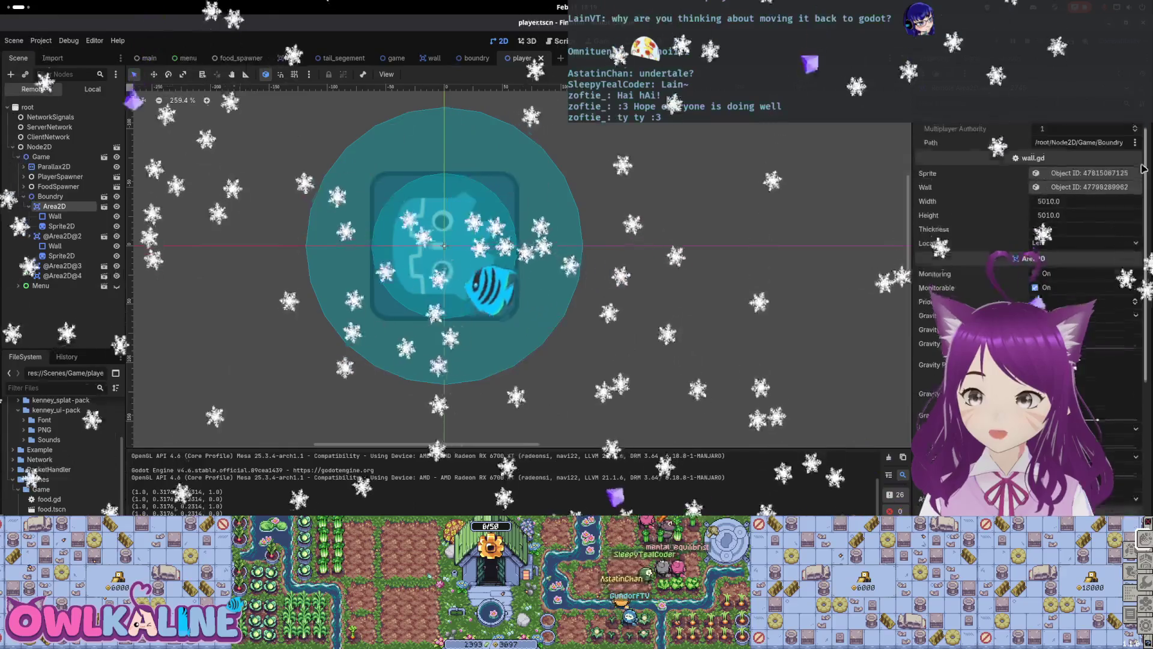
pyautogui.scroll(-6, 1142, 186)
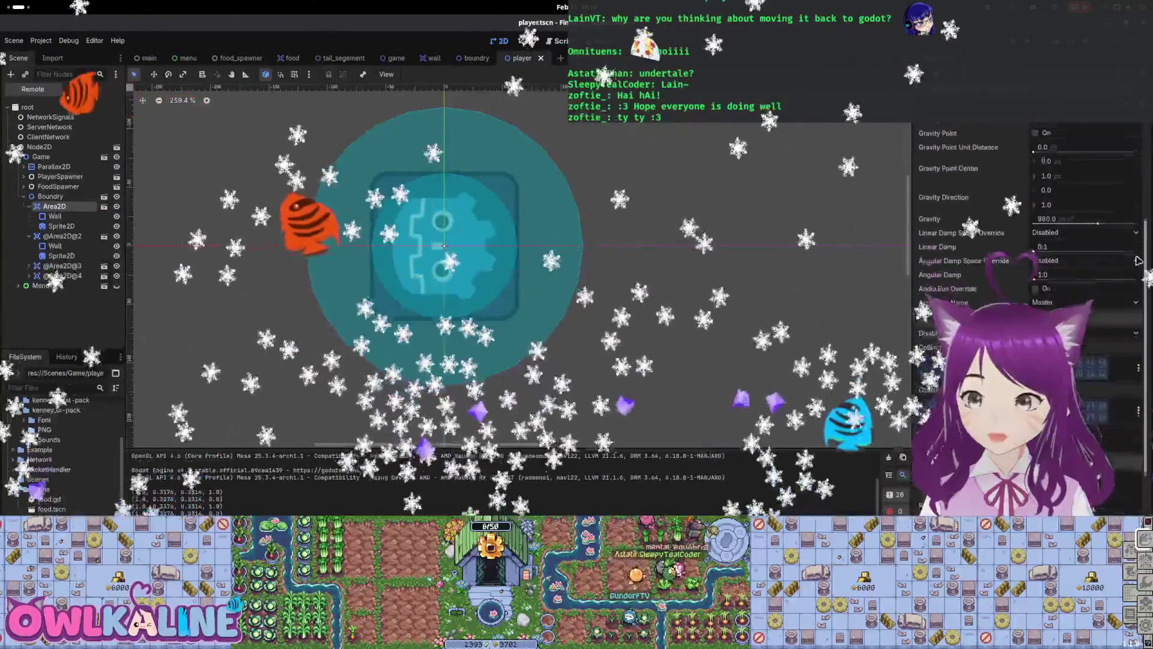
pyautogui.scroll(5, 1140, 231)
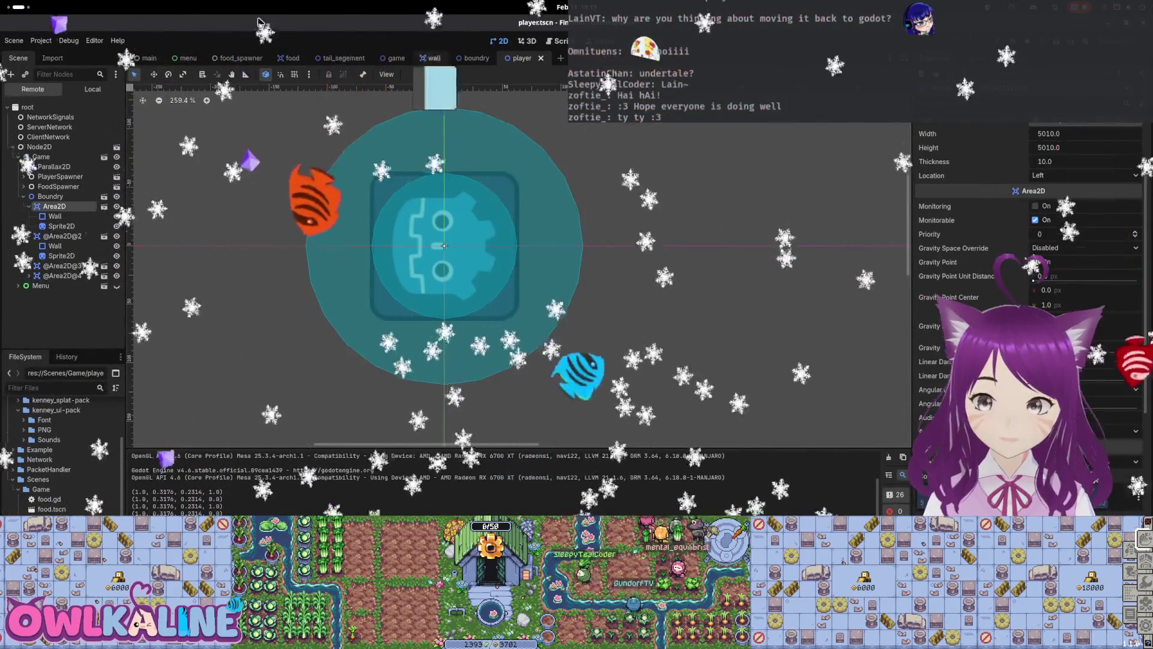
# - Briefly check the running debug game window, then return to the editor
pyautogui.press('super')
pyautogui.click(601, 497)
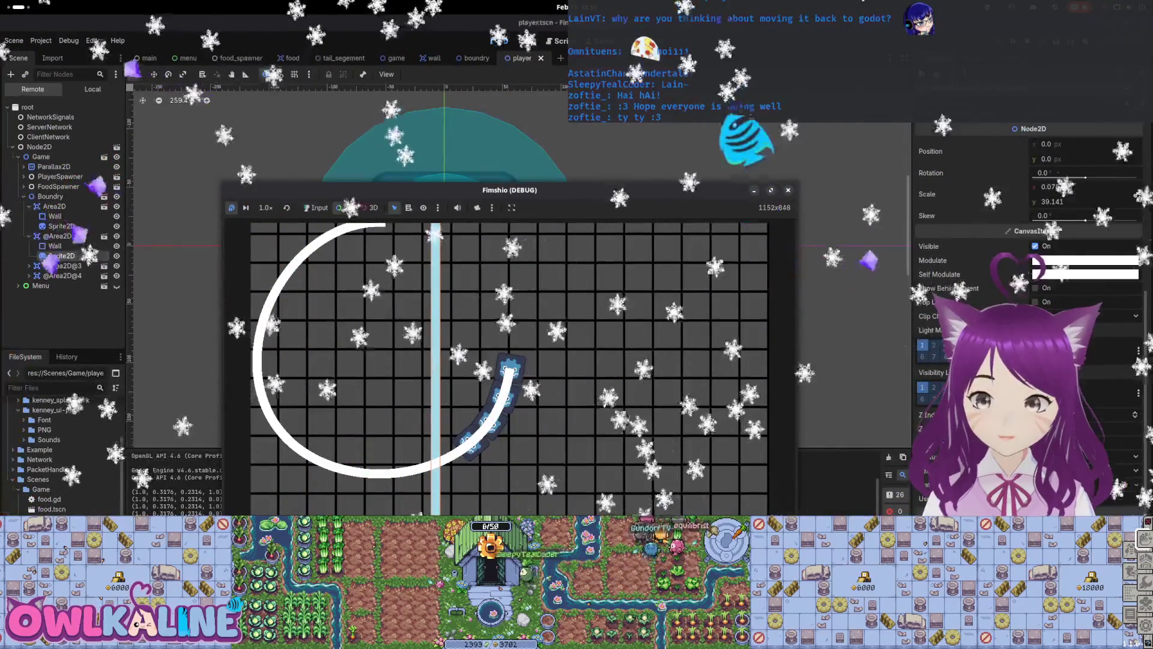
pyautogui.click(1148, 260)
pyautogui.moveTo(1148, 260); pyautogui.dragTo(1150, 198)
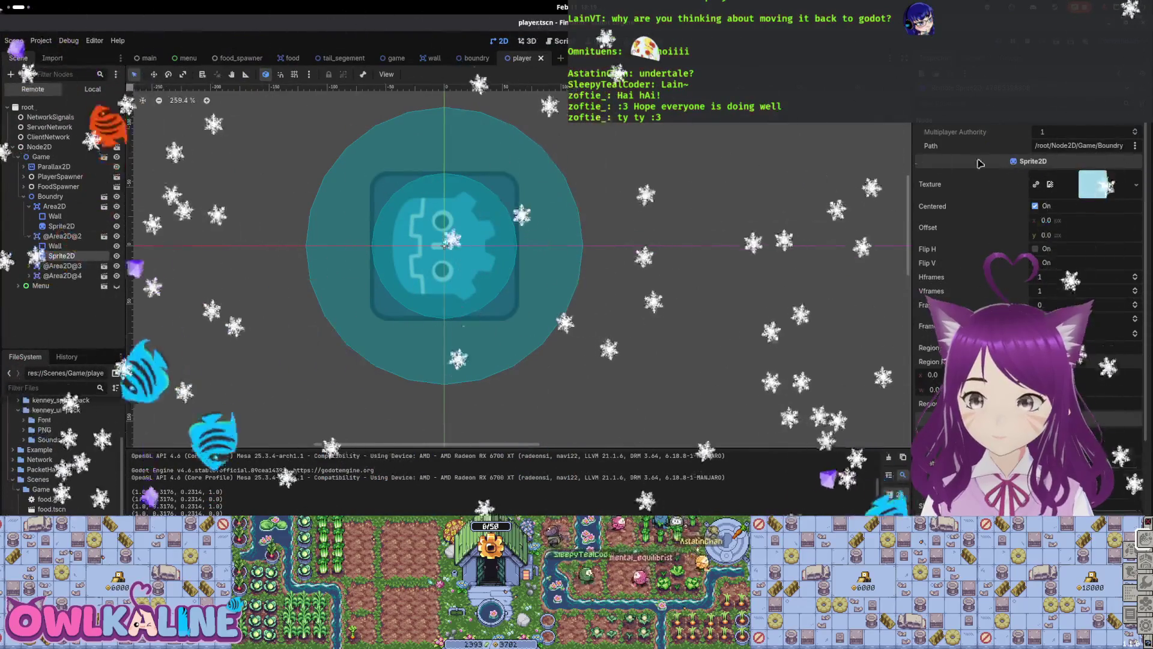
pyautogui.click(55, 237)
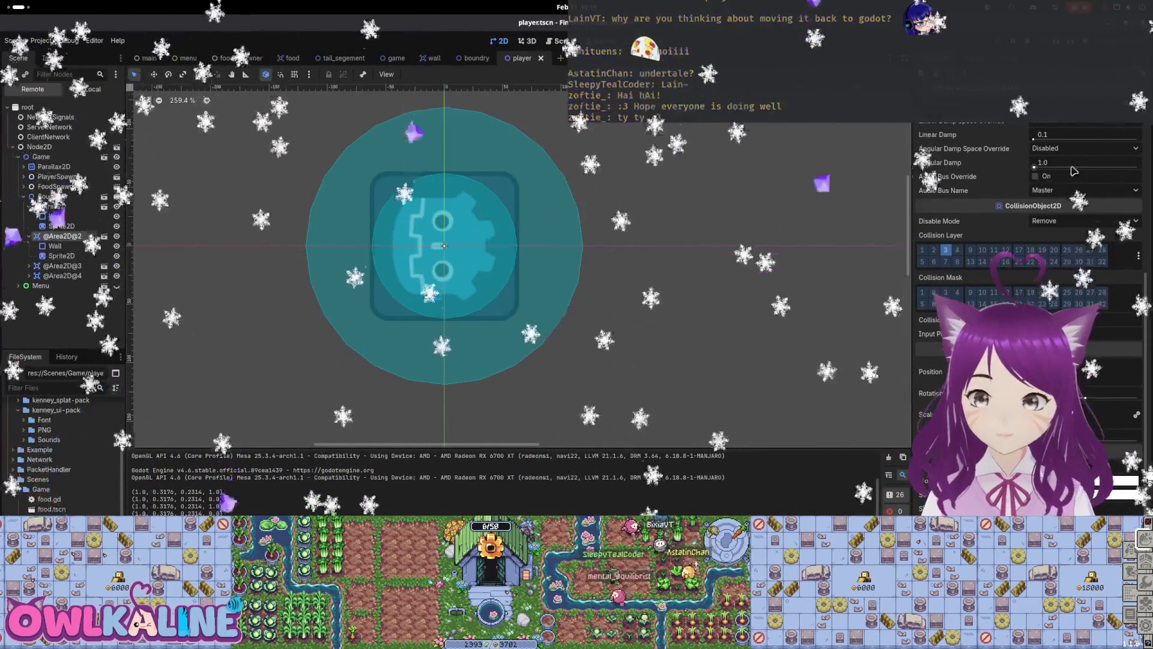
pyautogui.scroll(10, 1135, 239)
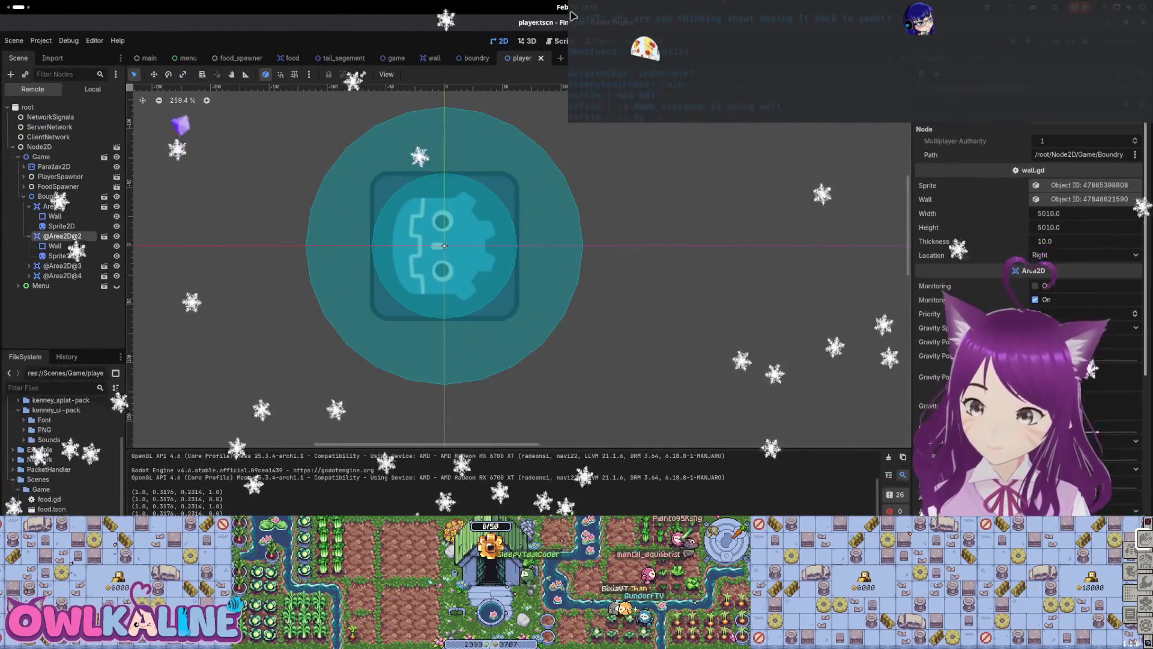
pyautogui.scroll(2, 1147, 272)
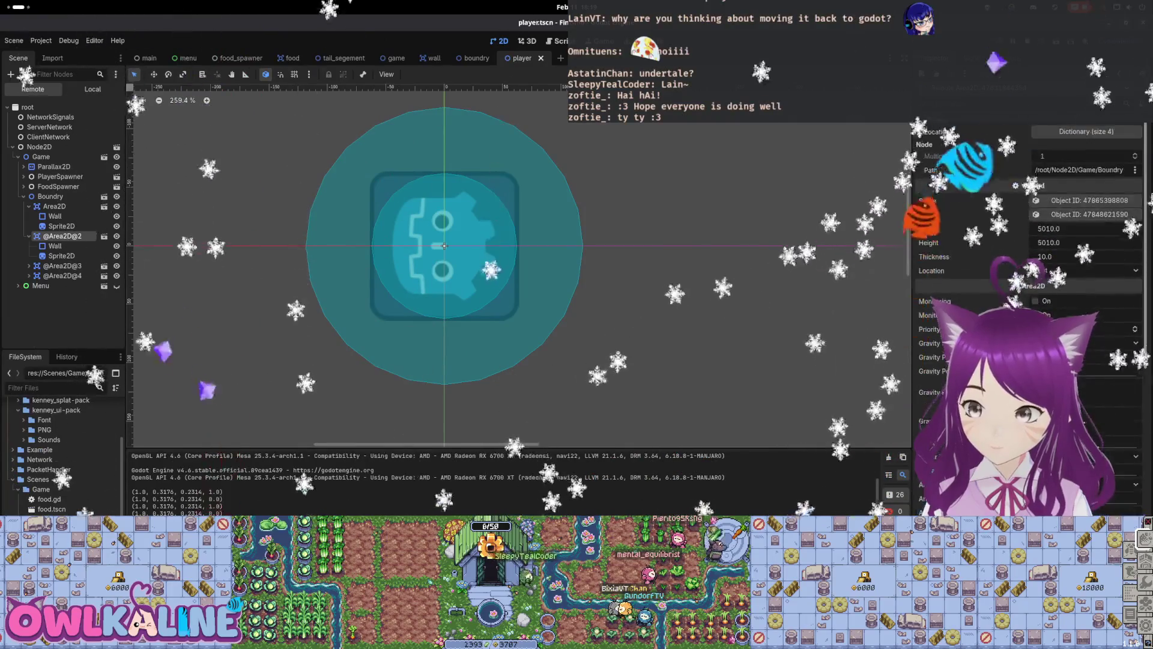
pyautogui.scroll(-10, 1147, 262)
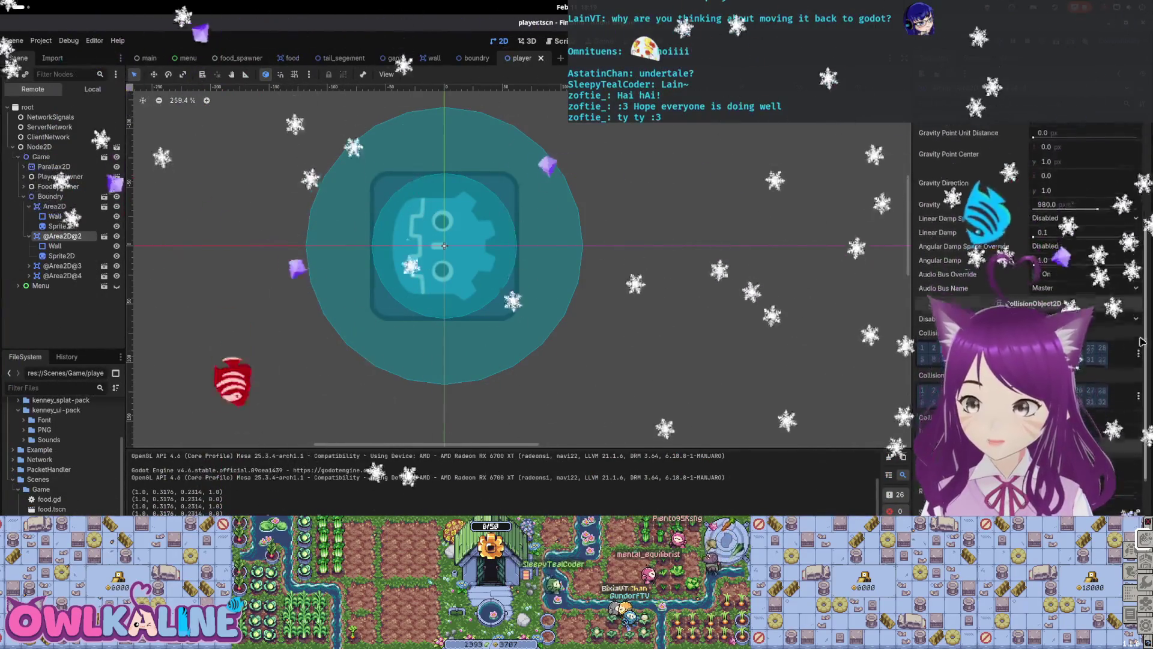
pyautogui.scroll(-8, 1147, 422)
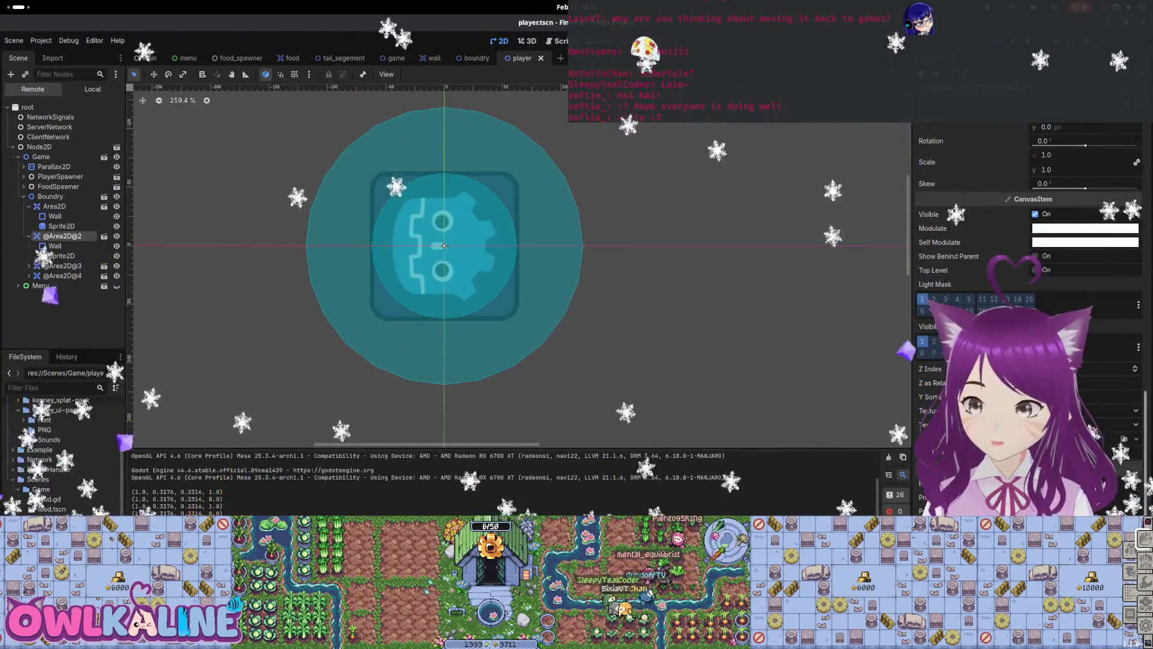
pyautogui.scroll(1, 1113, 459)
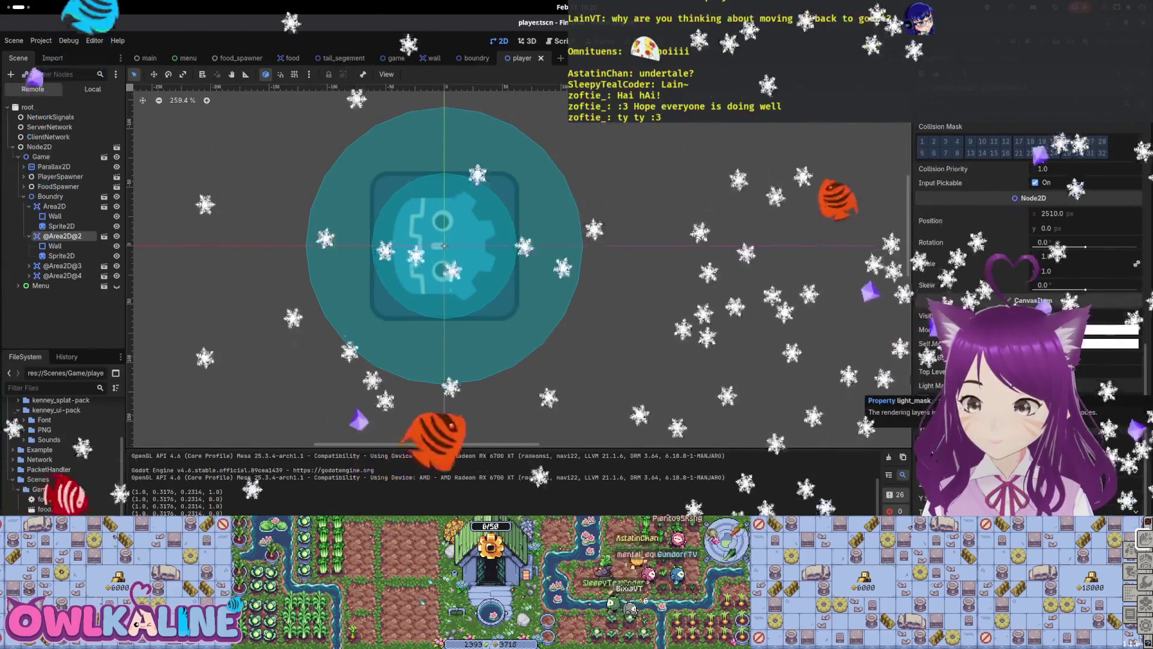
pyautogui.scroll(5, 1144, 397)
pyautogui.scroll(15, 1144, 396)
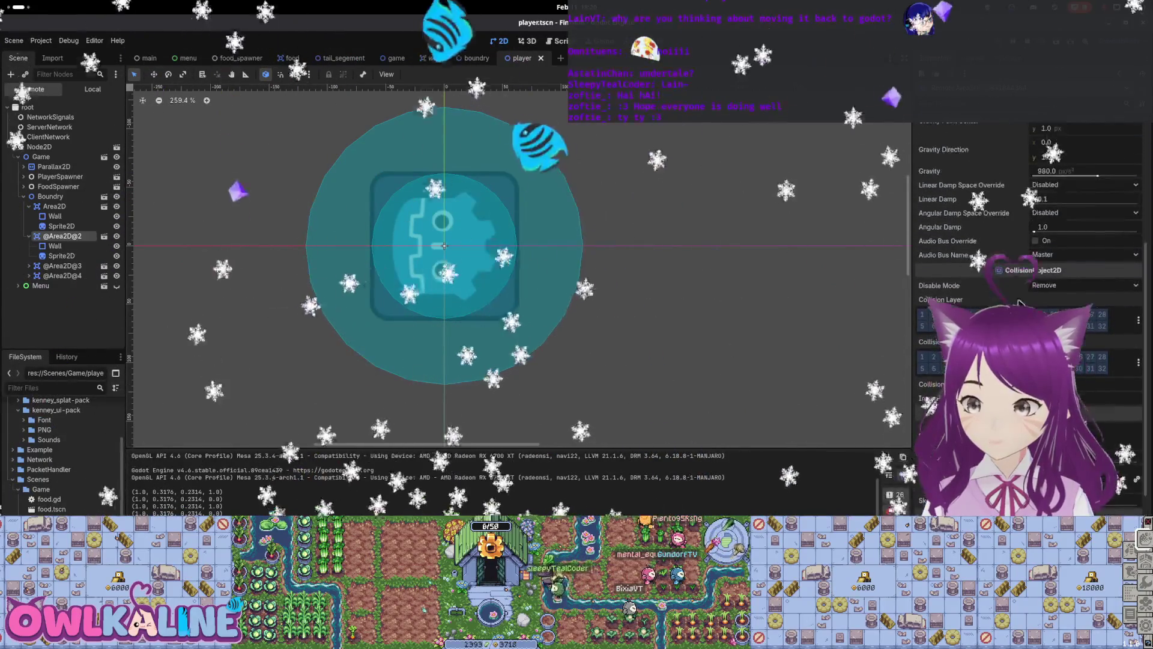
pyautogui.click(74, 246)
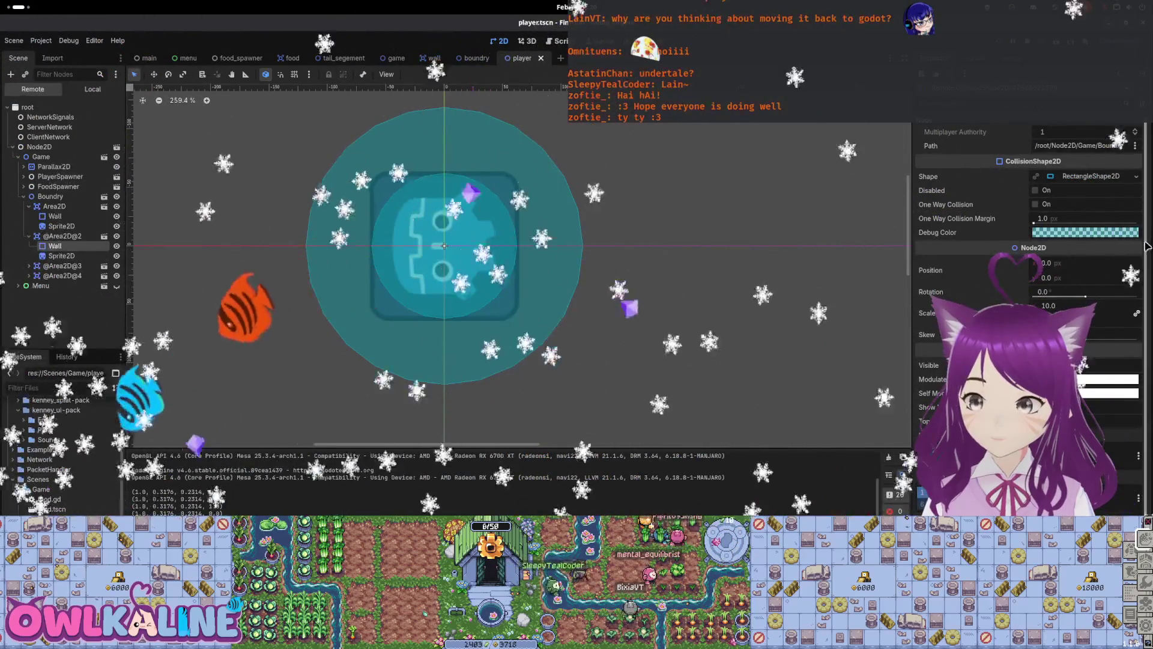
pyautogui.scroll(-1, 1144, 257)
pyautogui.scroll(-4, 1143, 264)
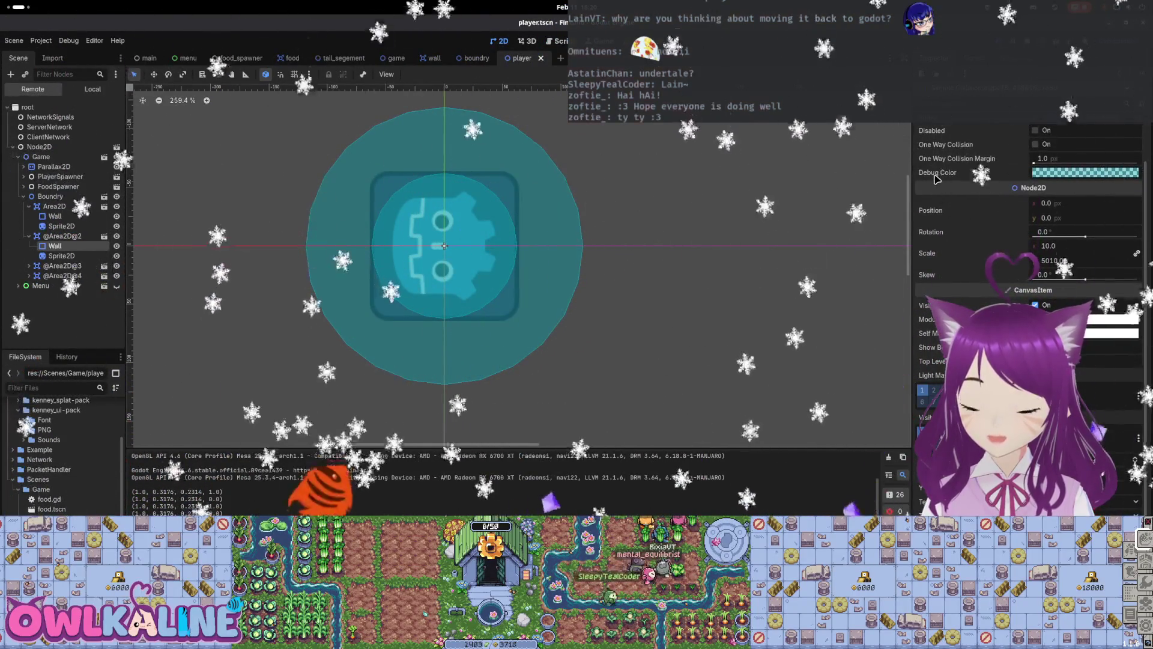
pyautogui.moveTo(935, 176)
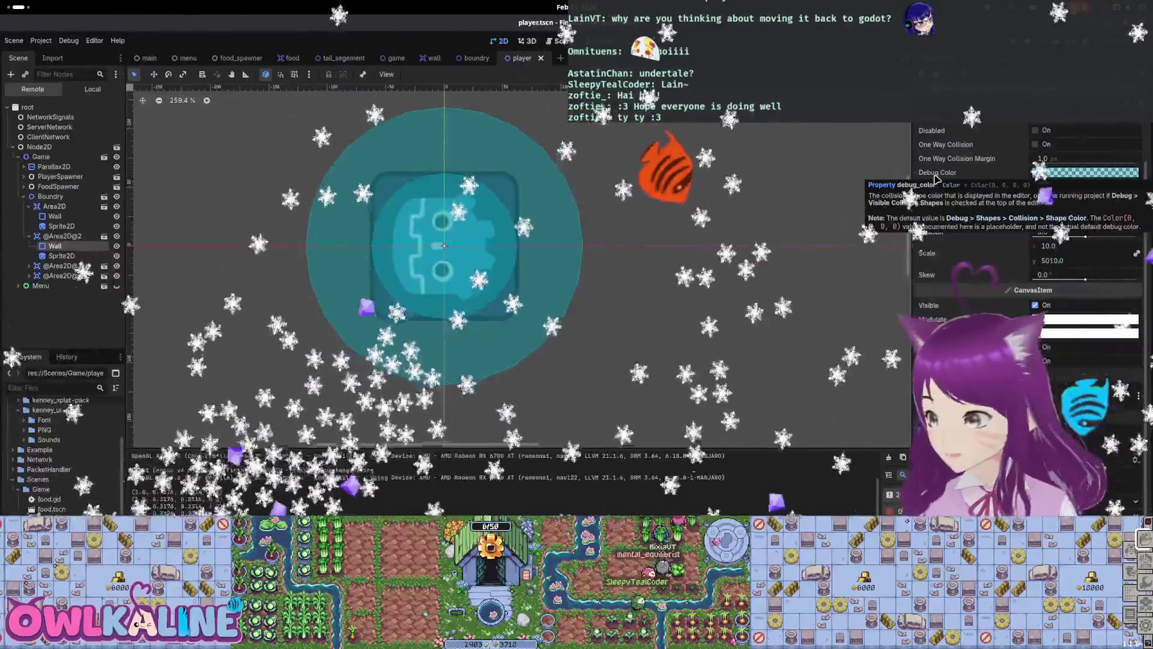
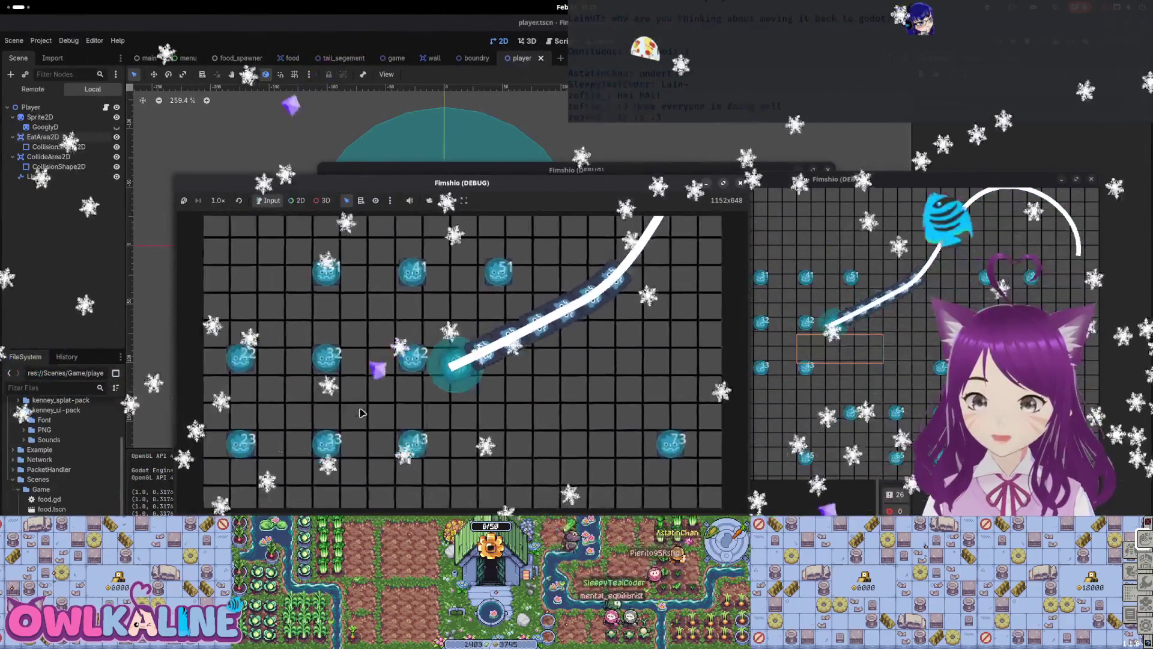
# - Stop the running Fimshio game and bring the Fimsh.io steps checklist to the front
pyautogui.press('F8')
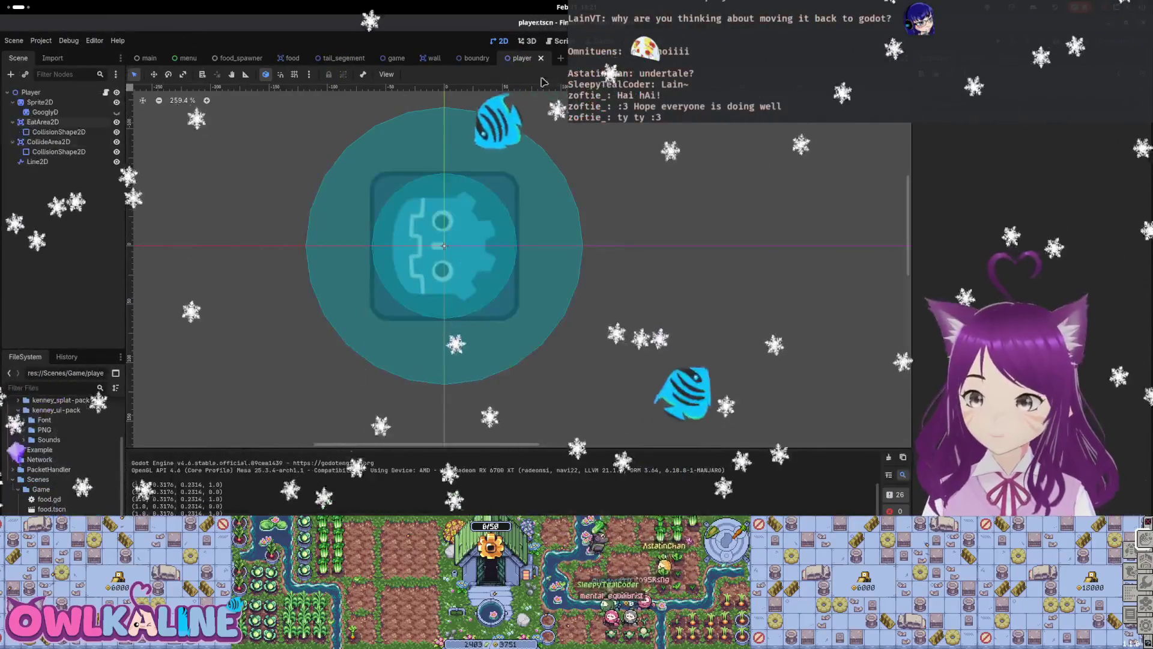
pyautogui.moveTo(17, 5)
pyautogui.click(487, 275)
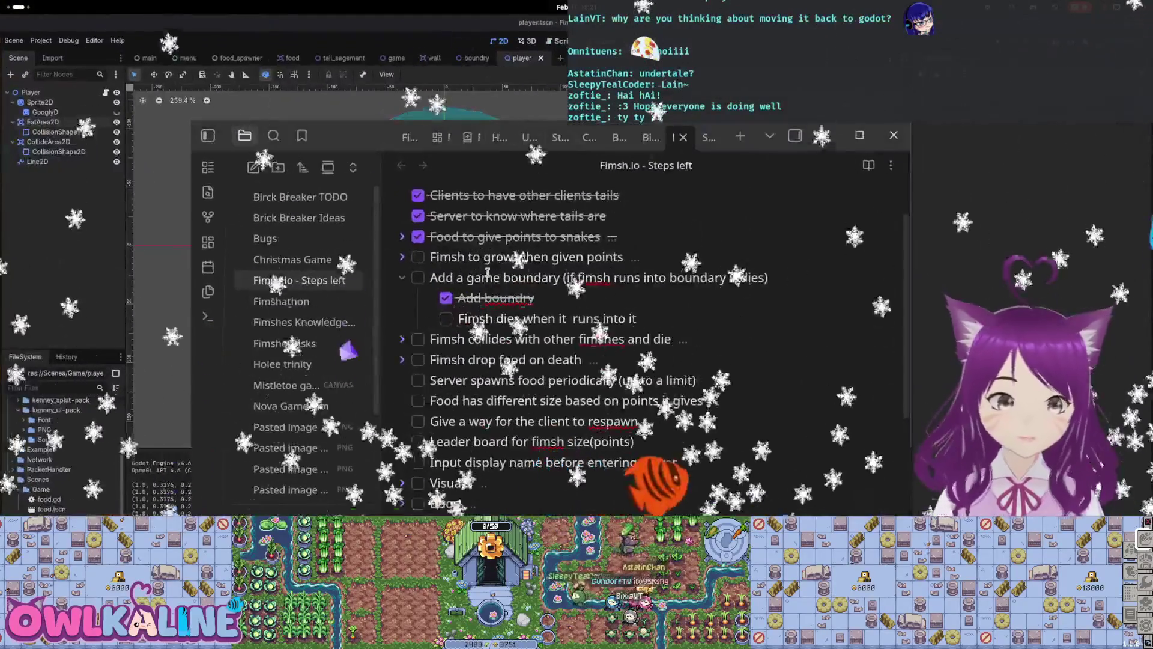
# - Scroll through the 'Fimsh.io - Steps left' checklist and clear the text selection
pyautogui.scroll(-3, 466, 384)
pyautogui.scroll(3, 451, 396)
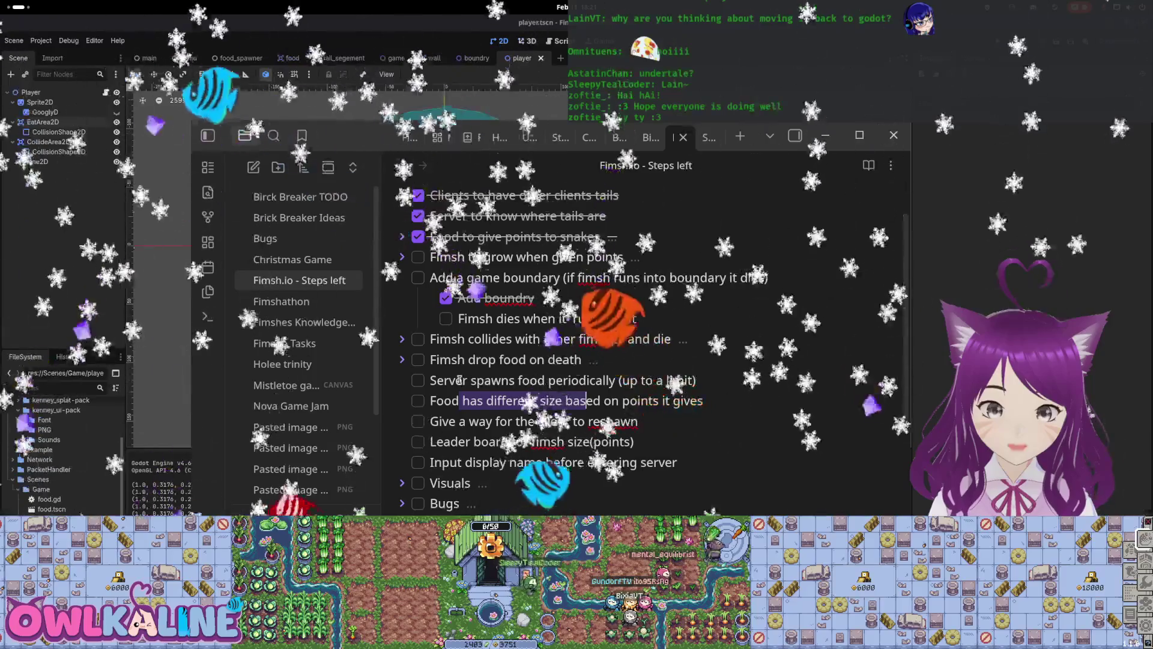
pyautogui.click(576, 380)
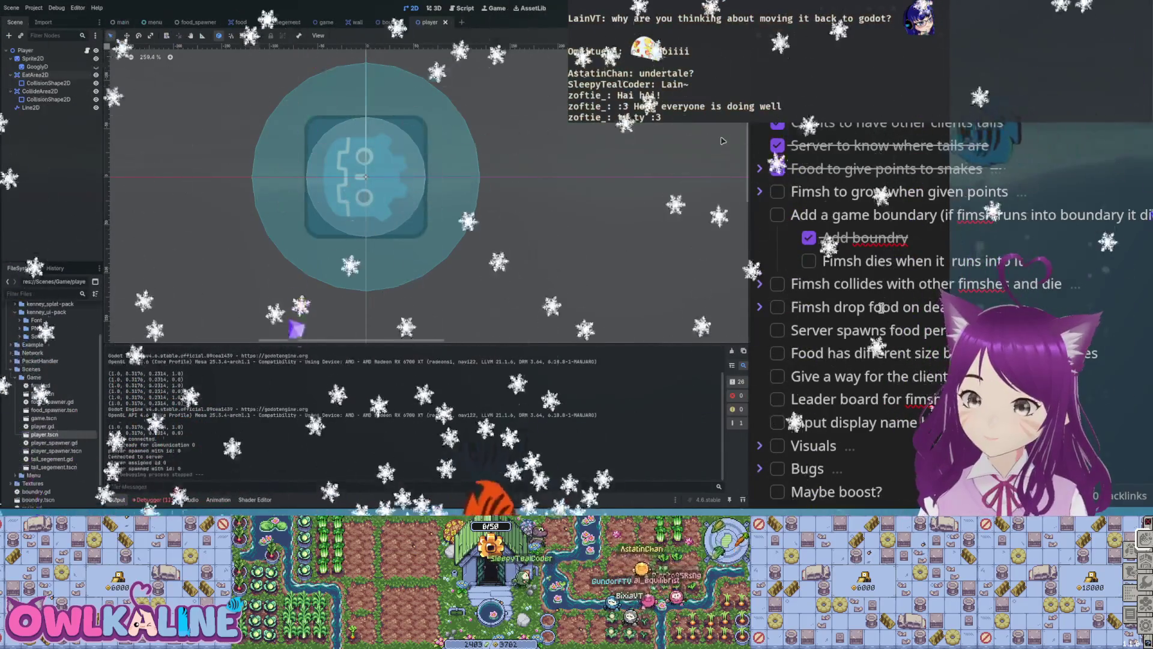
# - Click into the food-spawning checklist line and leave it unchanged
pyautogui.click(906, 337)
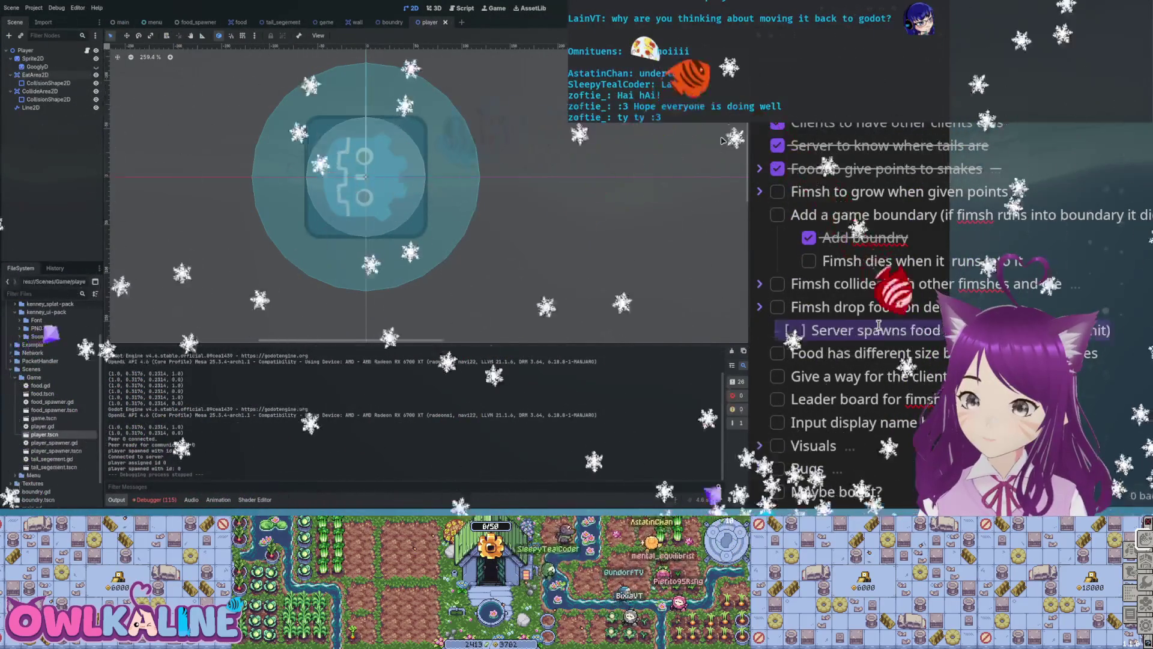
pyautogui.press('Escape')
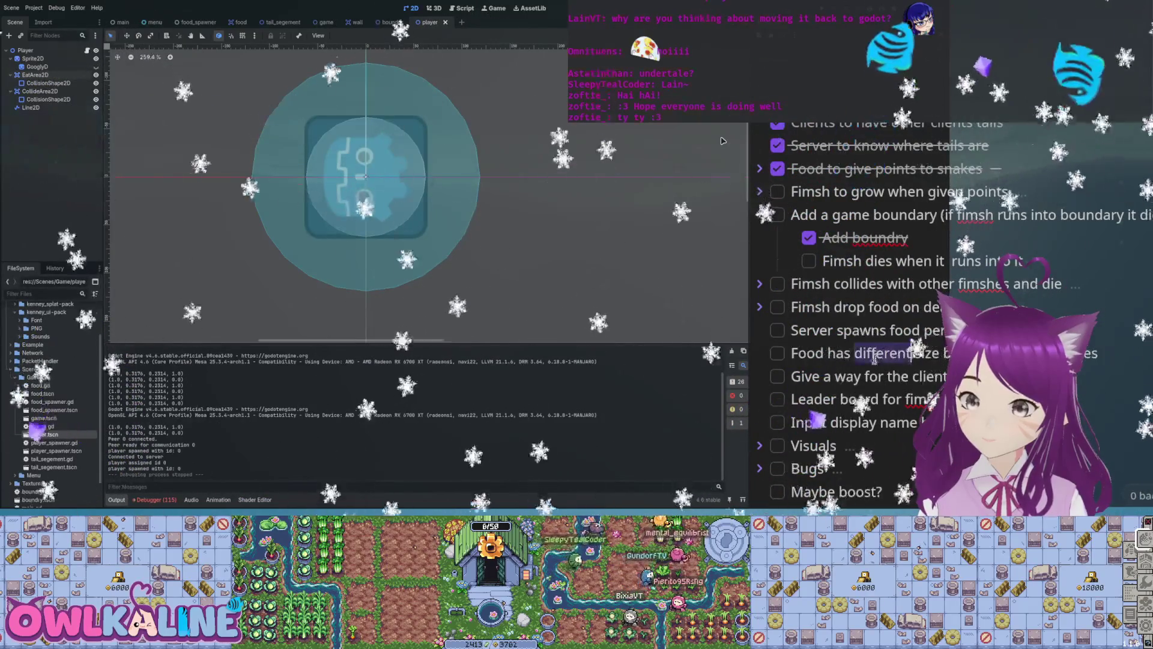
pyautogui.click(865, 307)
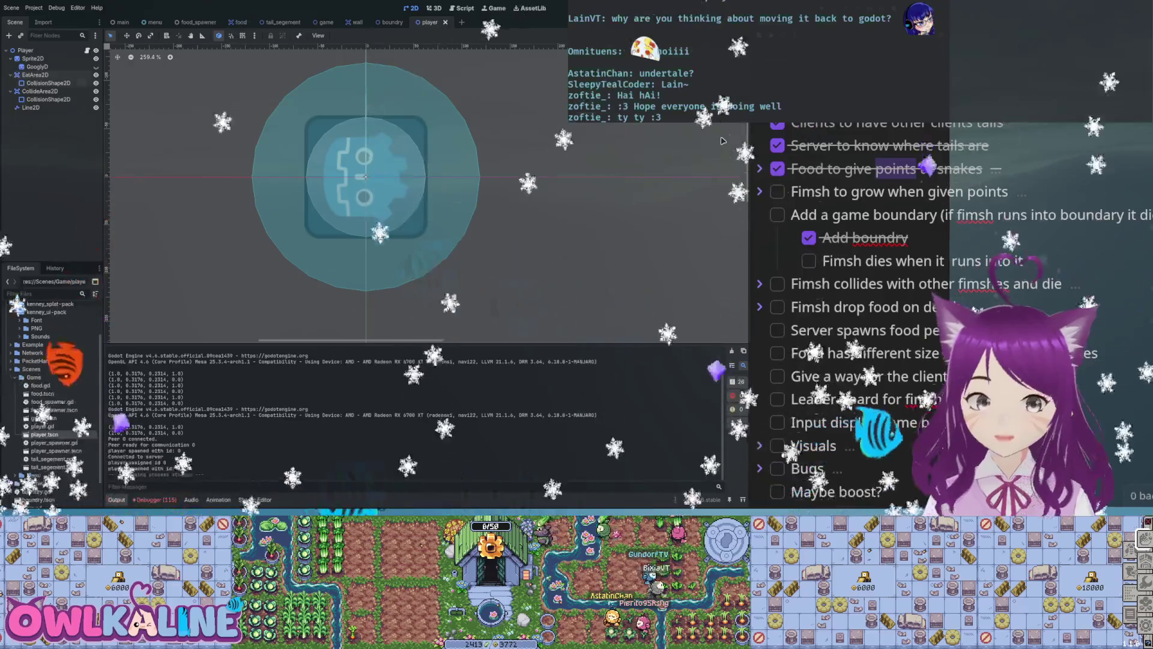
# - Select CollideArea2D in the player scene, then switch to the boundry scene tab
pyautogui.click(40, 91)
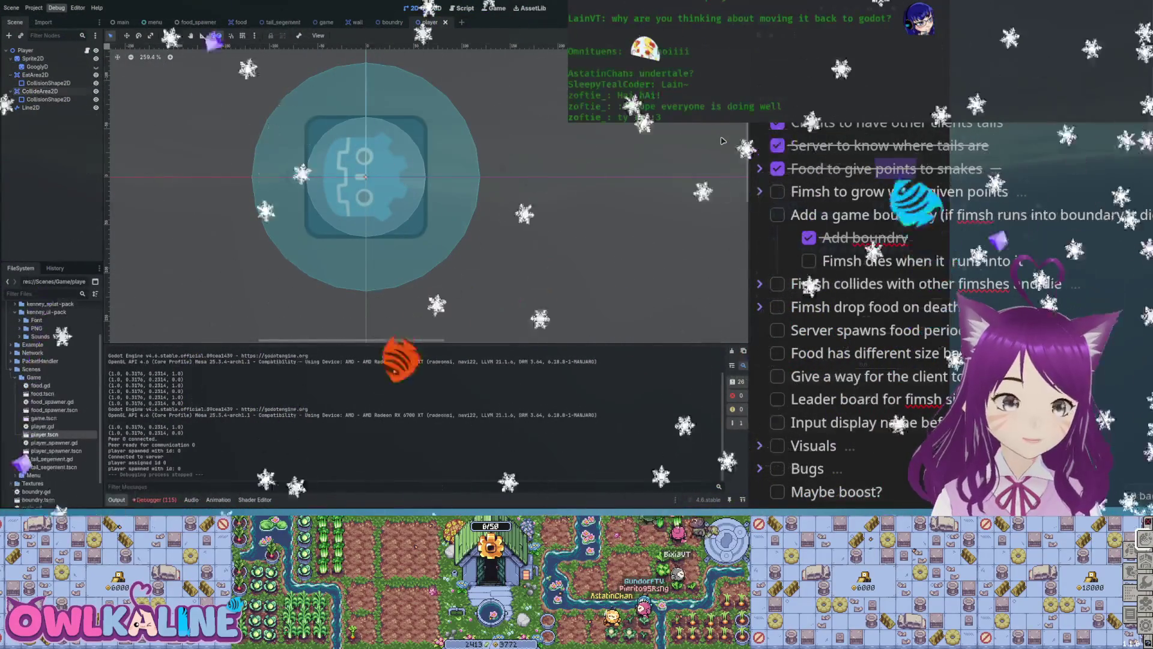
pyautogui.press('Up')
pyautogui.press('Up')
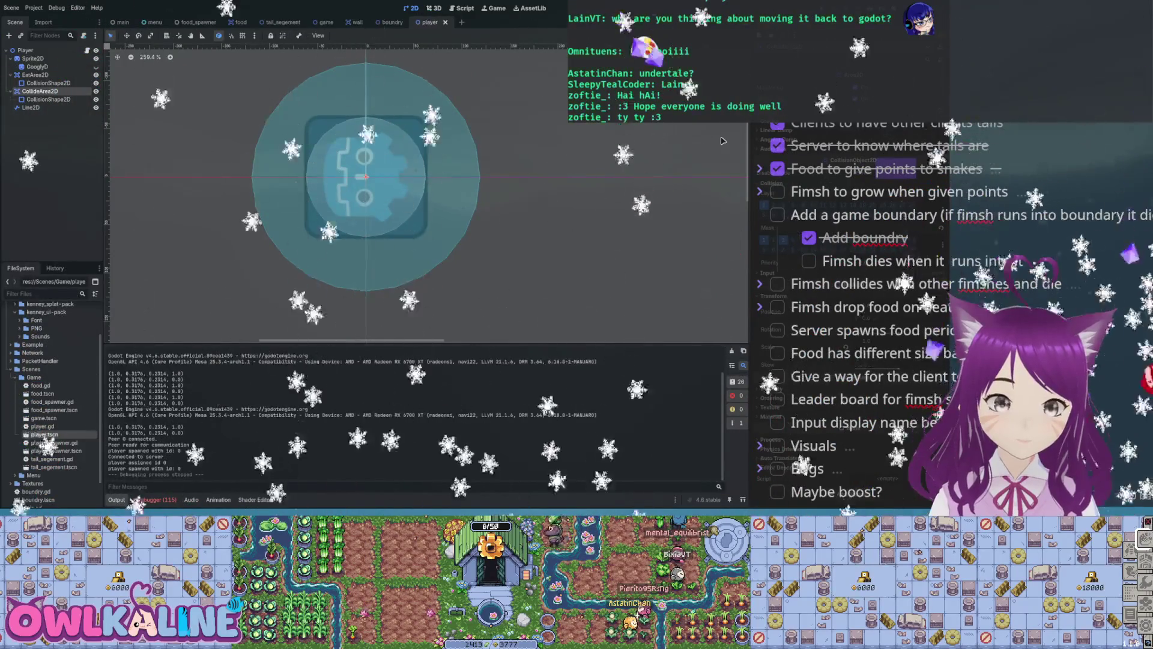
pyautogui.hotkey('ctrl', 'shift', 'Tab')
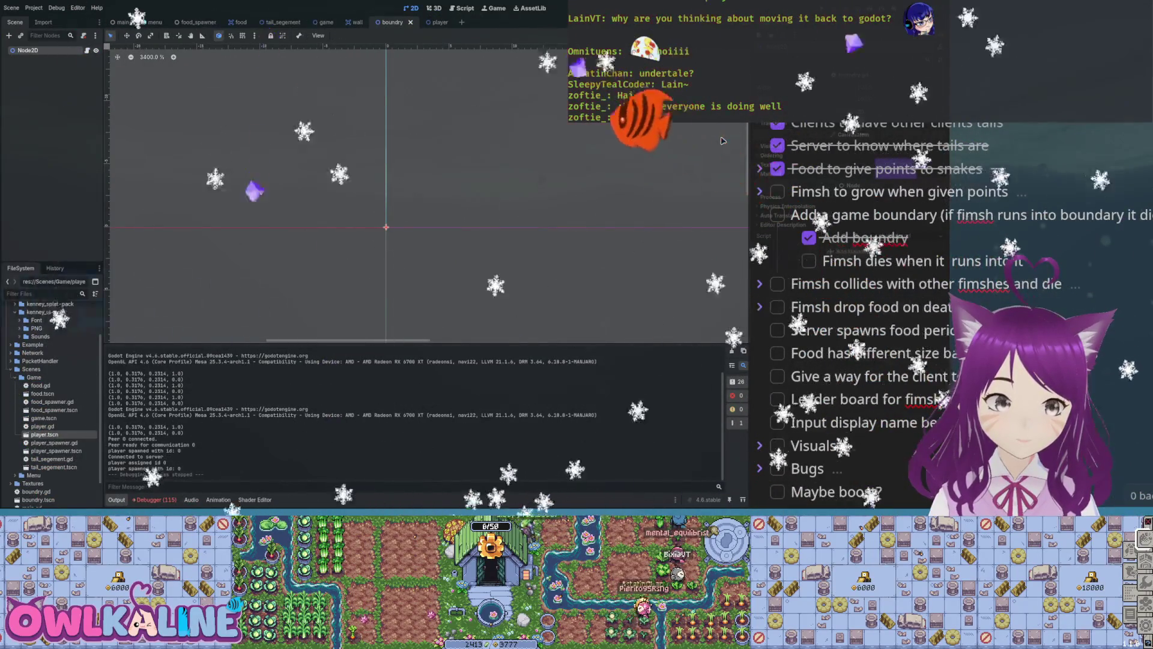
# - Open wall.gd from the wall scene and comment out the wall.scale = size line
pyautogui.hotkey('ctrl', 'F3')
pyautogui.hotkey('ctrl', 'shift', 'Tab')
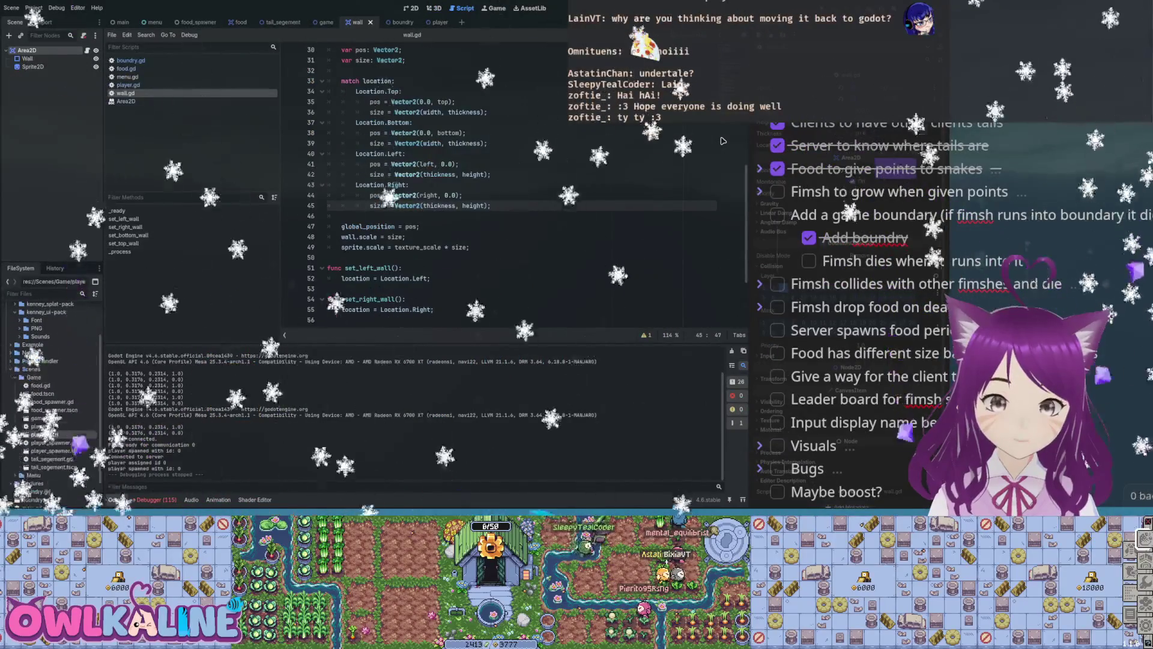
pyautogui.press('Down')
pyautogui.press('Down')
pyautogui.press('Down')
pyautogui.press('Home')
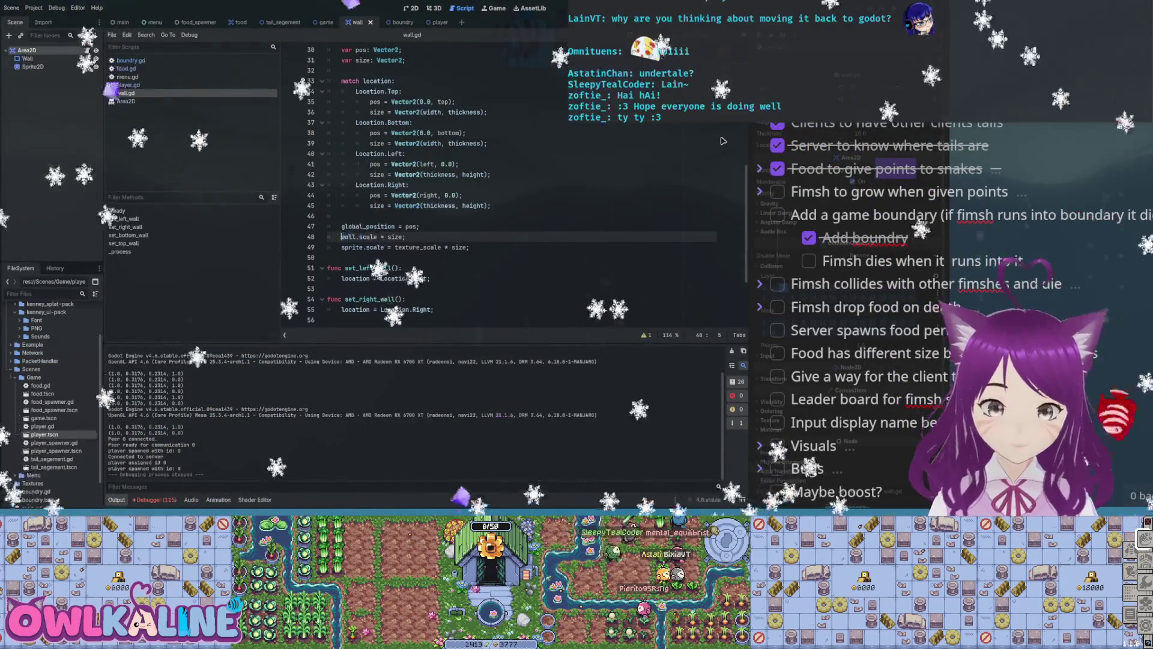
pyautogui.write('#')
# - Test-run the game, stop it, and return to the wall scene's 2D view
pyautogui.press('F5')
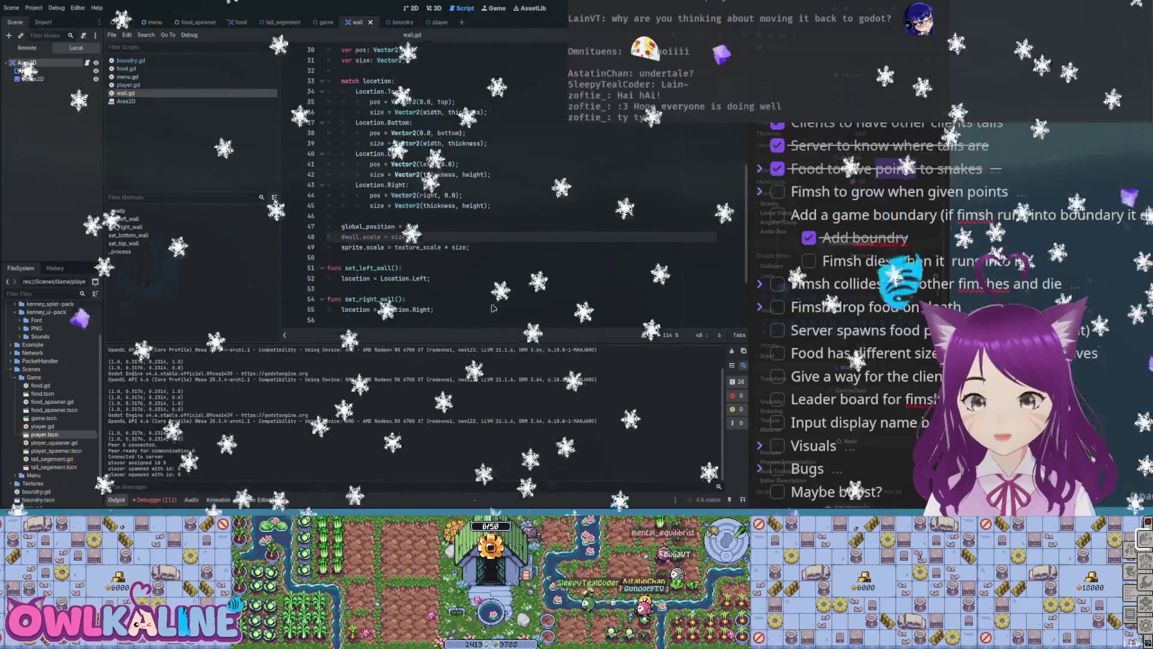
pyautogui.press('F8')
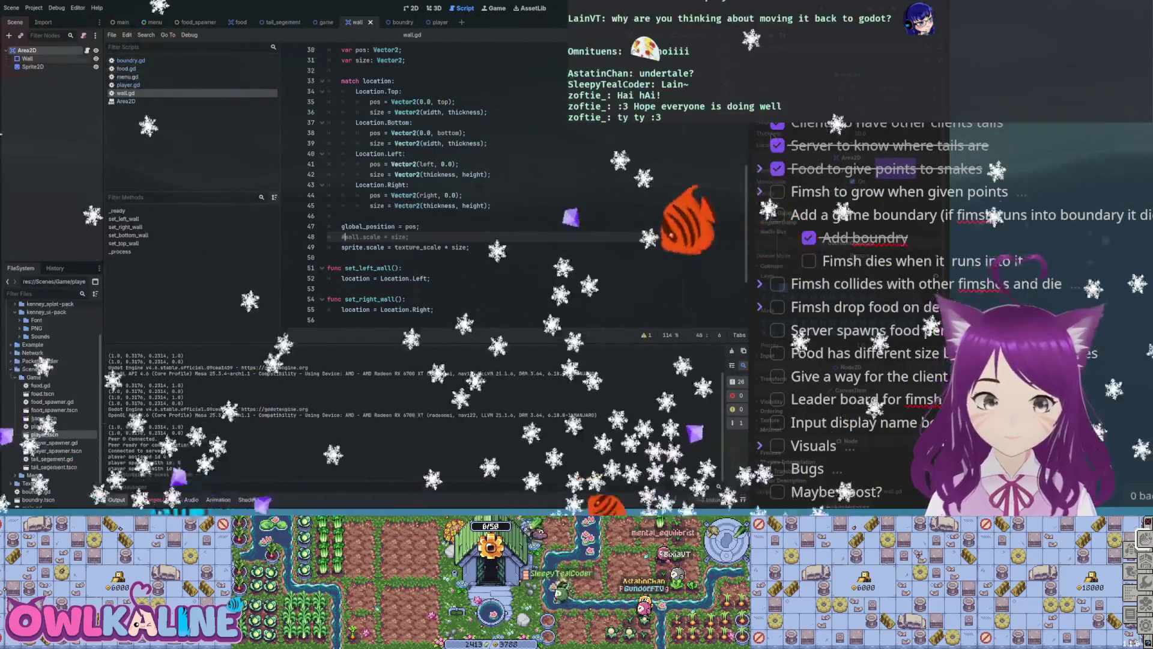
pyautogui.hotkey('ctrl', 'F1')
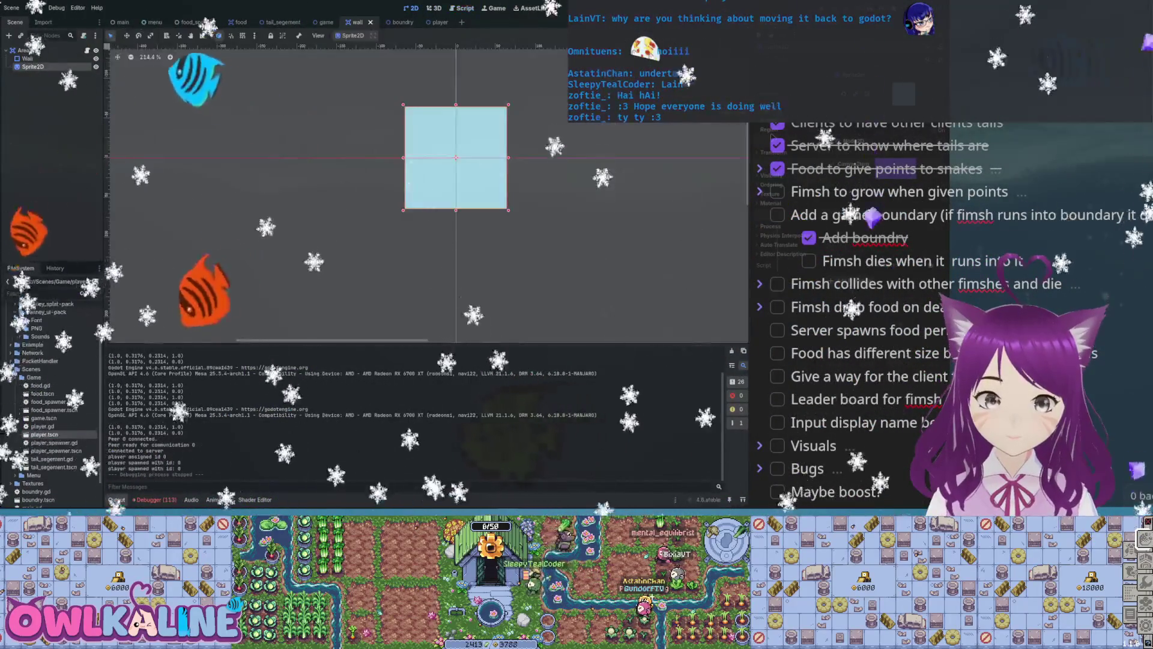
# - Drag the Wall collision shape's corners to the square sprite's corners and save the wall scene
pyautogui.click(27, 58)
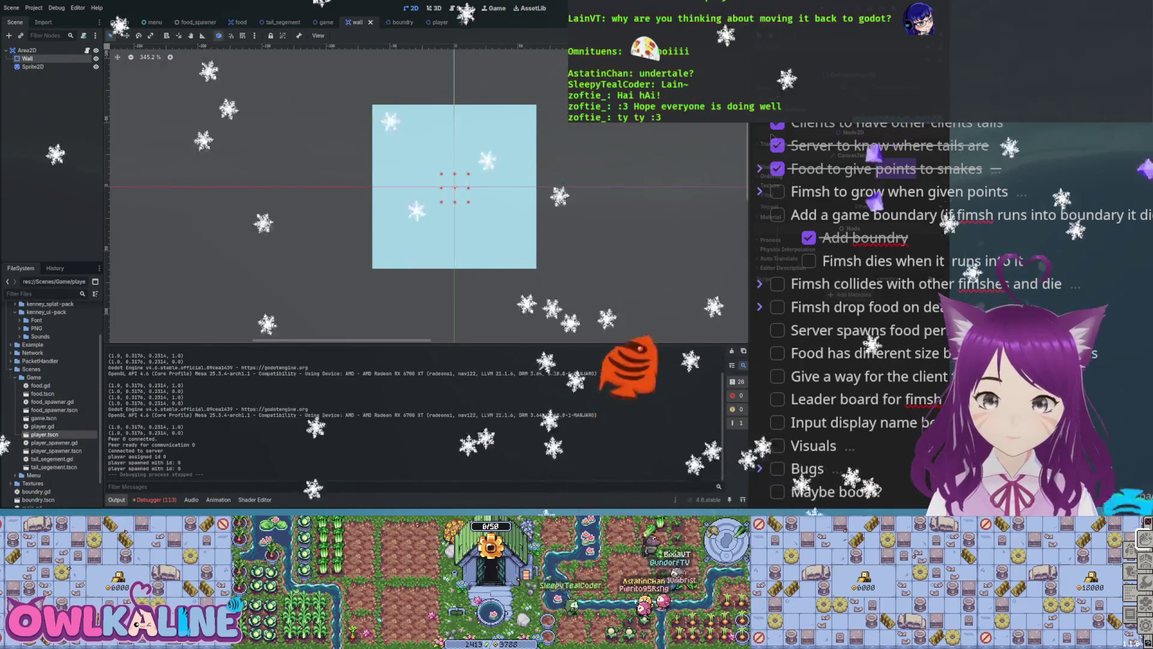
pyautogui.moveTo(466, 199)
pyautogui.mouseDown()
pyautogui.moveTo(627, 329)
pyautogui.moveTo(597, 323)
pyautogui.moveTo(456, 192)
pyautogui.moveTo(622, 307)
pyautogui.moveTo(454, 180)
pyautogui.moveTo(536, 269)
pyautogui.mouseUp()
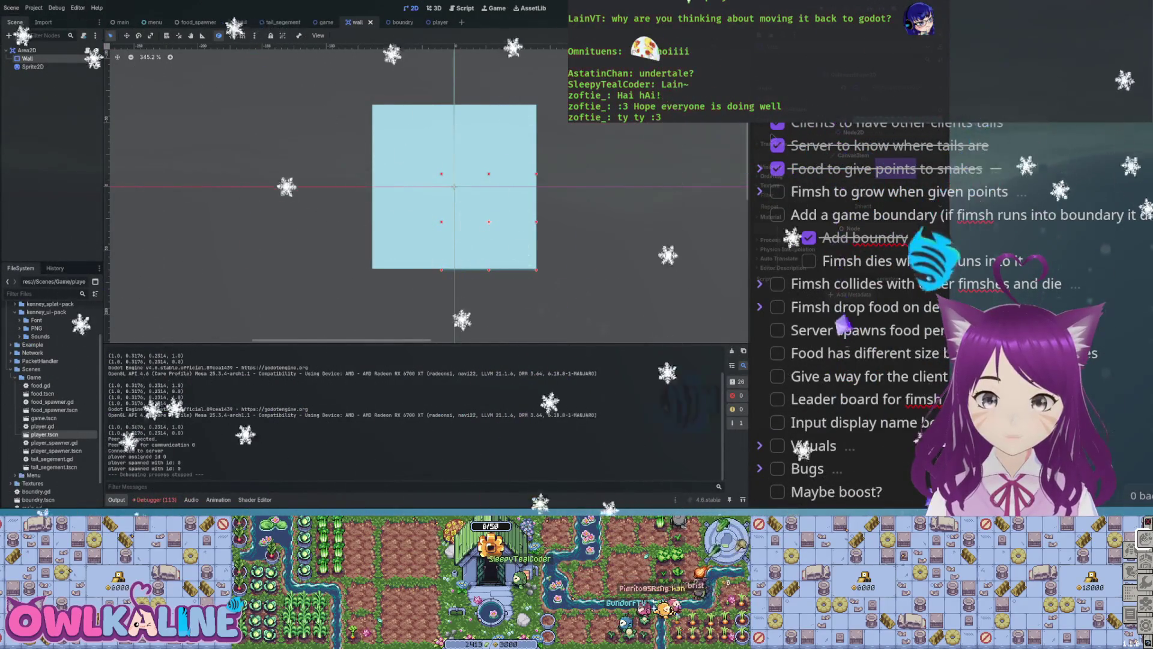
pyautogui.moveTo(441, 174); pyautogui.dragTo(376, 105)
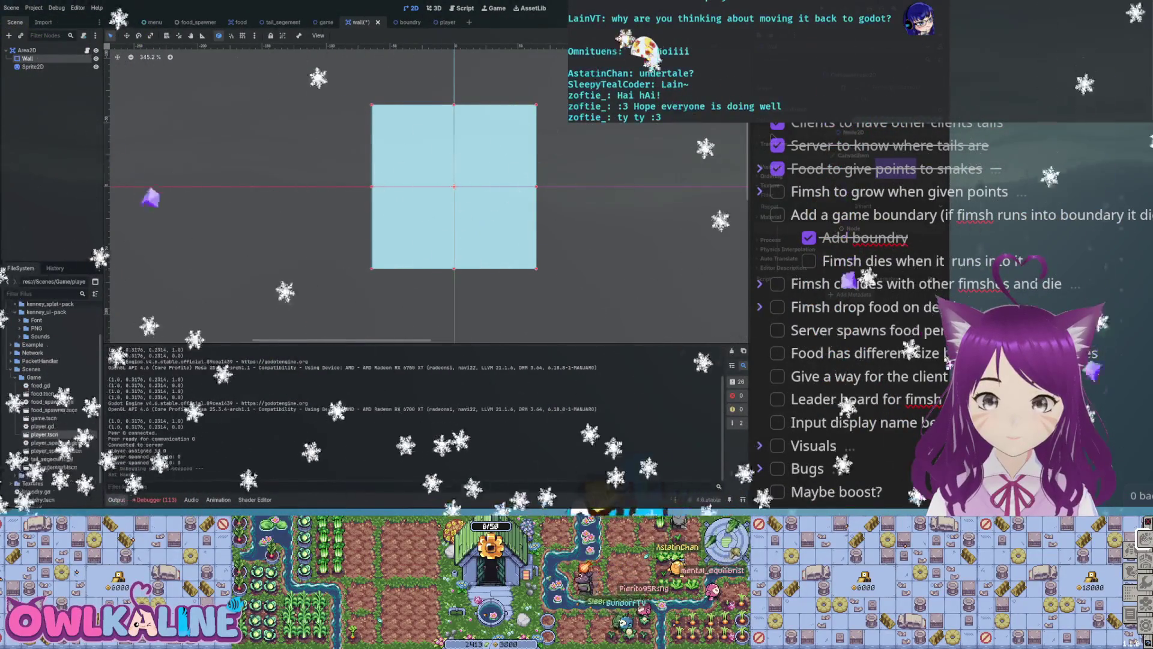
pyautogui.hotkey('ctrl', 's')
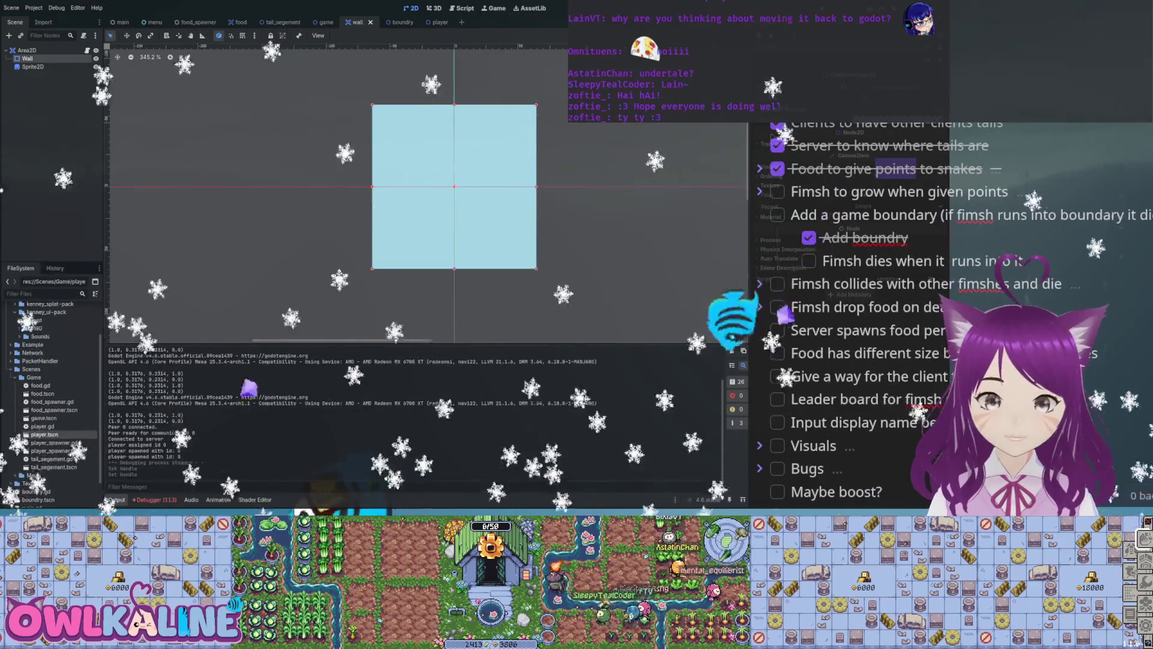
pyautogui.hotkey('ctrl', 'F3')
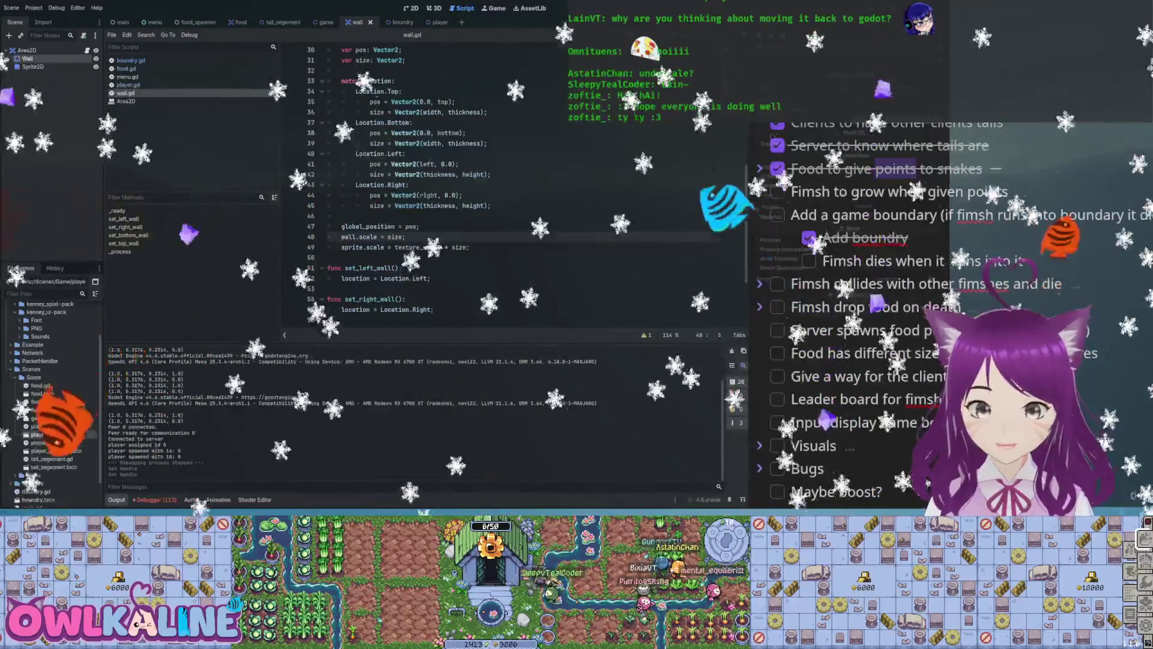
# - Change line 49 to 'sprite.scale = texture_scale * size;', save wall.gd, then test-run and stop the game
pyautogui.click(426, 246)
pyautogui.write('s')
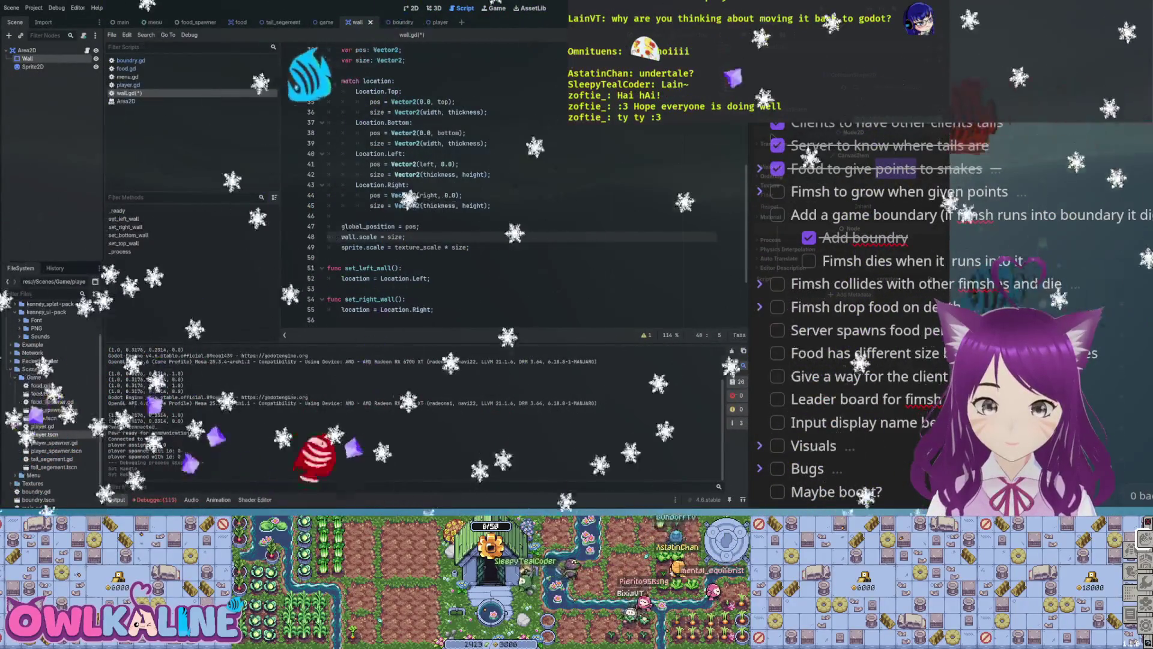
pyautogui.click(463, 247)
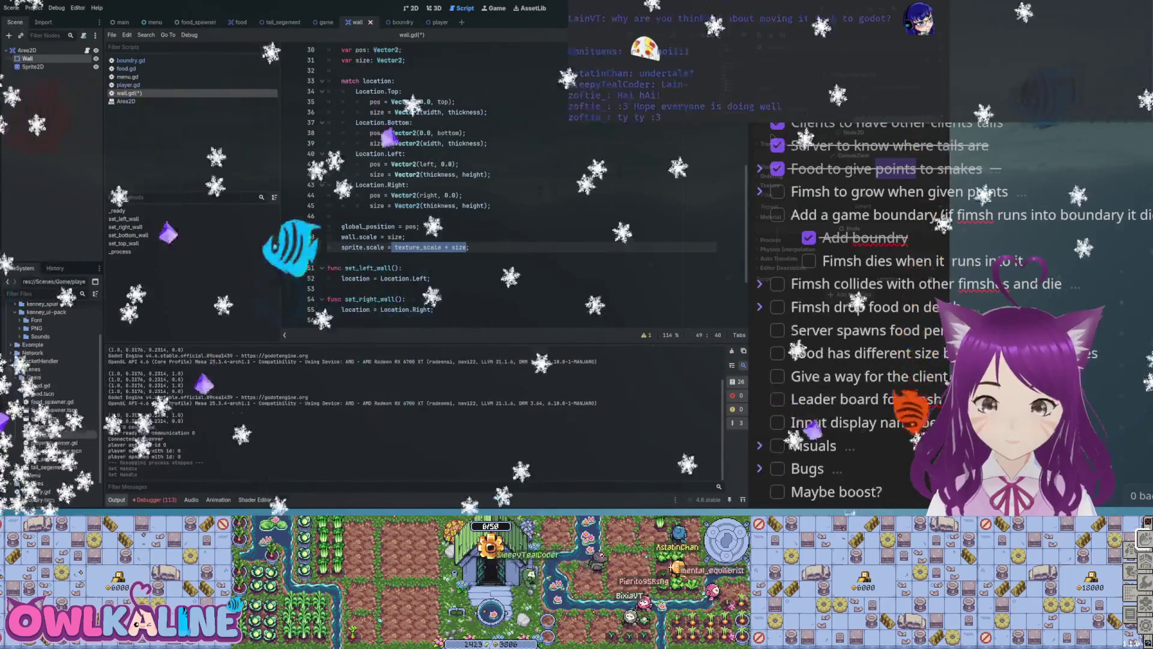
pyautogui.hotkey('ctrl', 's')
pyautogui.press('Up')
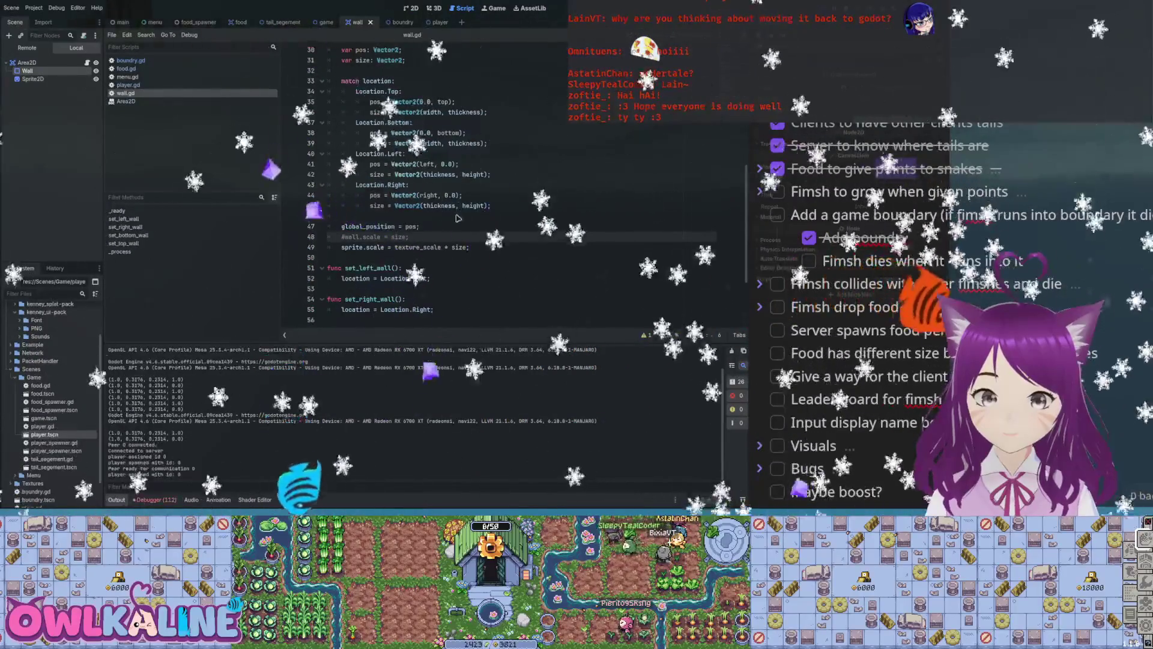
pyautogui.press('F8')
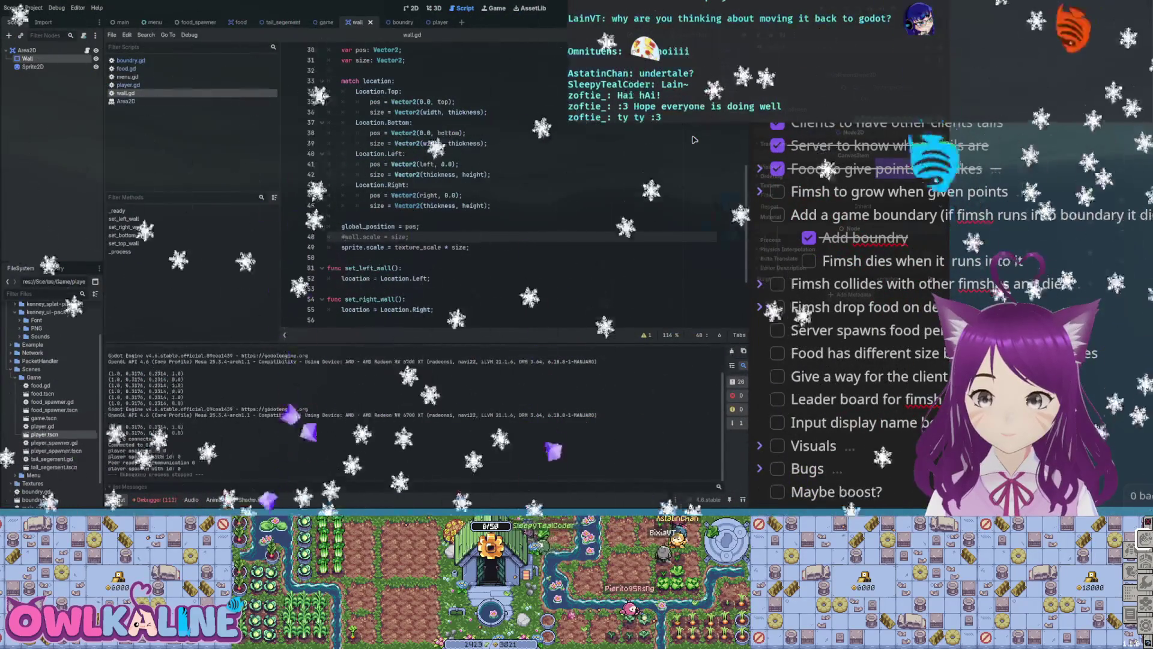
pyautogui.hotkey('ctrl', 'F1')
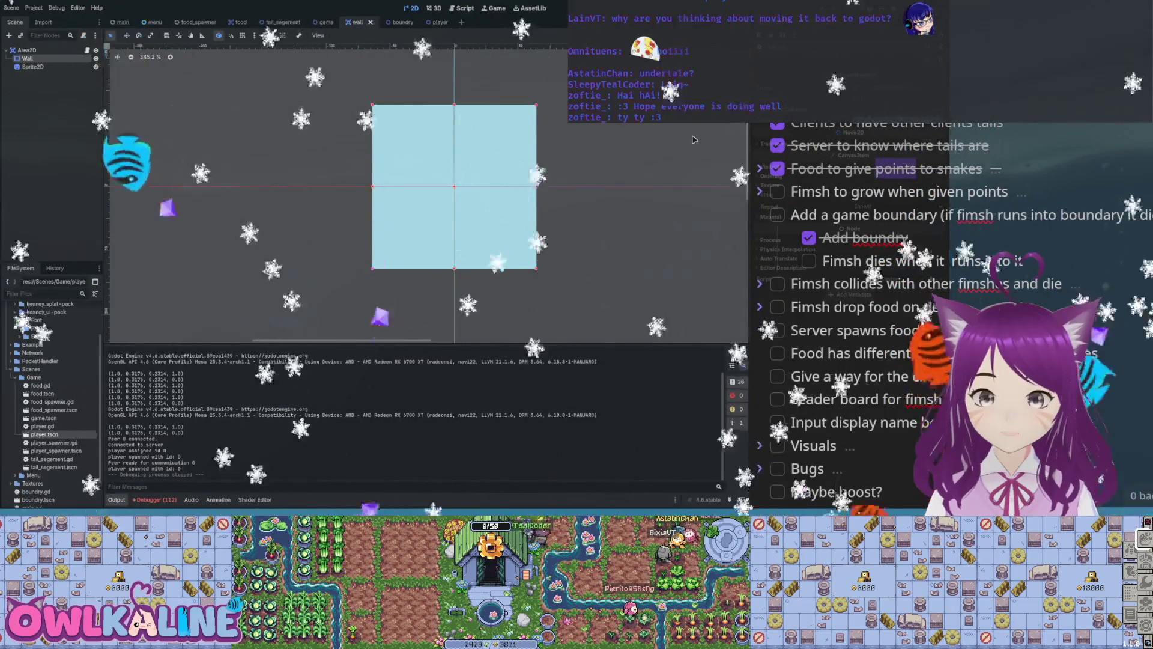
# - Undo the five Wall collision-shape edits and save the wall scene
pyautogui.hotkey('ctrl', 'z')
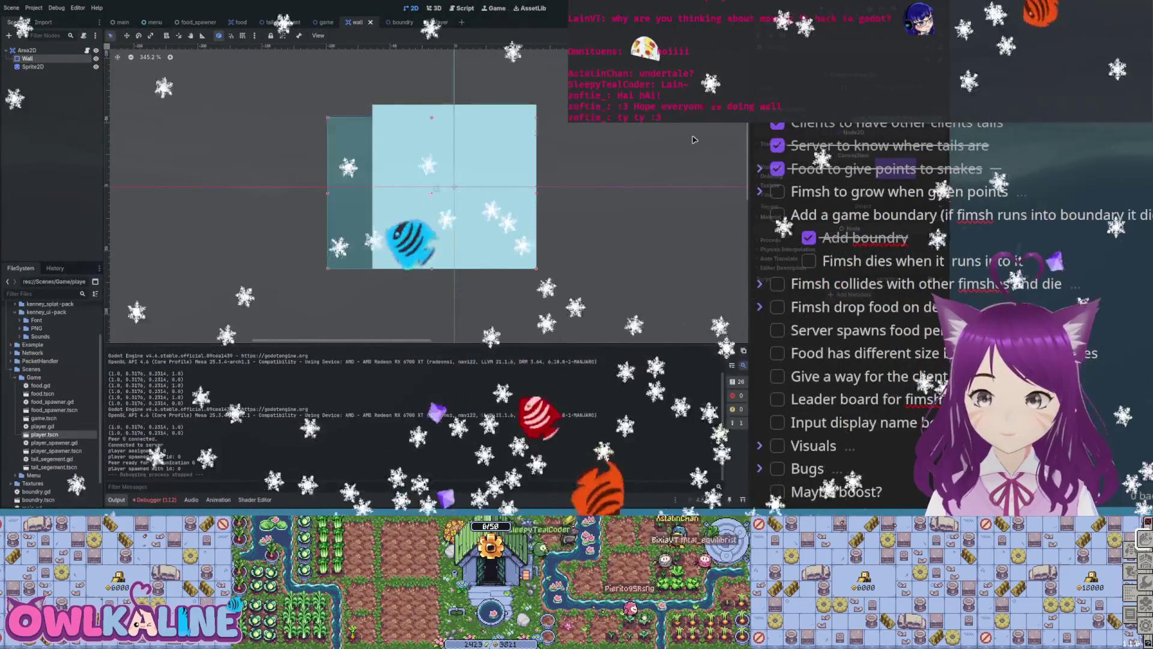
pyautogui.hotkey('ctrl', 'z')
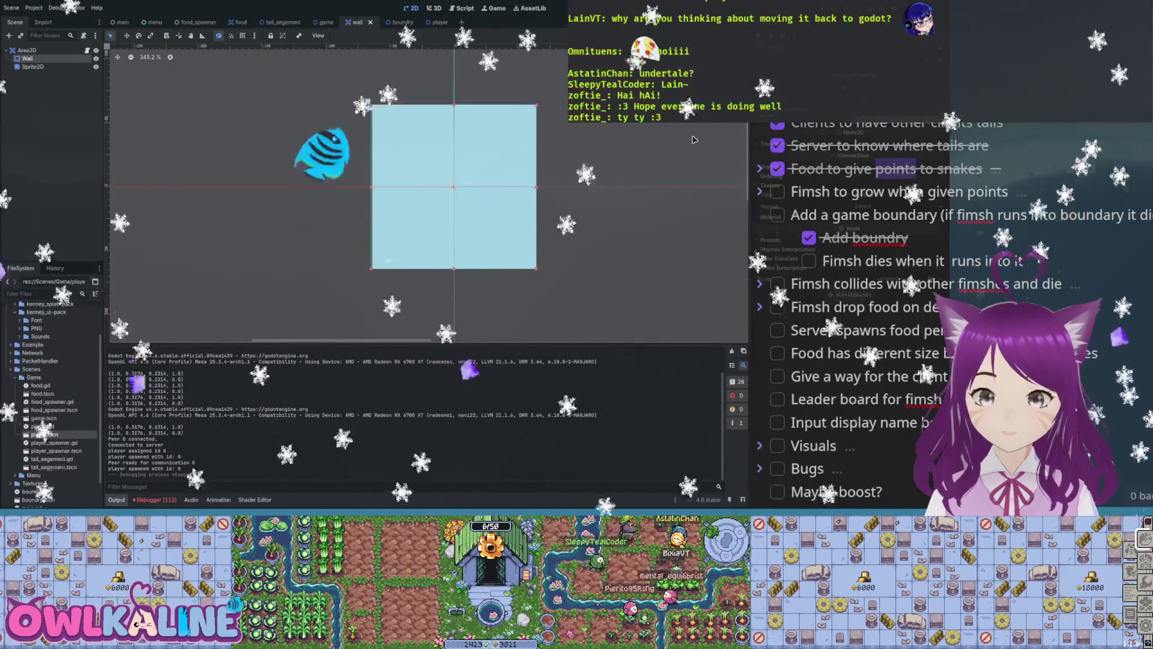
pyautogui.hotkey('ctrl', 'z')
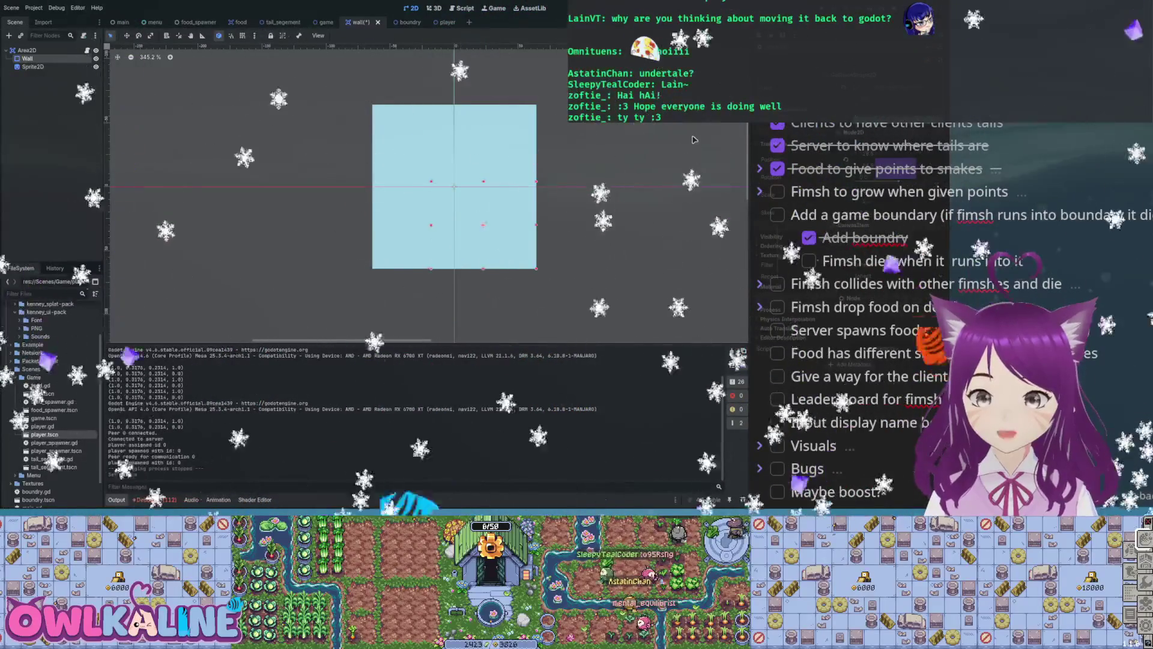
pyautogui.hotkey('ctrl', 'z')
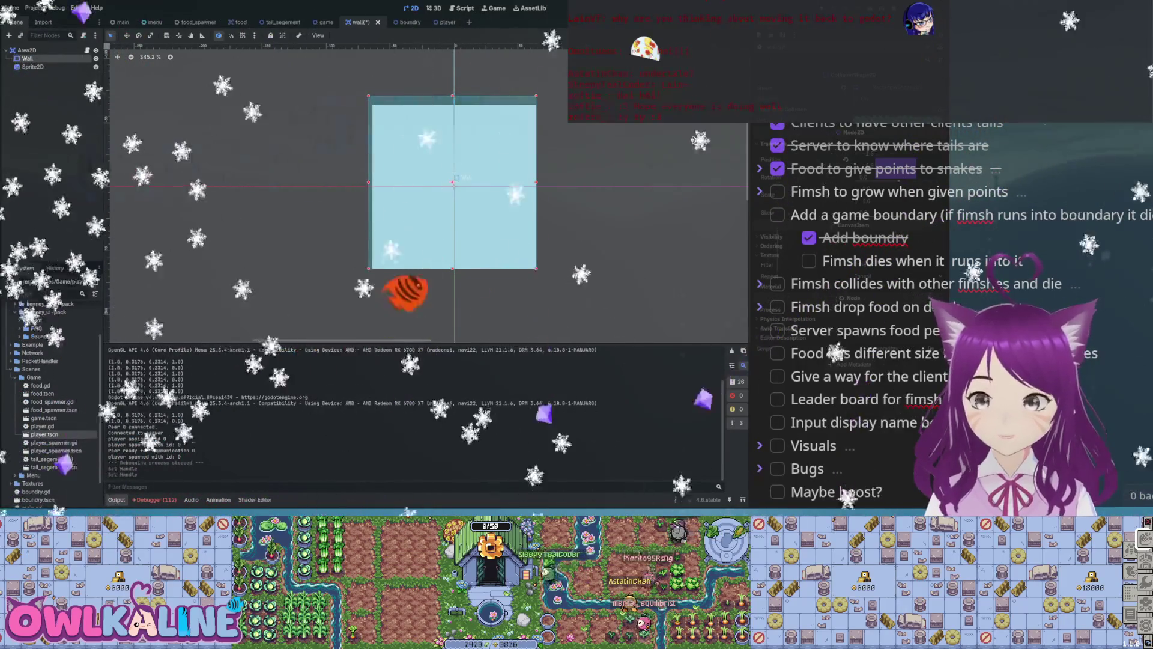
pyautogui.hotkey('ctrl', 'z')
pyautogui.hotkey('ctrl', 's')
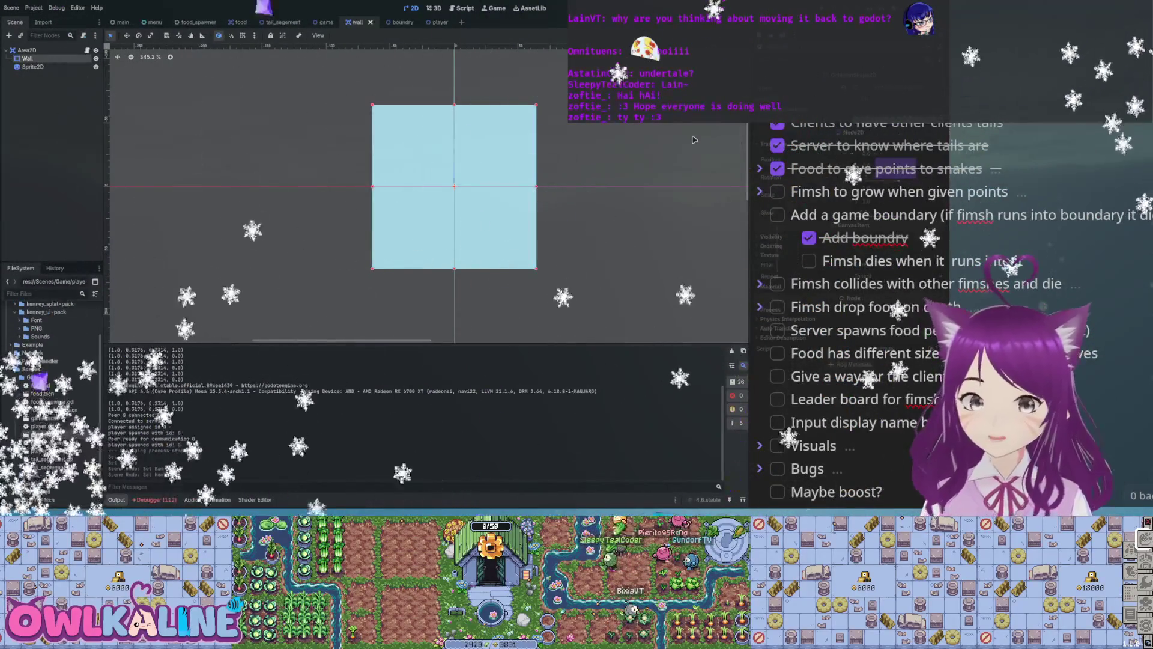
# - Revert a move of Wall under Sprite2D, save again, and switch to the player scene
pyautogui.moveTo(51, 69); pyautogui.dragTo(36, 66)
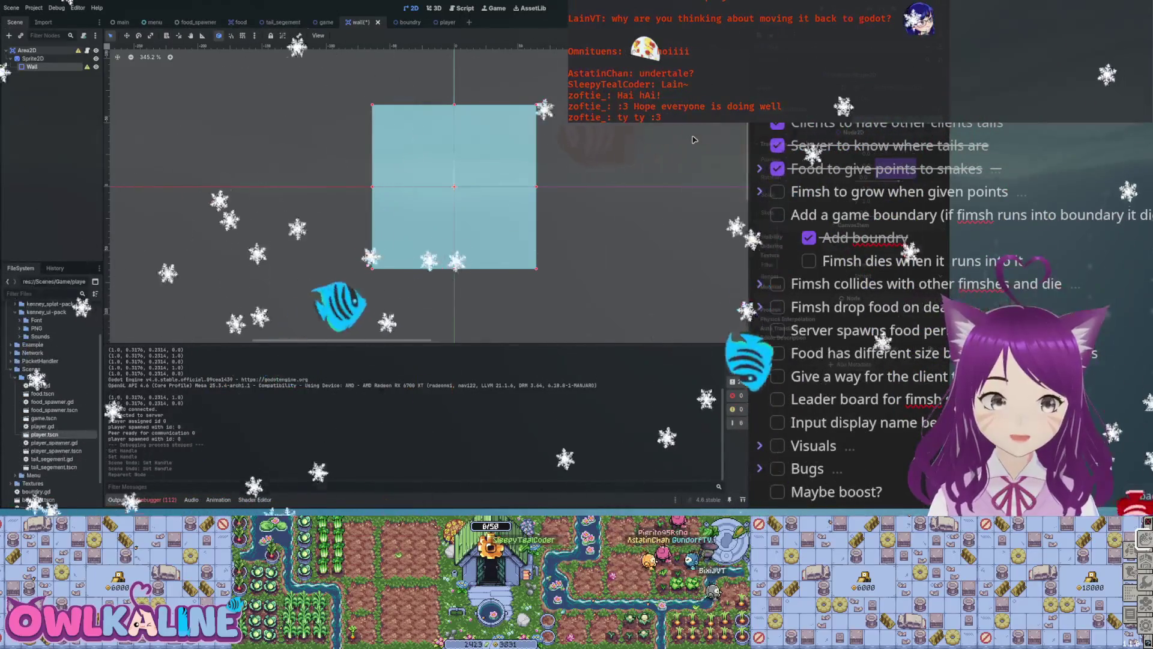
pyautogui.hotkey('ctrl', 'z')
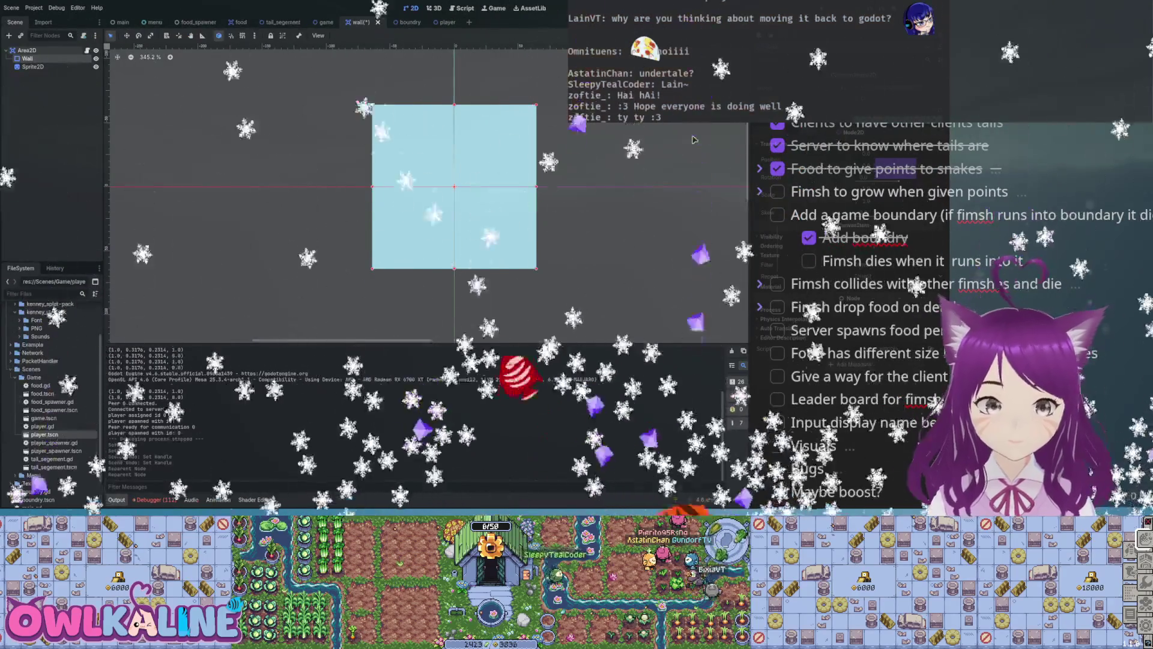
pyautogui.hotkey('ctrl', 's')
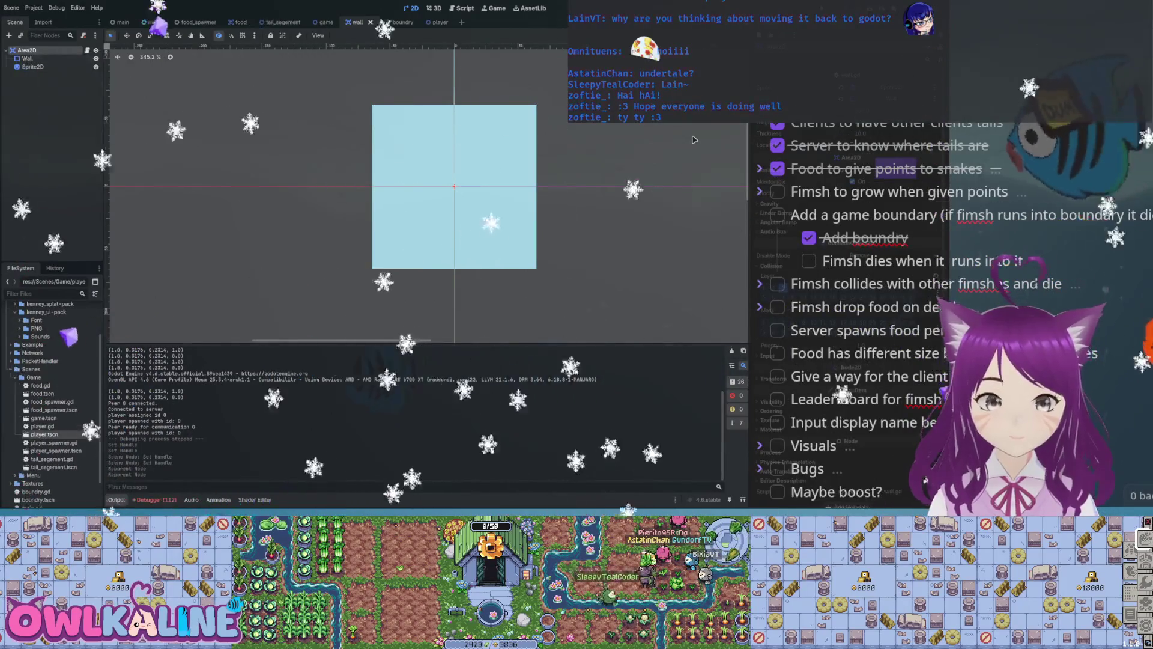
pyautogui.hotkey('ctrl', 'Tab')
pyautogui.hotkey('ctrl', 'Tab')
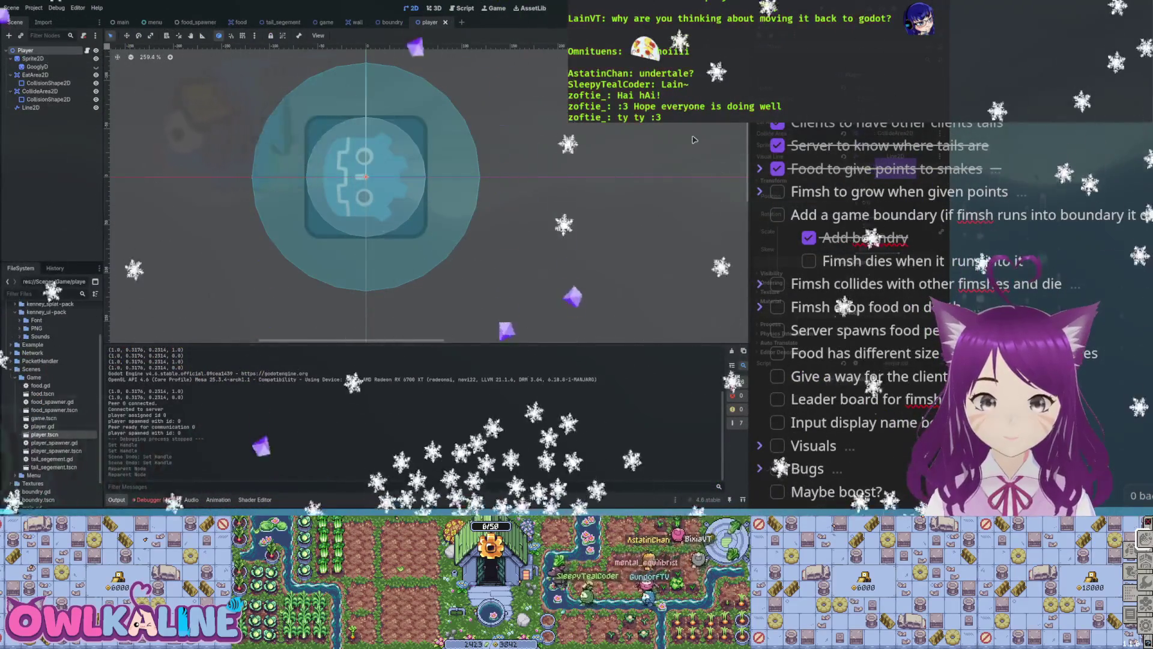
# - Make a Node2D the wall scene's root with Sprite2D and Area2D beneath it, then open wall.gd
pyautogui.hotkey('ctrl', 'shift', 'Tab')
pyautogui.hotkey('ctrl', 'shift', 'Tab')
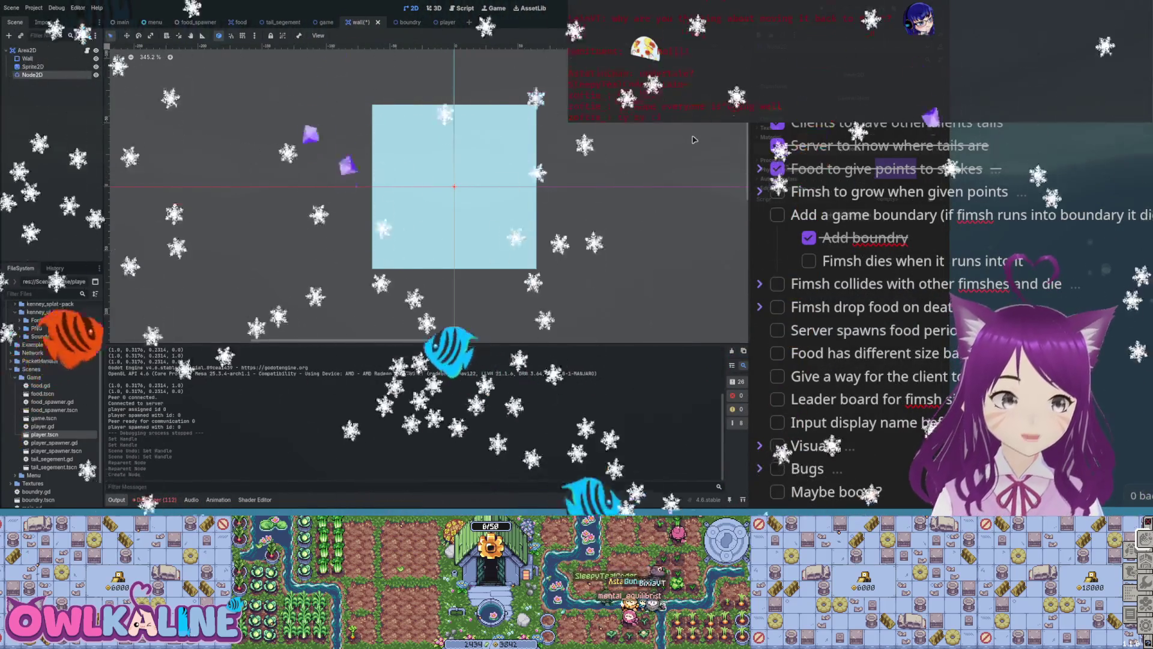
pyautogui.hotkey('ctrl', 'shift', 'r')
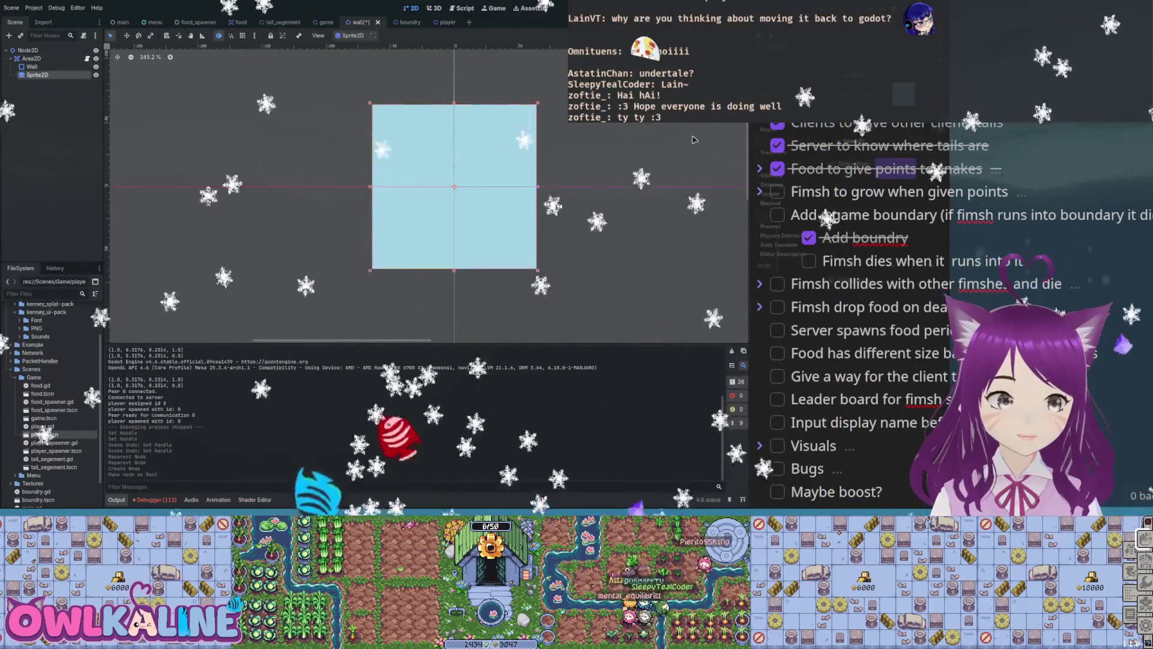
pyautogui.hotkey('ctrl', 'Up')
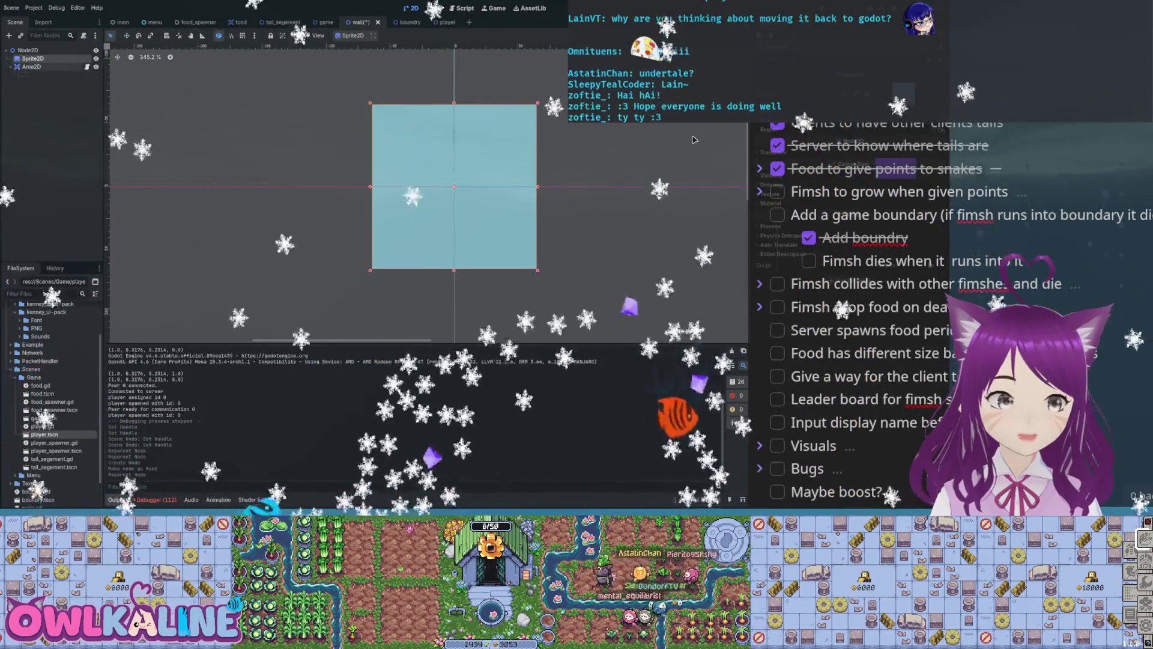
pyautogui.hotkey('ctrl', 'F3')
pyautogui.scroll(5, 694, 140)
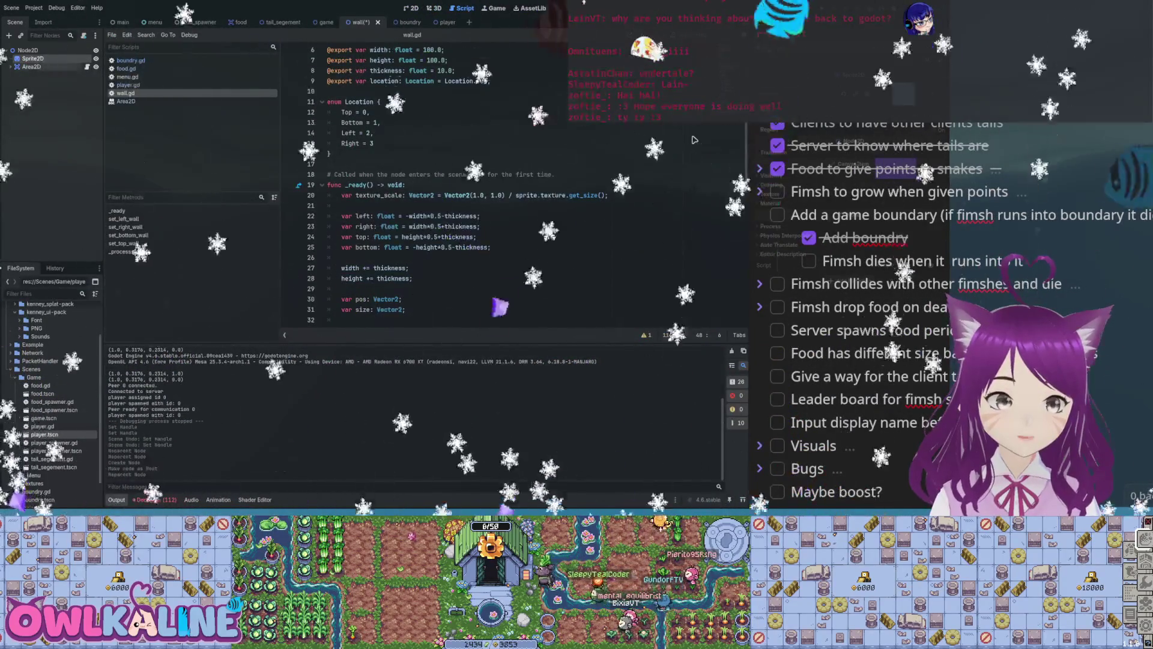
# - Rename the wall scene's root Node2D to 'Wall'
pyautogui.press('Up')
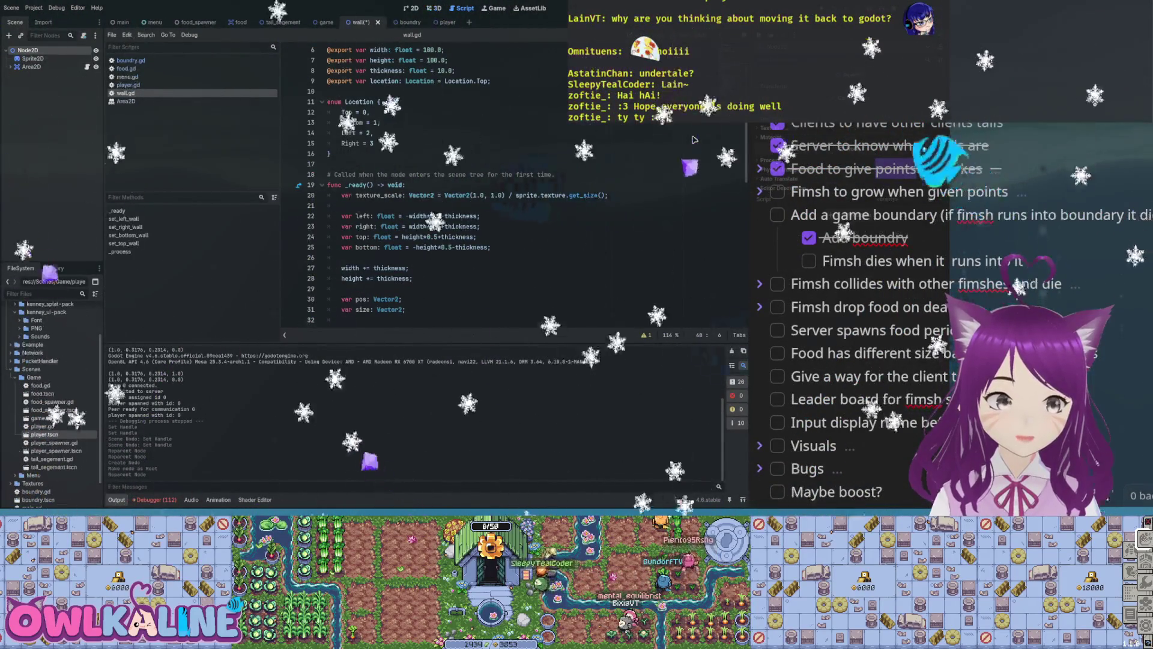
pyautogui.press('F2')
pyautogui.write('Wall')
pyautogui.press('Return')
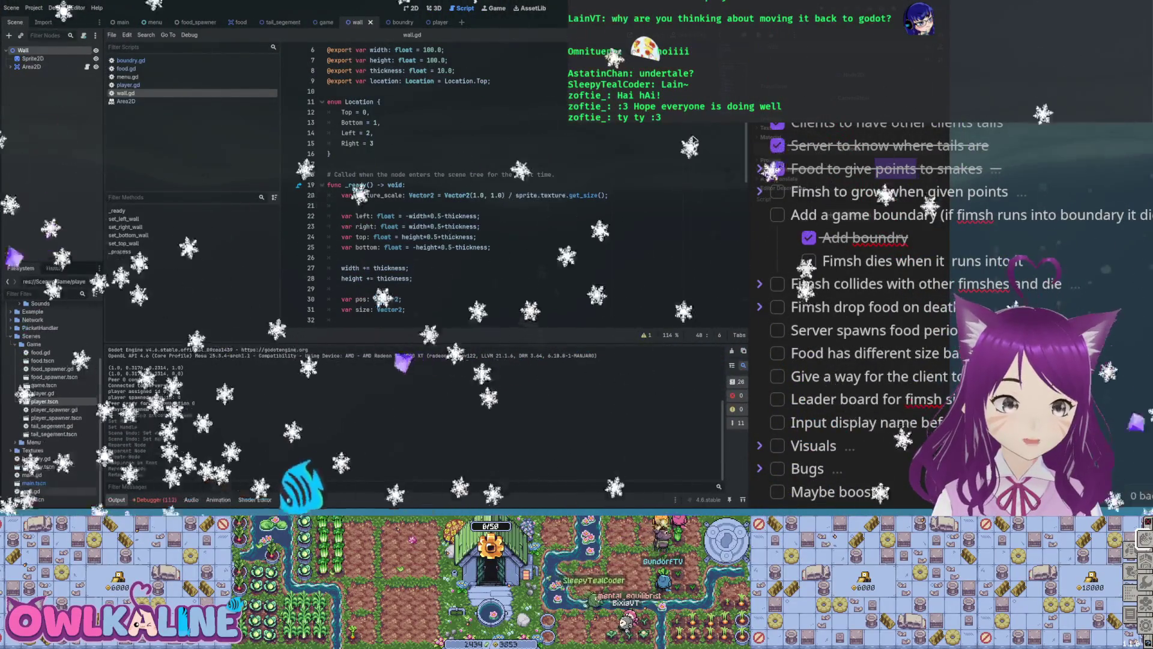
# - Select Area2D and review the exported sprite and wall: CollisionShape2D variables in wall.gd
pyautogui.press('Down')
pyautogui.press('Down')
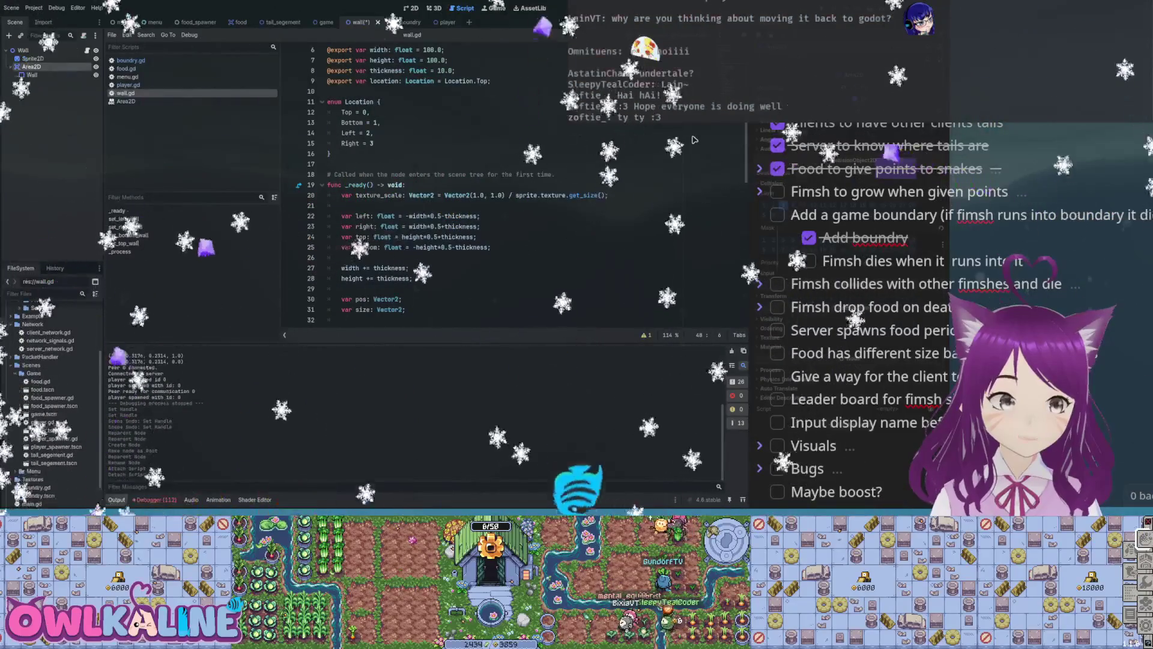
pyautogui.scroll(2, 693, 140)
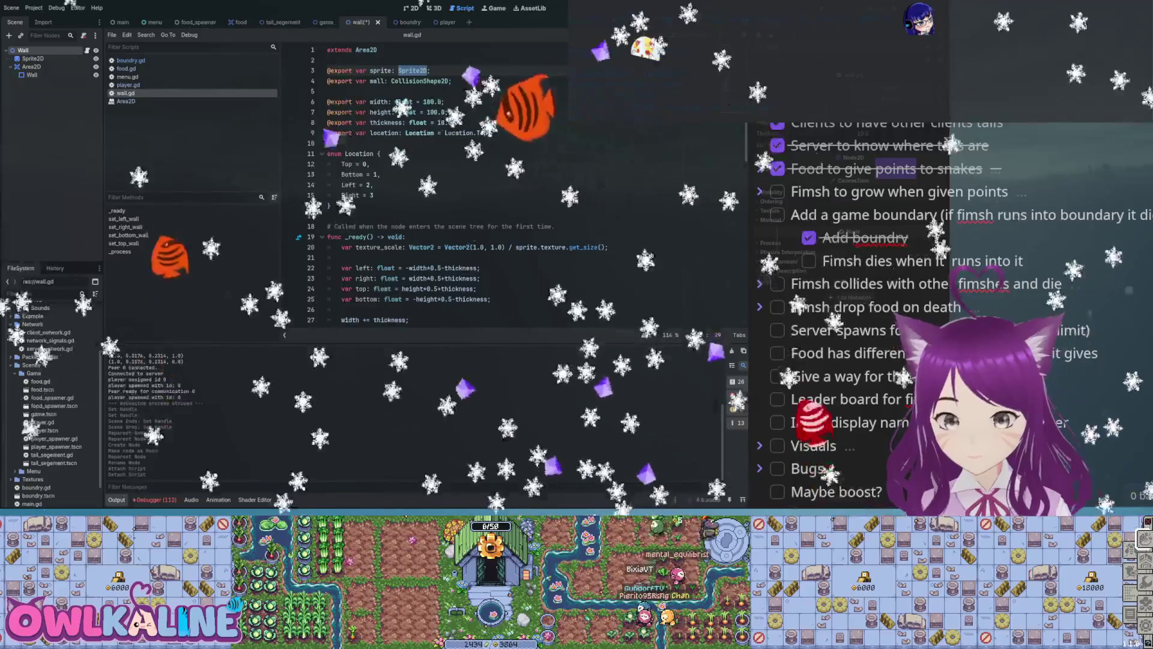
pyautogui.moveTo(389, 80); pyautogui.dragTo(452, 81)
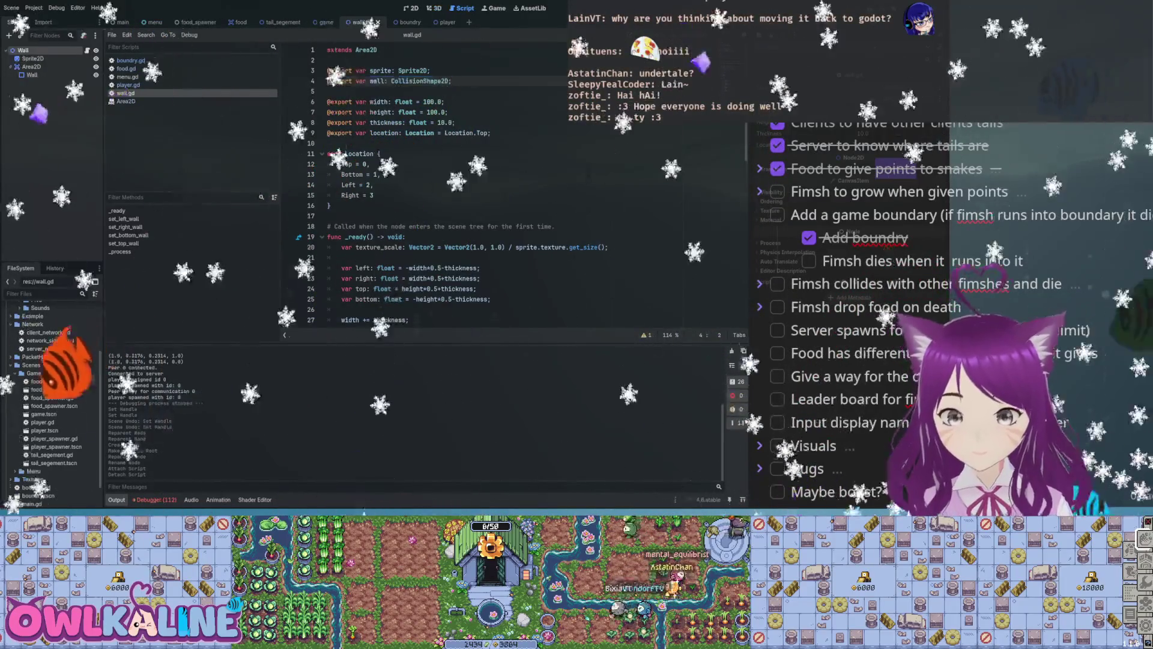
# - Save wall.gd and inspect Area2D and its Wall collision shape in the 2D view
pyautogui.hotkey('ctrl', 's')
pyautogui.click(32, 66)
pyautogui.hotkey('ctrl', 'F1')
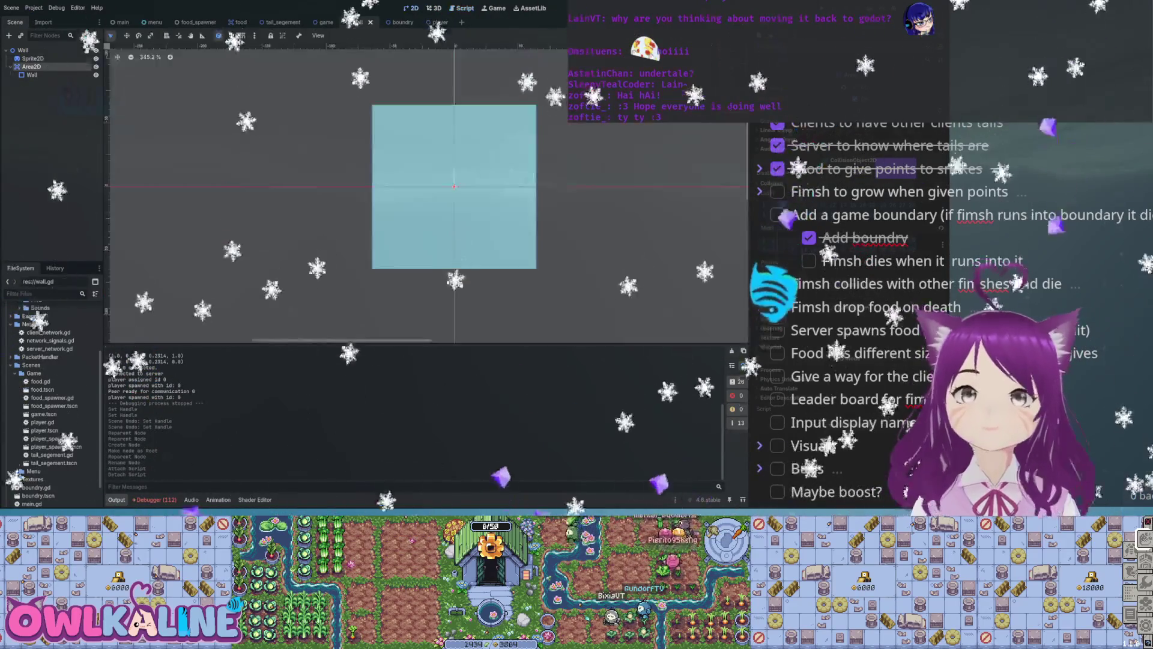
pyautogui.click(32, 75)
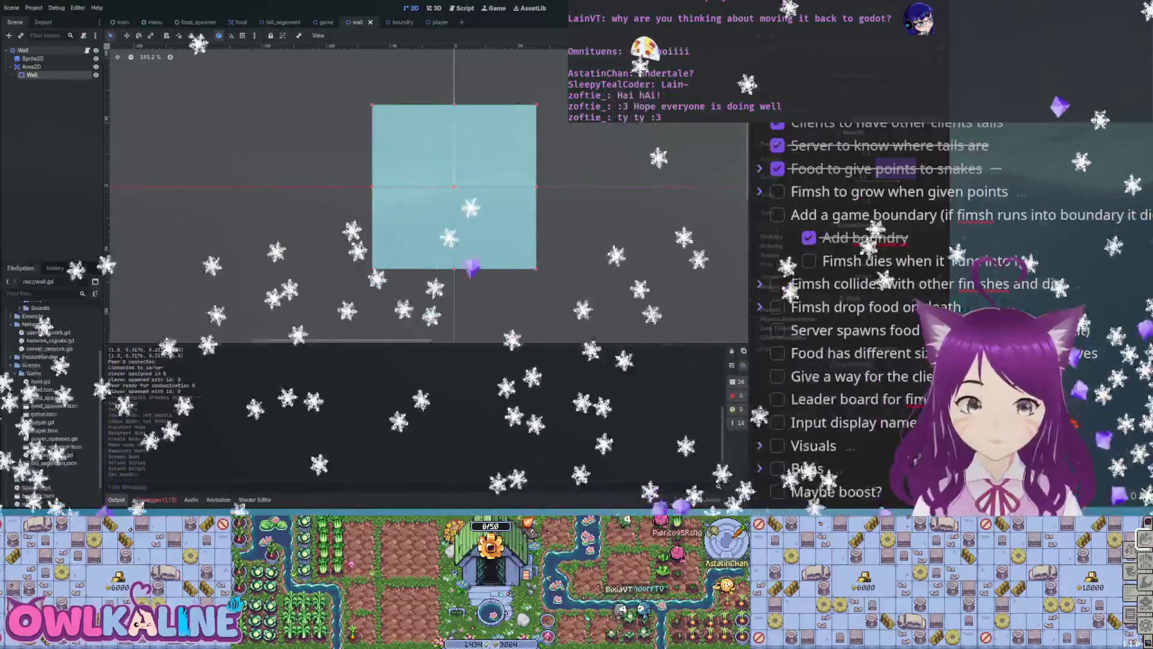
pyautogui.hotkey('ctrl', 'F3')
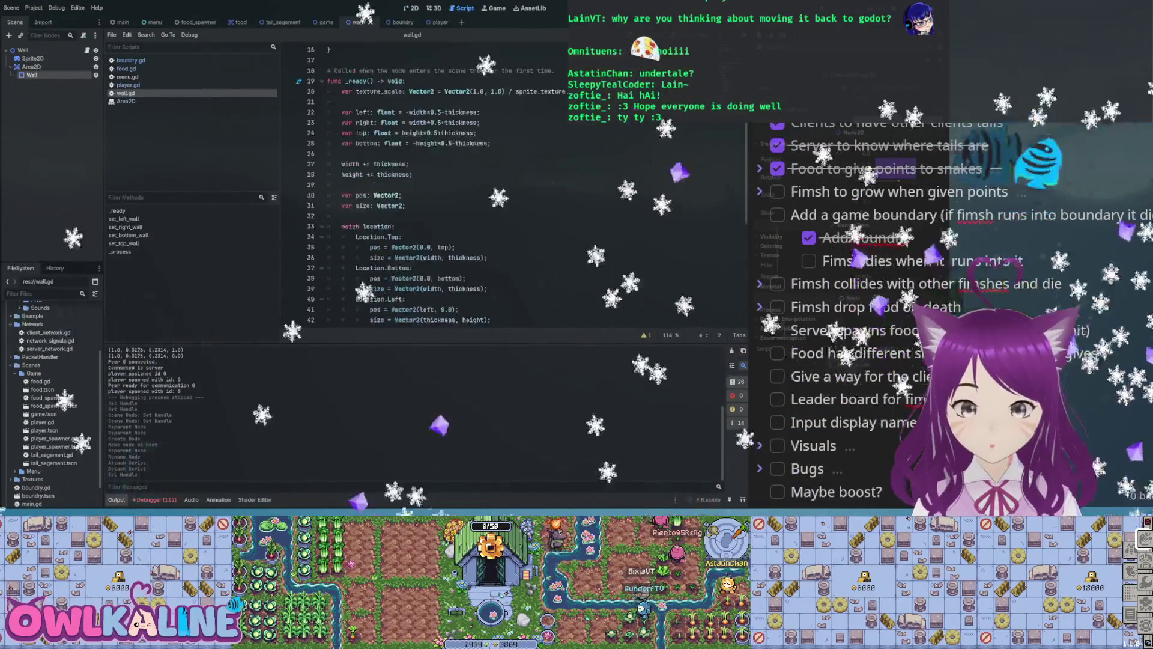
# - Edit the scale line in _ready and save the script and scene
pyautogui.scroll(-8, 445, 180)
pyautogui.scroll(2, 445, 180)
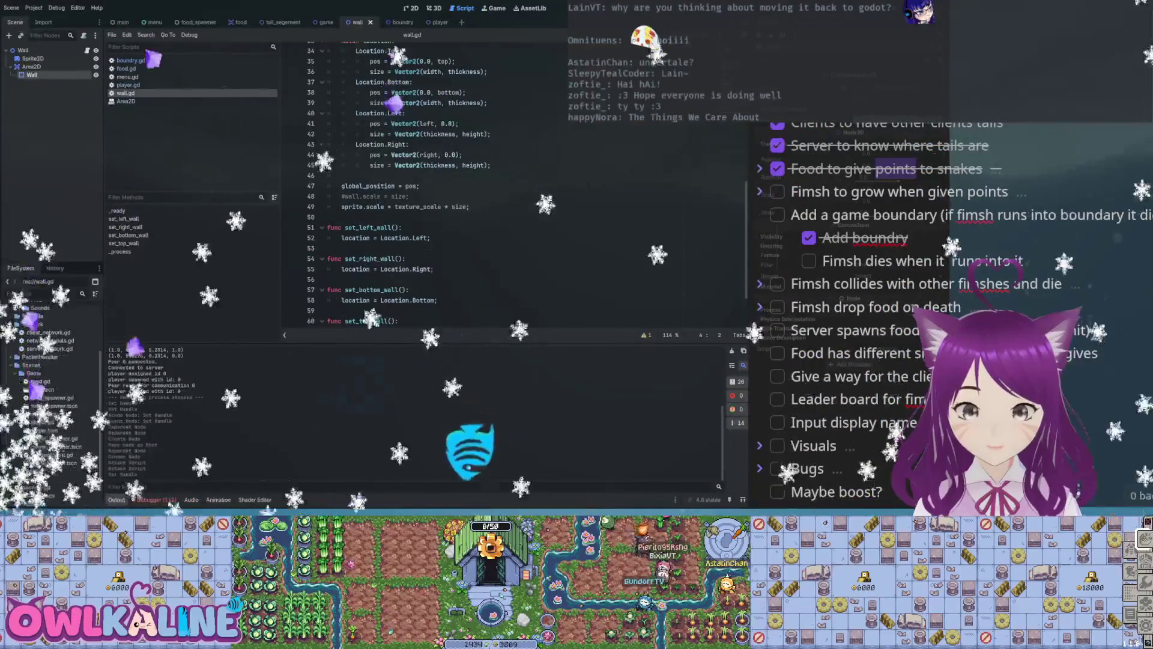
pyautogui.press('Delete')
pyautogui.hotkey('ctrl', 's')
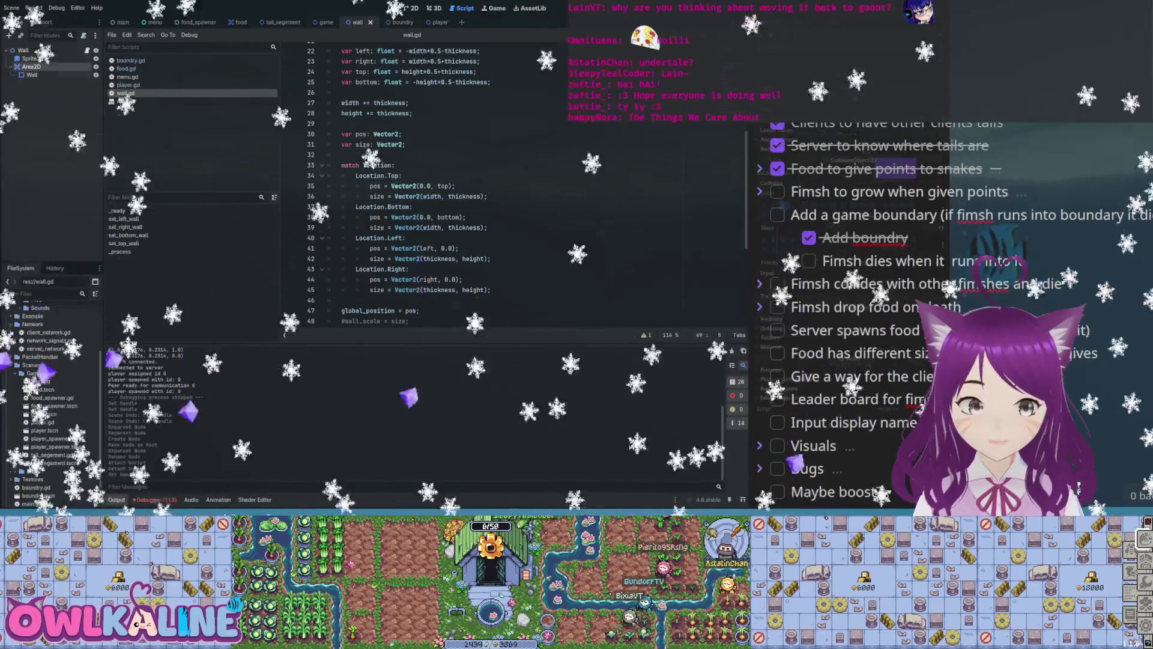
pyautogui.click(22, 50)
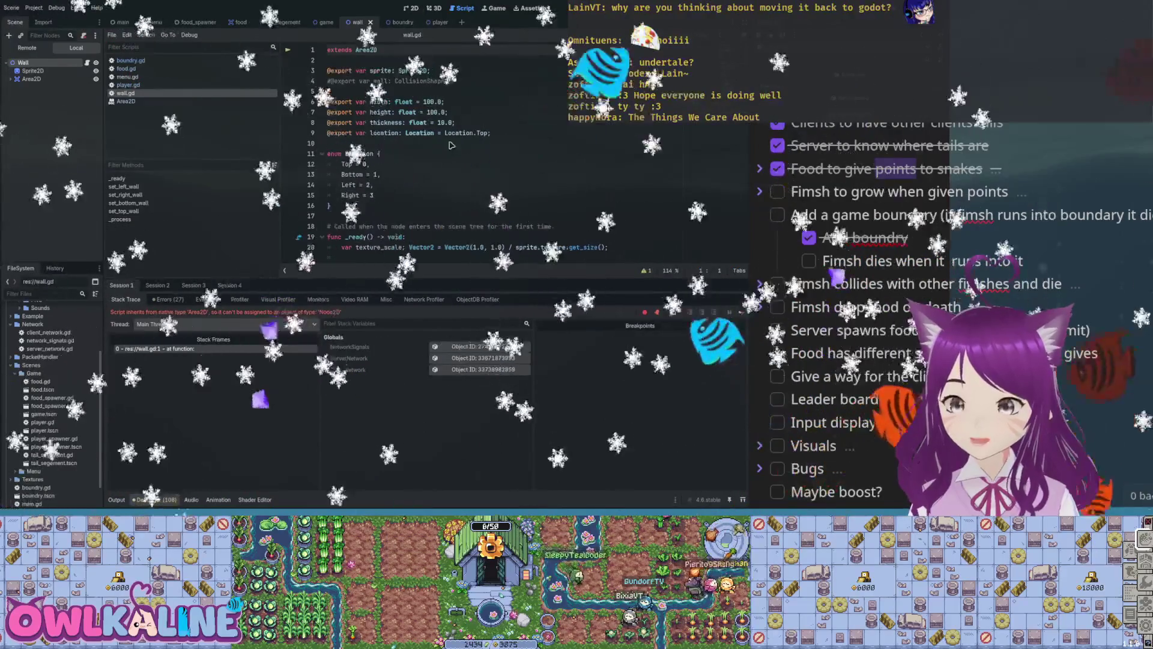
# - Stop the game, check Output and Debugger, and rerun to expose the Area2D-on-Node2D error
pyautogui.press('F8')
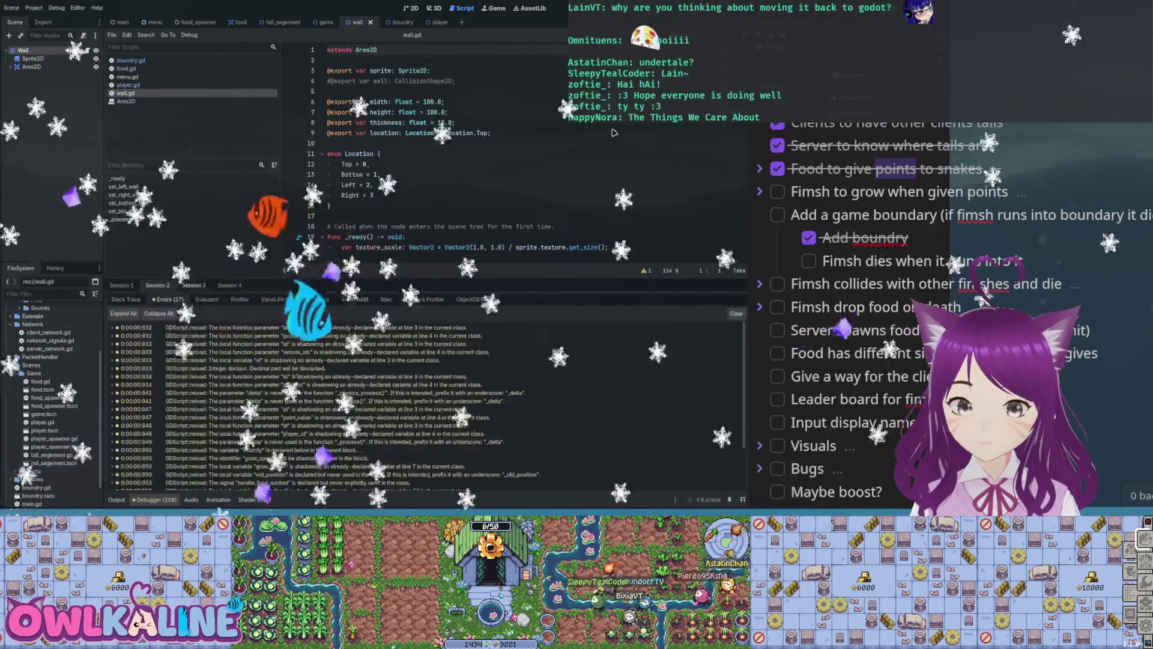
pyautogui.hotkey('alt', 'o')
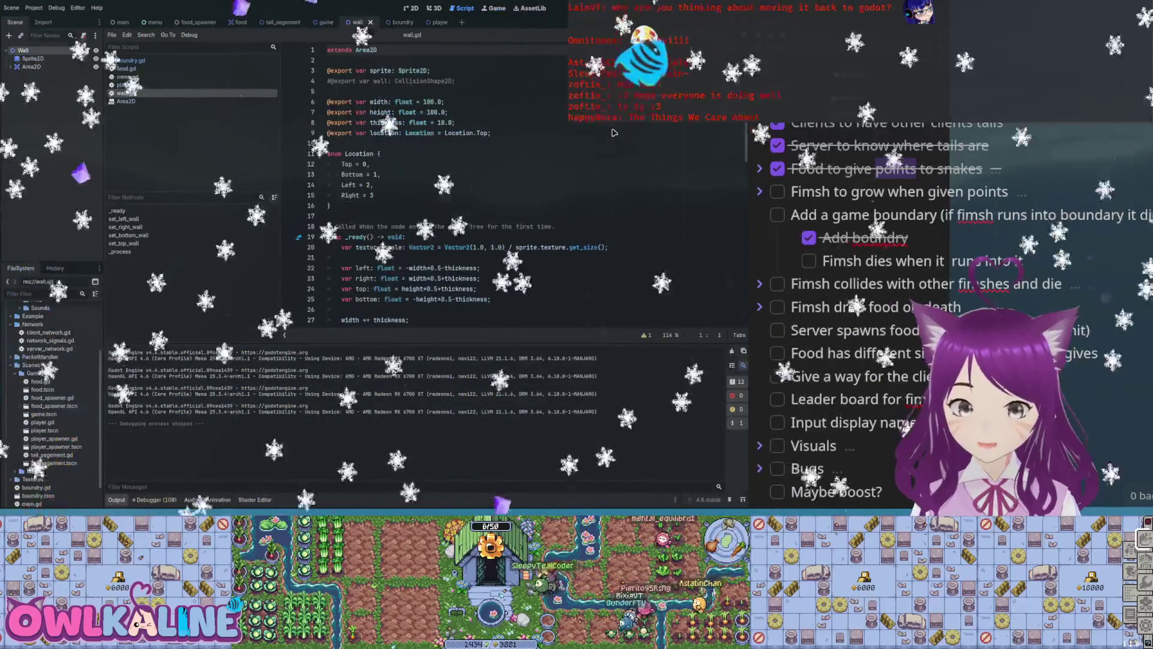
pyautogui.hotkey('alt', 'd')
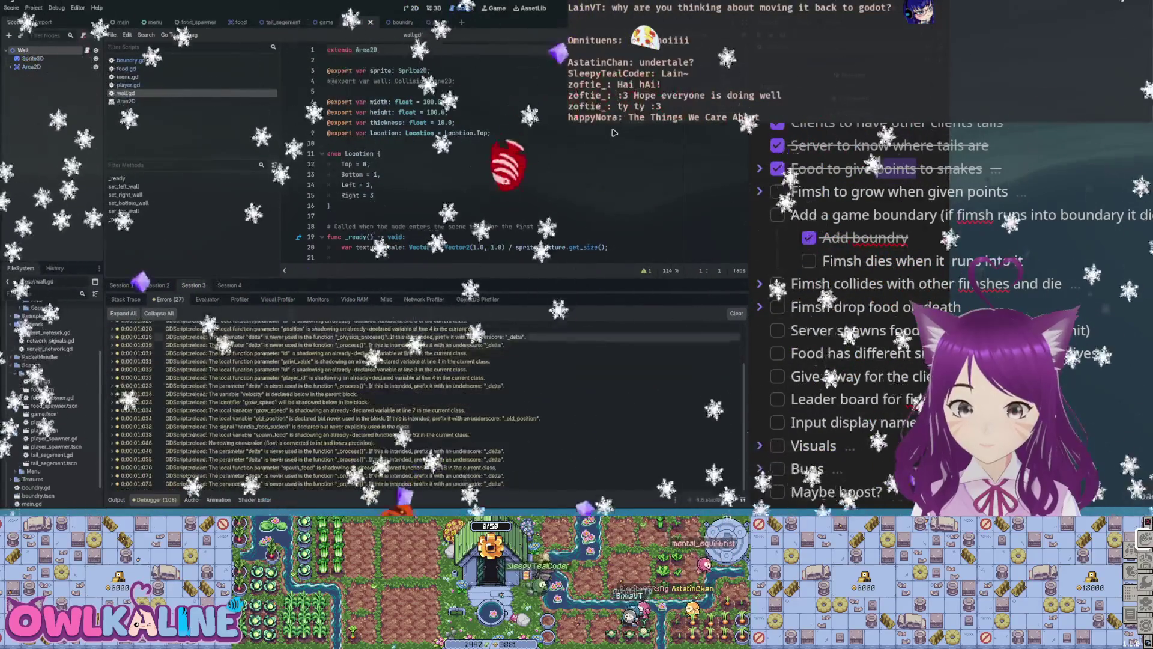
pyautogui.press('F5')
pyautogui.write('Nod')
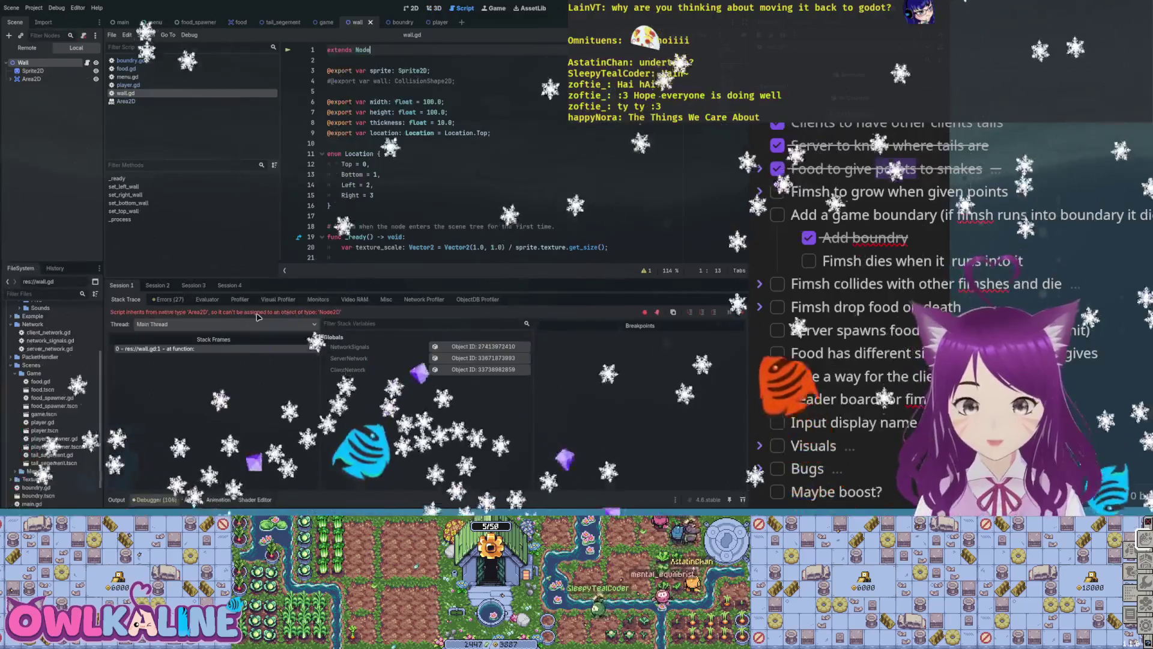
# - Change wall.gd's first line to 'extends Node2D'
pyautogui.write('2D')
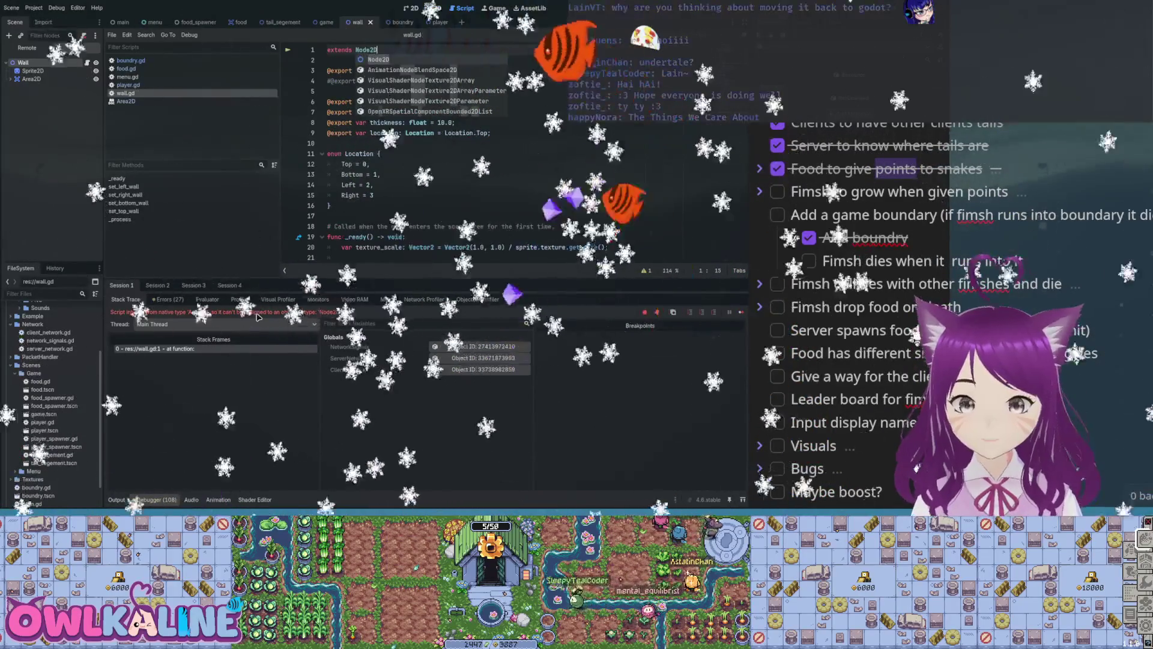
pyautogui.press('Escape')
pyautogui.press('Down')
pyautogui.press('Down')
pyautogui.press('Down')
pyautogui.press('End')
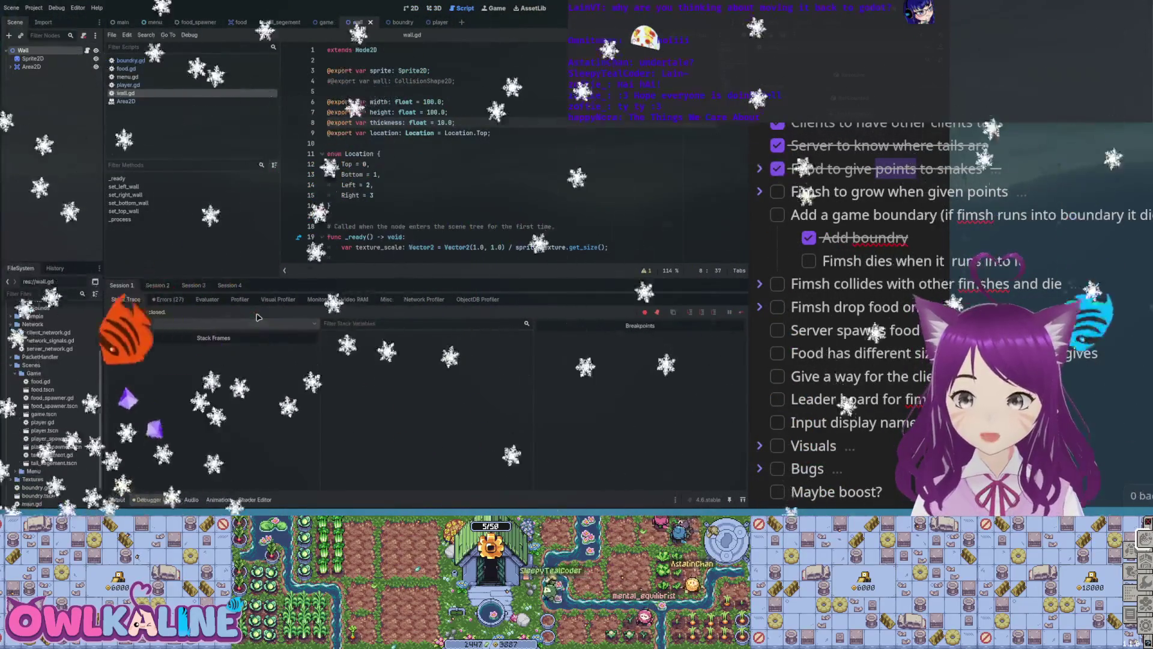
# - Test-run the game to inspect the texture error, then stop and save the wall scene
pyautogui.press('F5')
pyautogui.press('Up')
pyautogui.press('Up')
pyautogui.press('Up')
pyautogui.press('End')
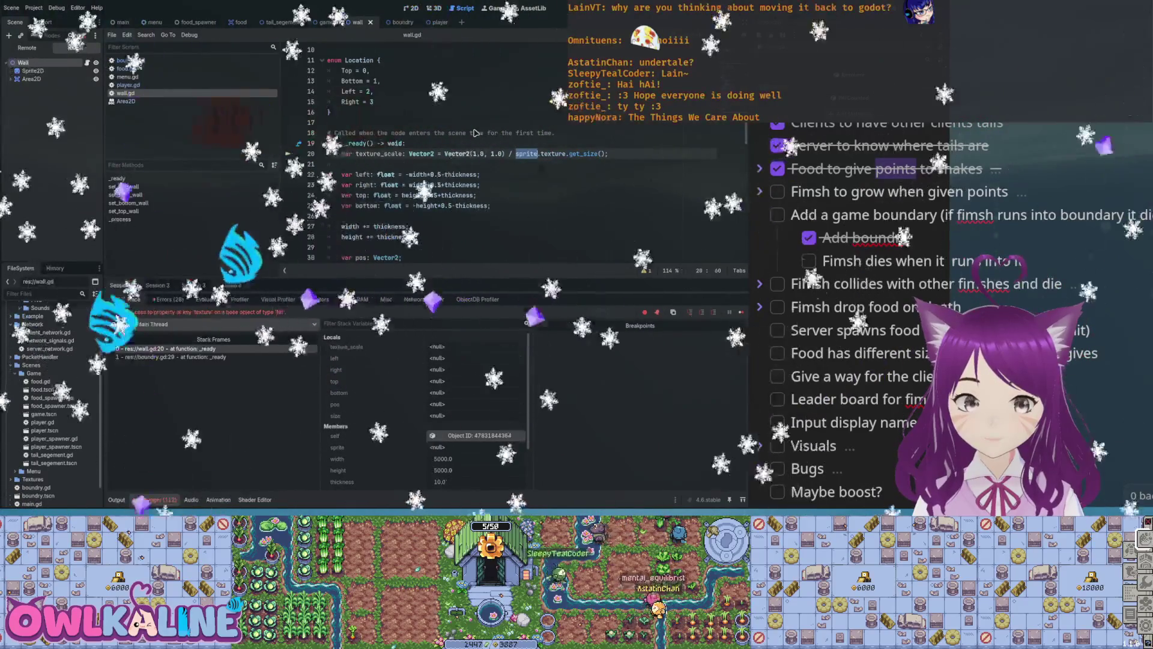
pyautogui.scroll(-2, 474, 132)
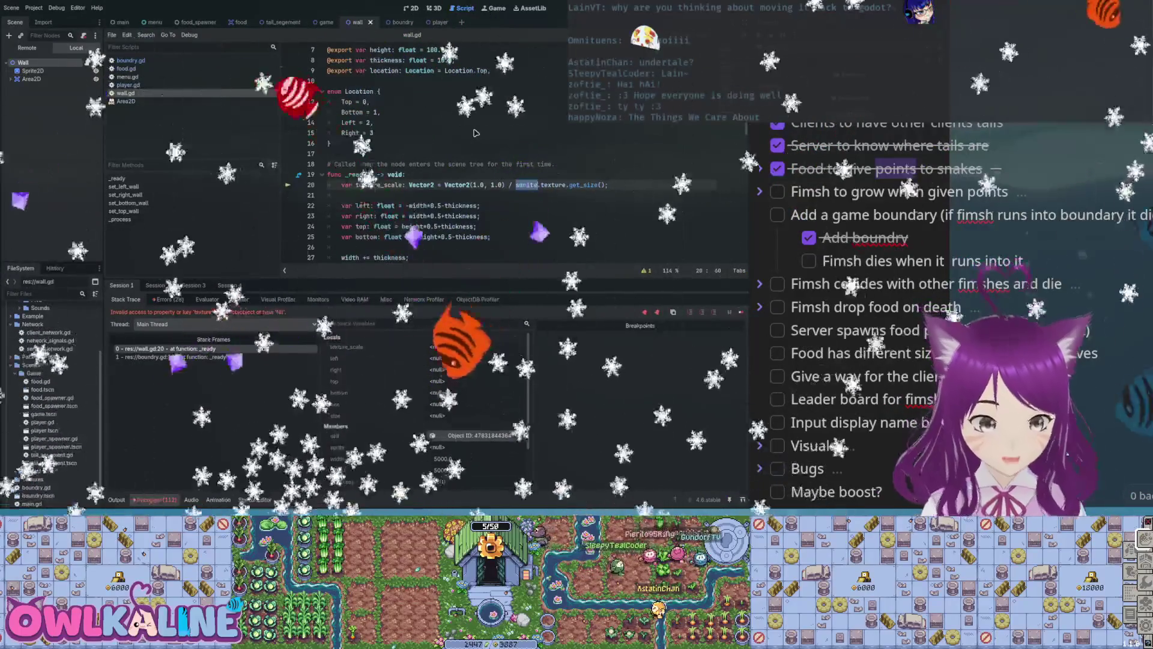
pyautogui.press('F8')
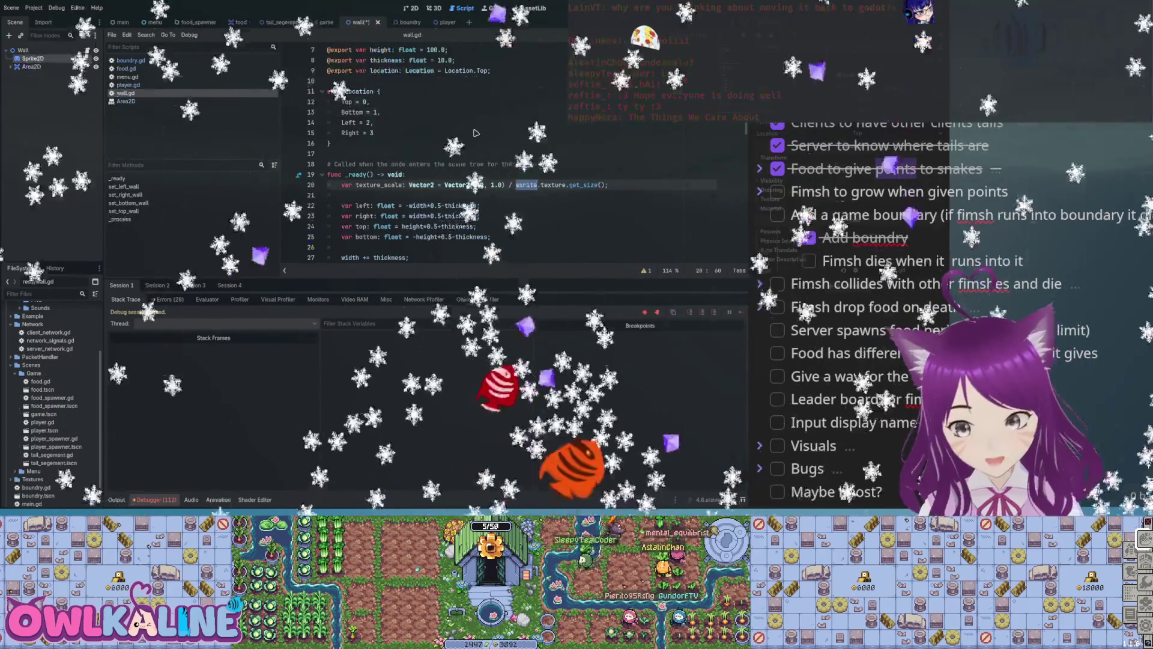
pyautogui.hotkey('ctrl', 's')
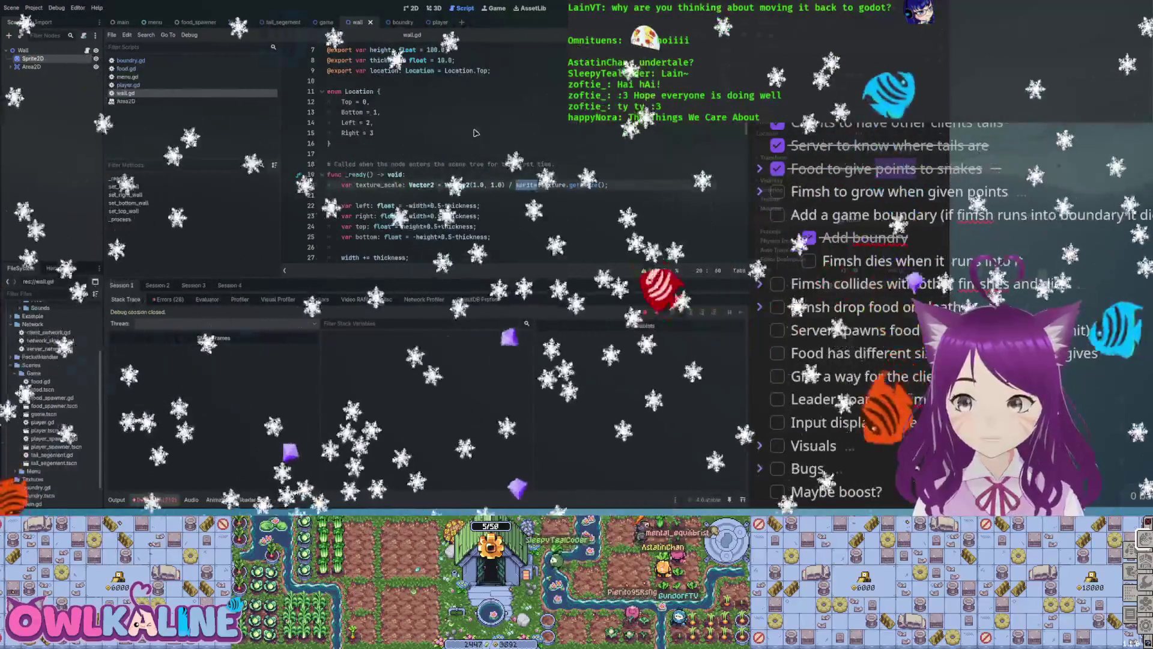
pyautogui.press('F5')
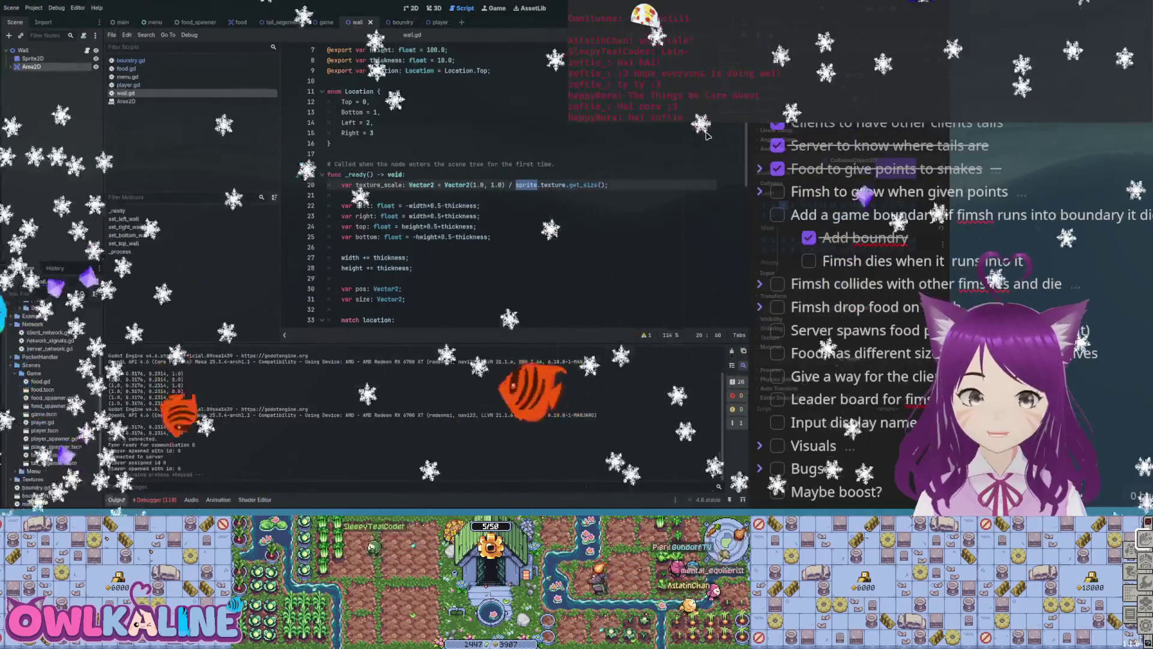
# - Show the wall scene's 2D view with the collision area around the blue sprite
pyautogui.hotkey('ctrl', 'F1')
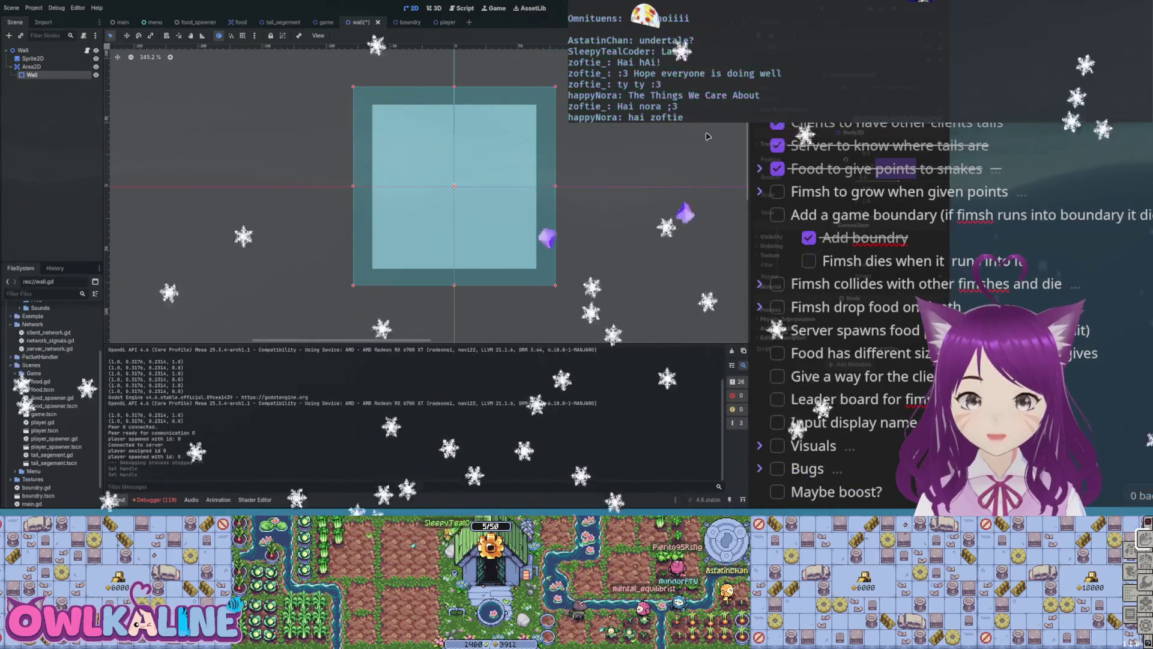
# - Run and stop the game, then undo the collision shape enlargement back to sprite size
pyautogui.press('F5')
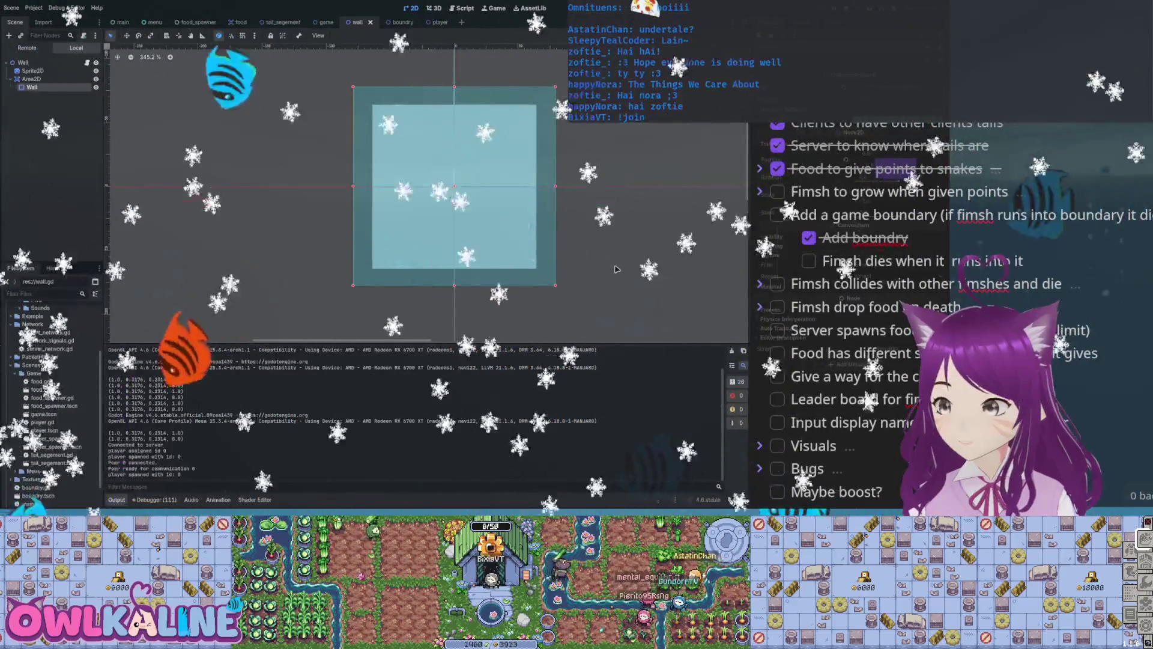
pyautogui.press('F8')
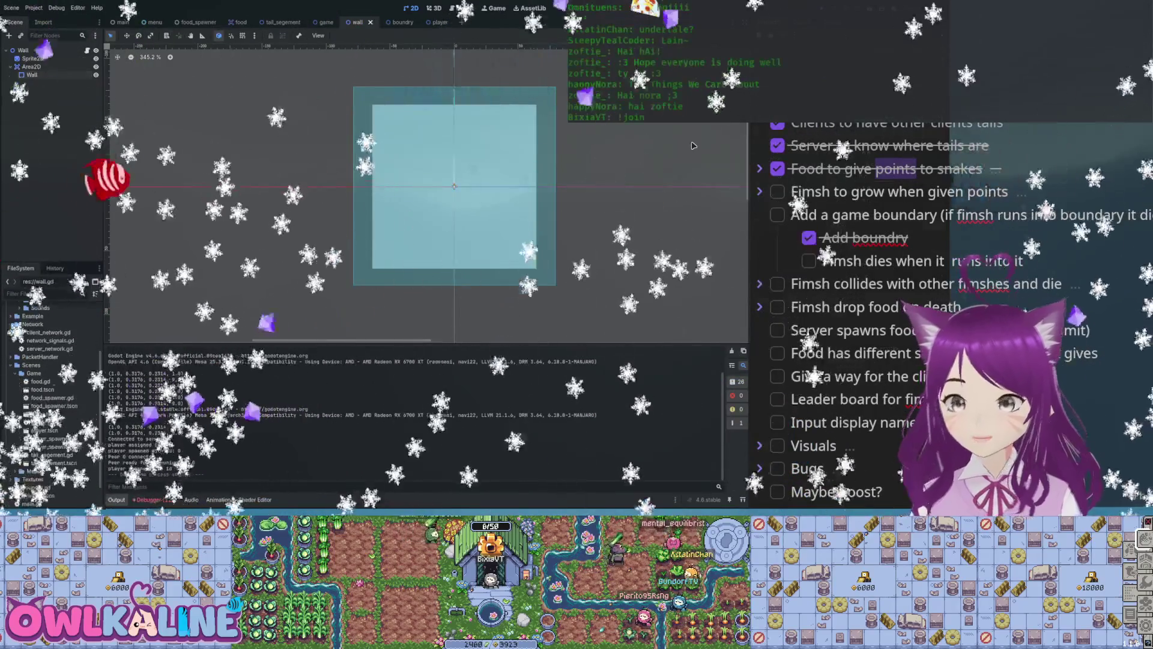
pyautogui.hotkey('ctrl', 'z')
pyautogui.hotkey('ctrl', 'z')
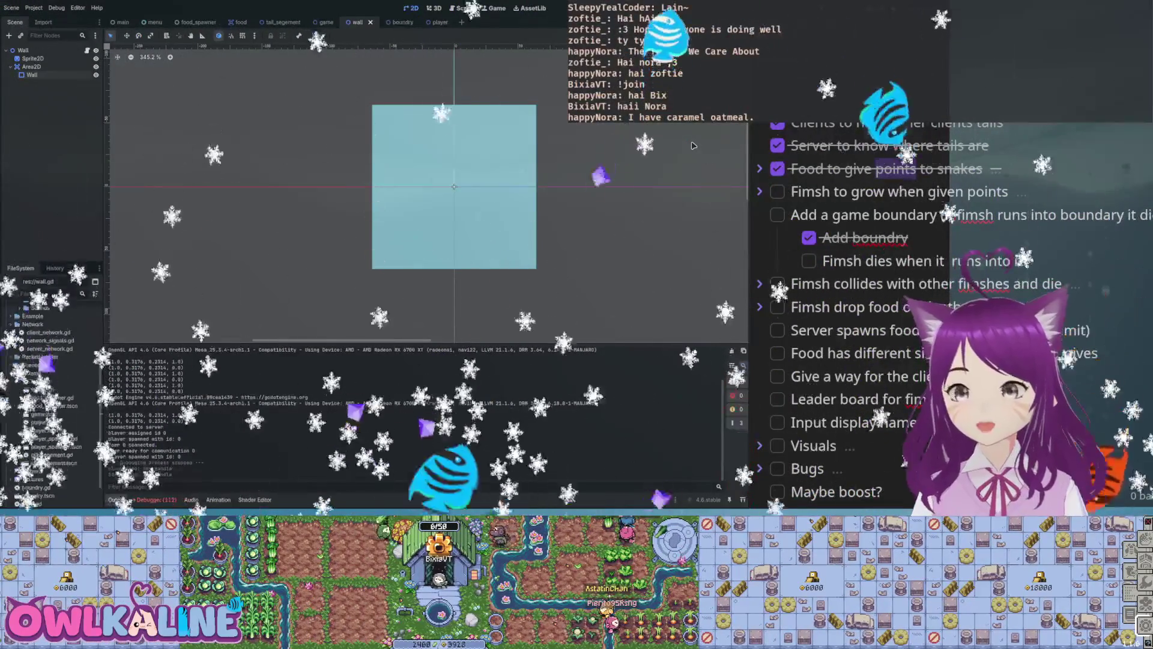
pyautogui.scroll(-1, 692, 145)
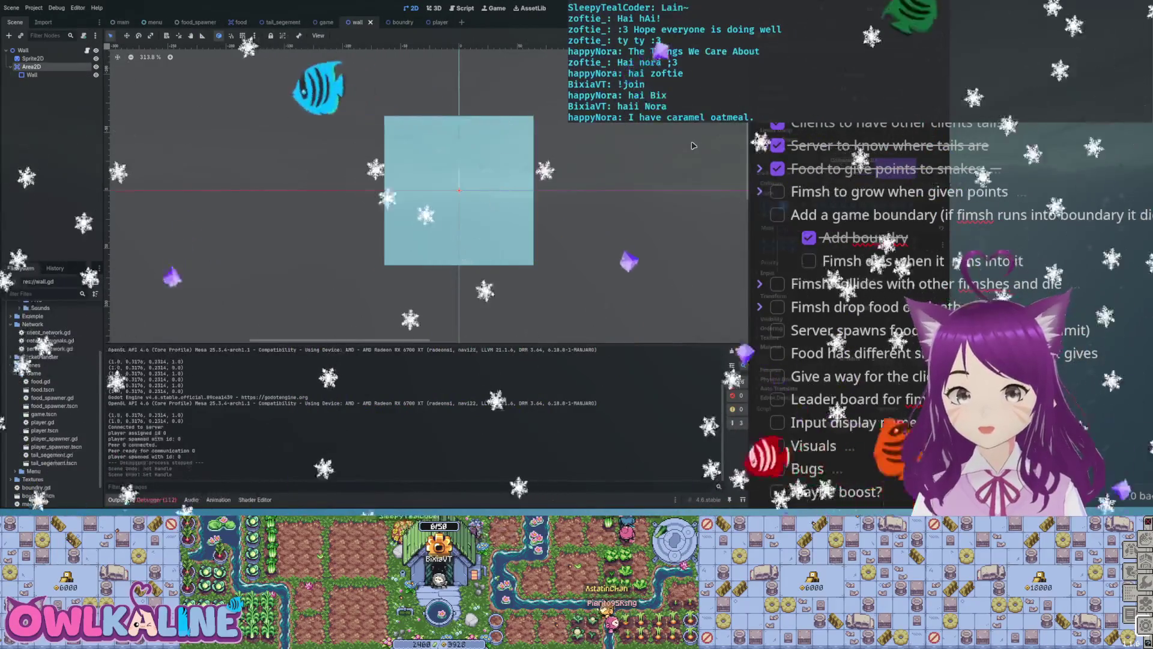
pyautogui.press('Left')
pyautogui.press('Up')
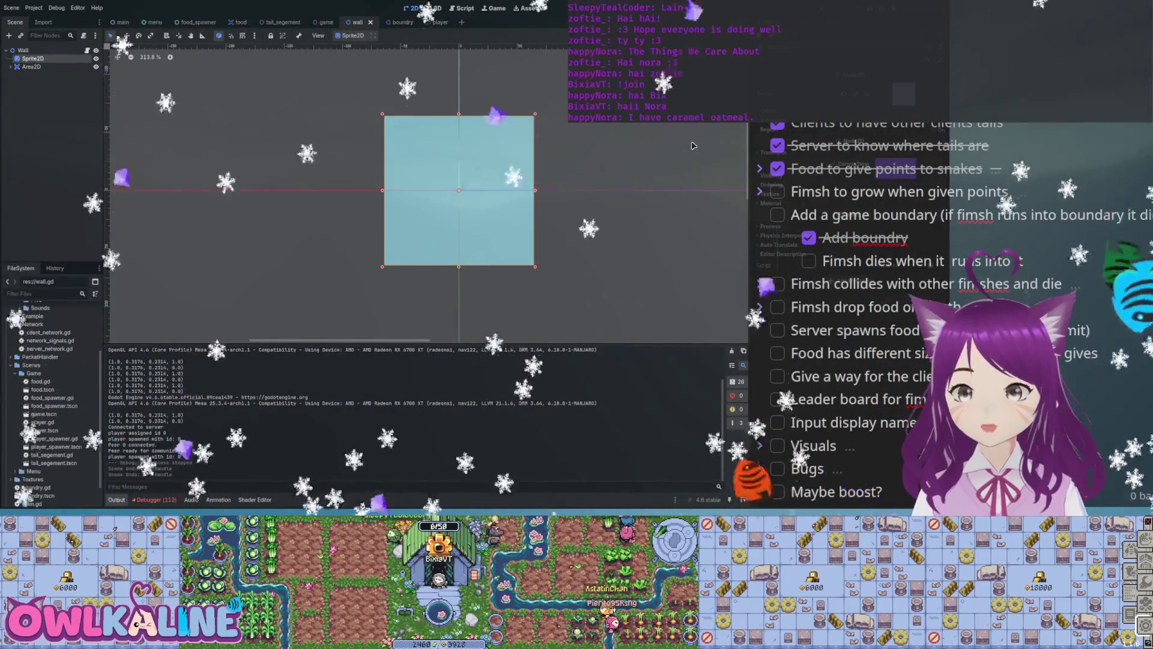
pyautogui.press('Down')
pyautogui.press('Down')
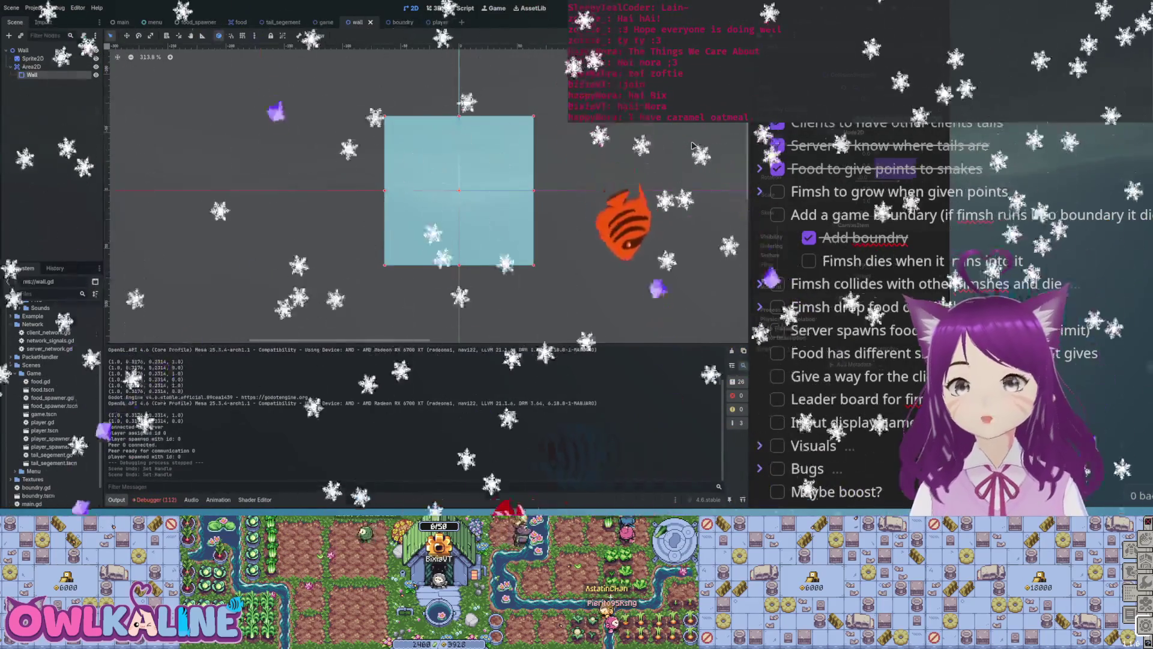
pyautogui.press('Up')
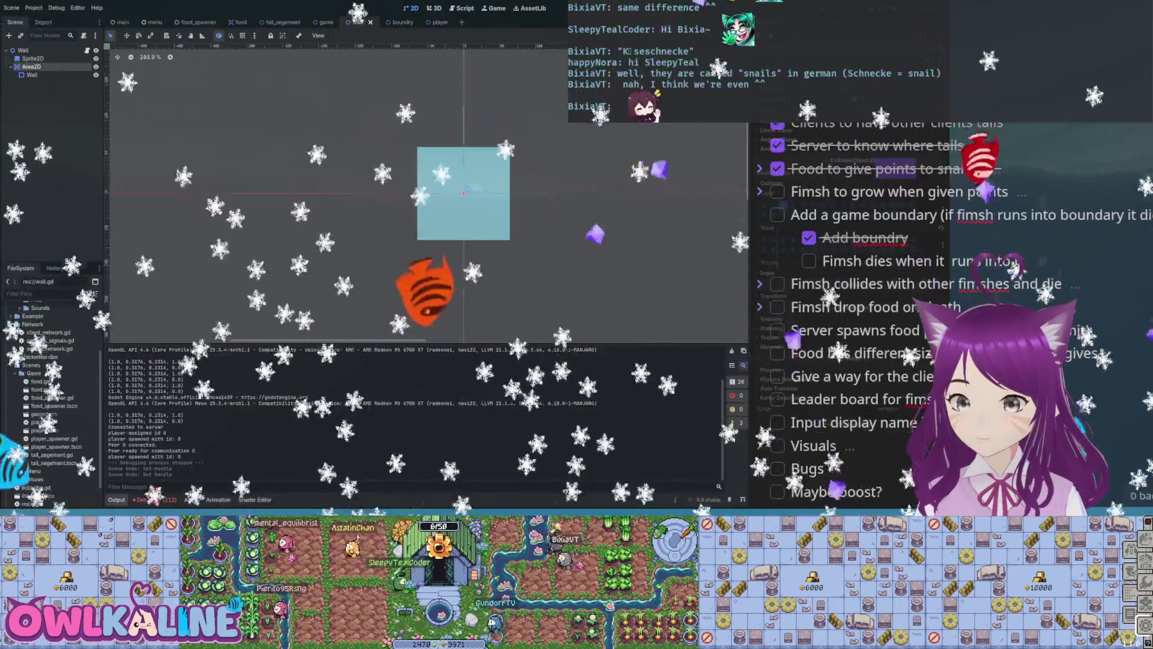
# - Switch to the Script workspace to show wall.gd again
pyautogui.hscroll(2, 429, 192)
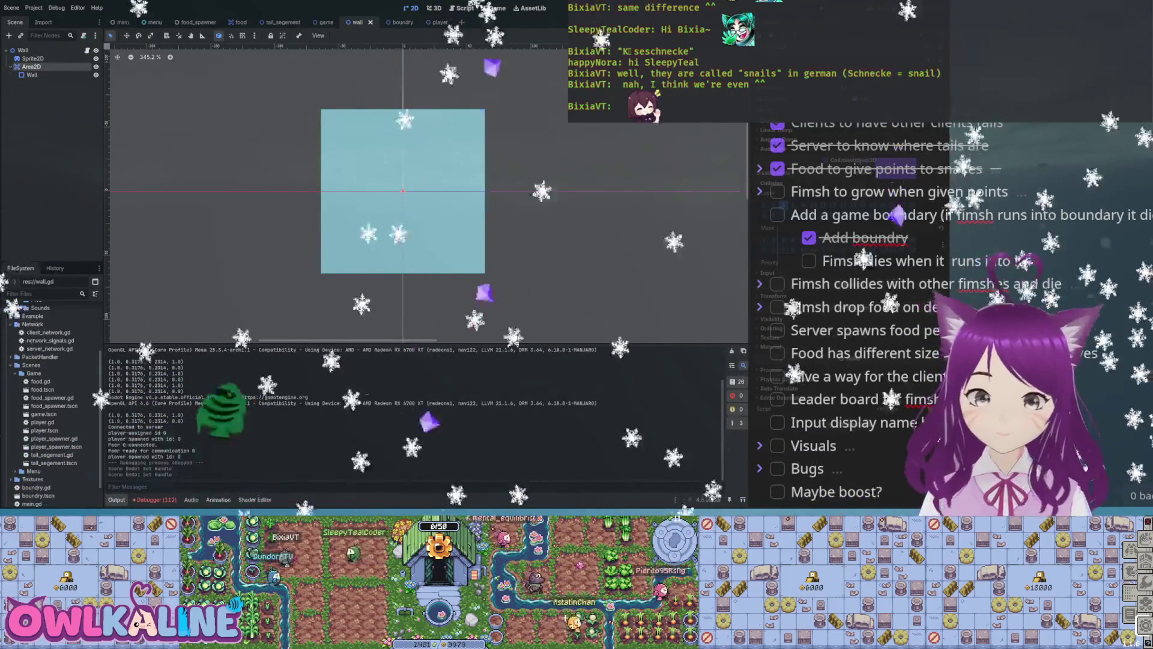
pyautogui.hotkey('ctrl', 'F3')
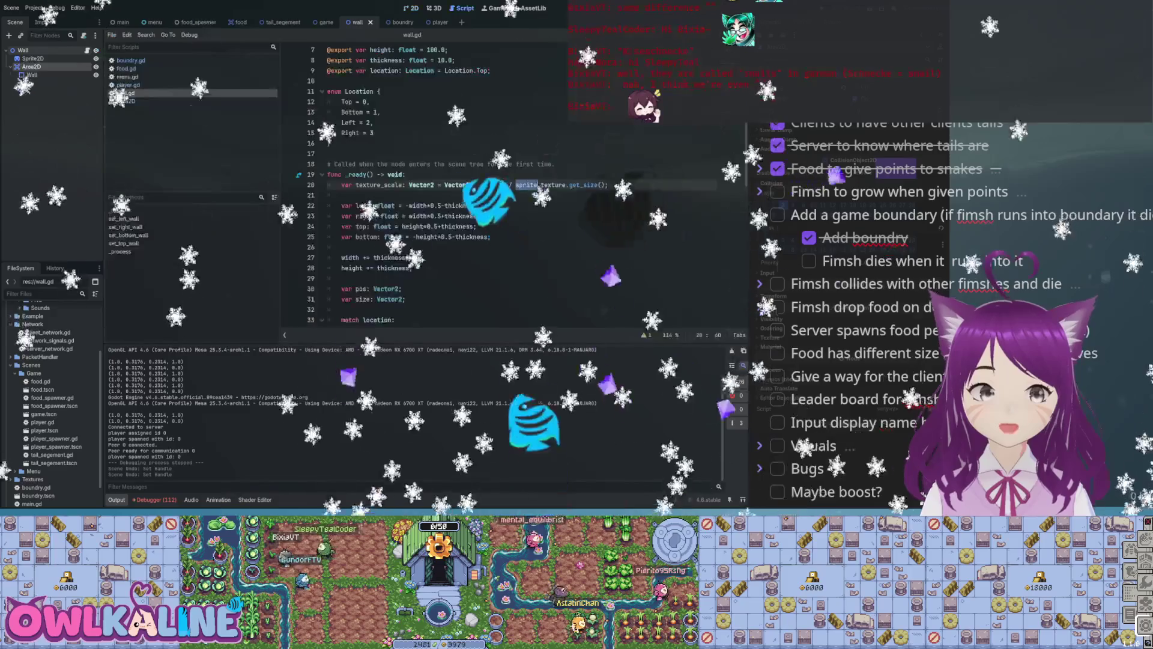
# - Select the Player root in the player scene, then switch back to the wall scene
pyautogui.click(434, 22)
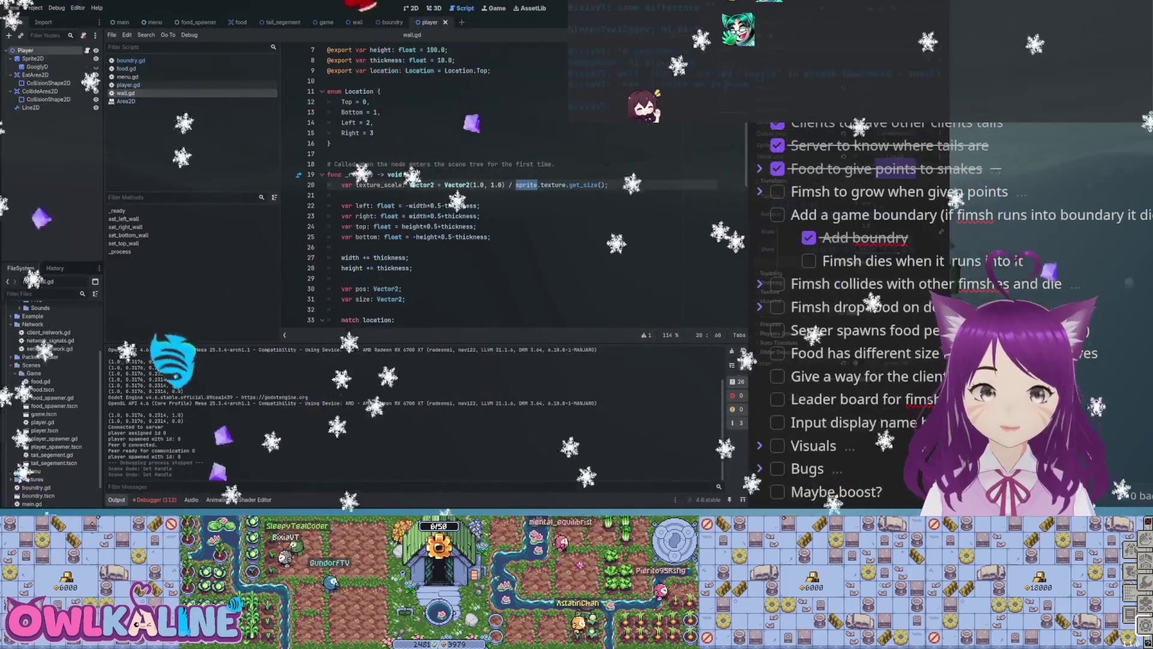
pyautogui.click(25, 50)
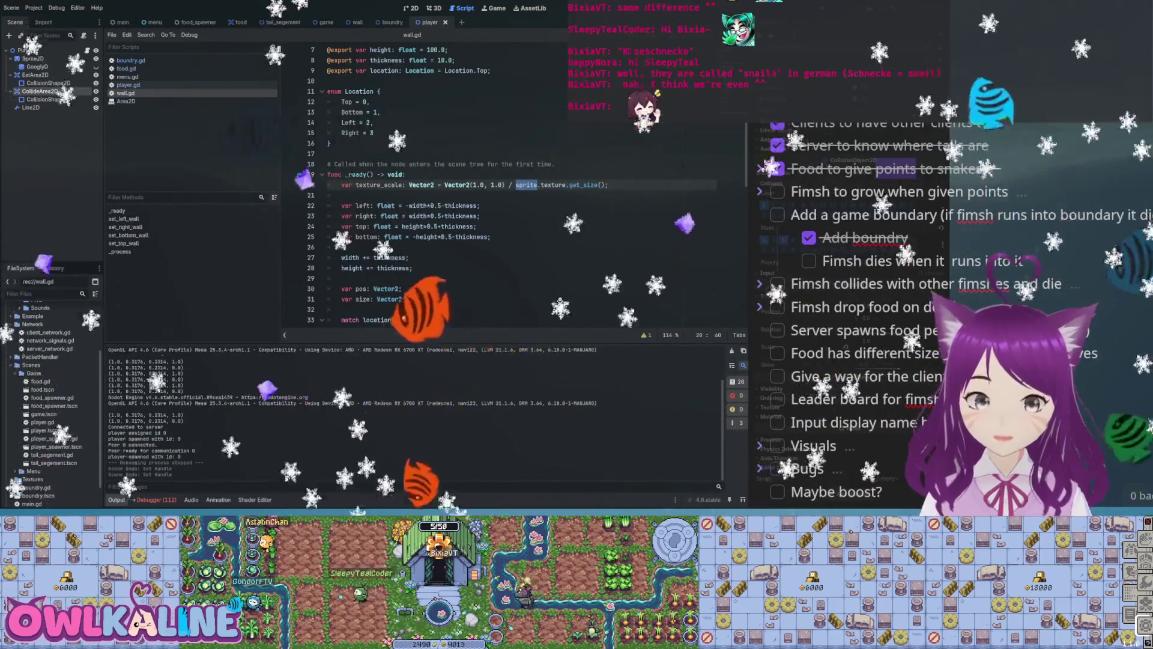
pyautogui.click(354, 23)
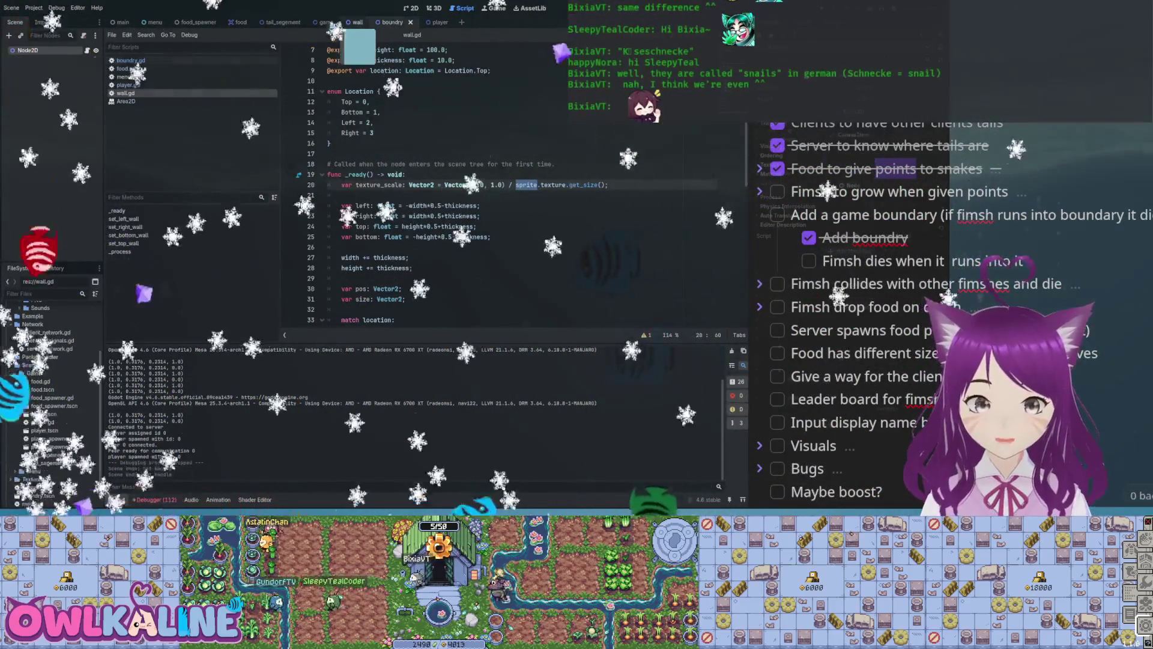